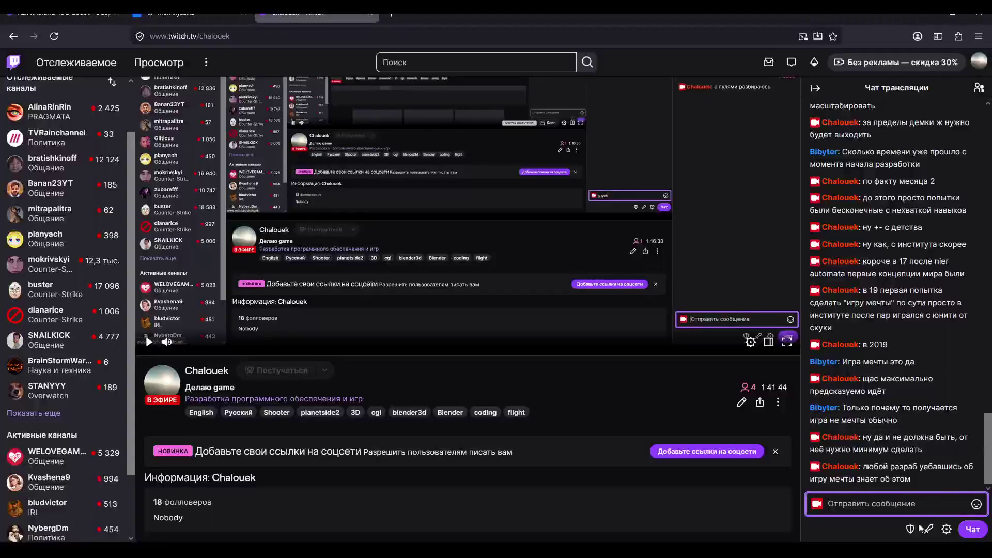
# Send the chat question 'так, это всё что нужно дл яулек?' and discard a started follow-up
pyautogui.write('это вс')
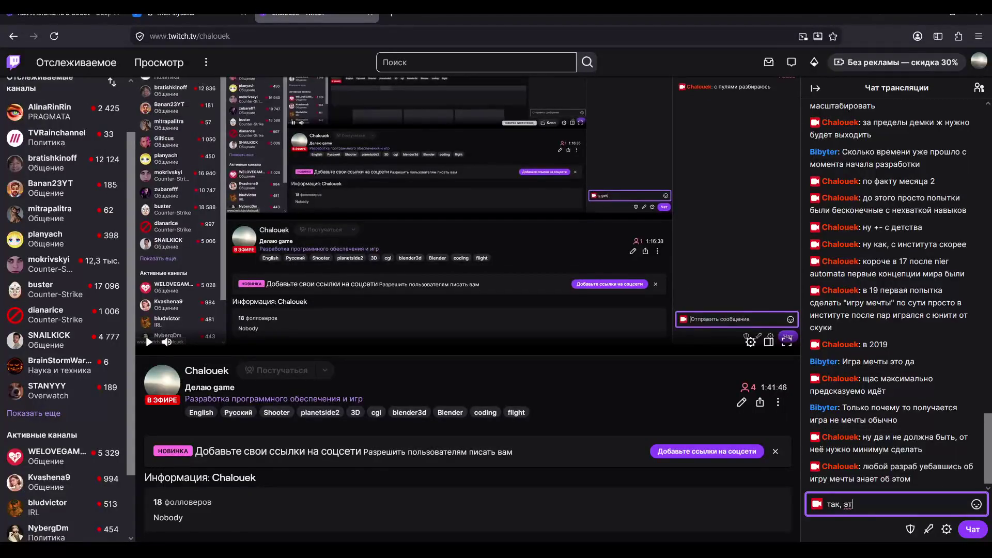
pyautogui.write('ё что нужно дл ')
pyautogui.write('я')
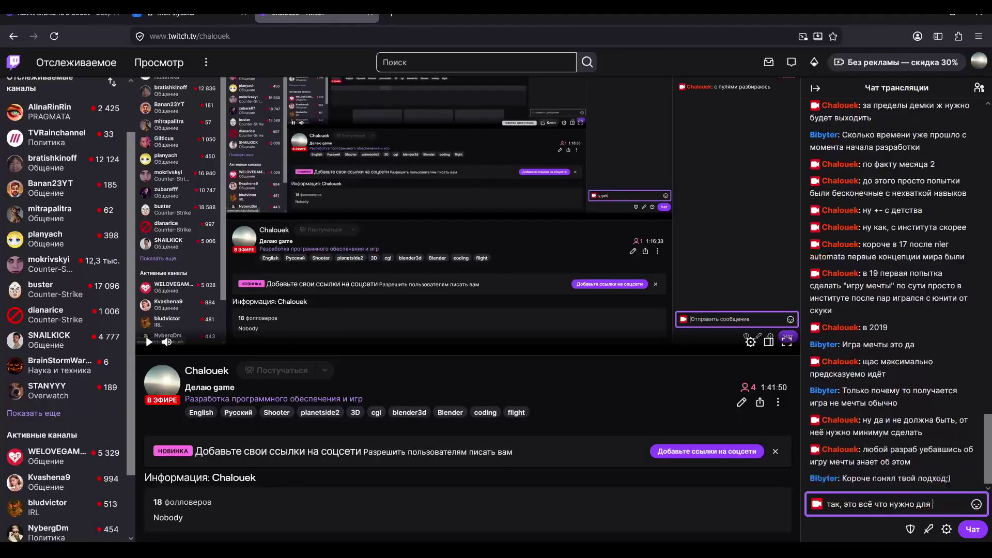
pyautogui.write('улек?')
pyautogui.press('Return')
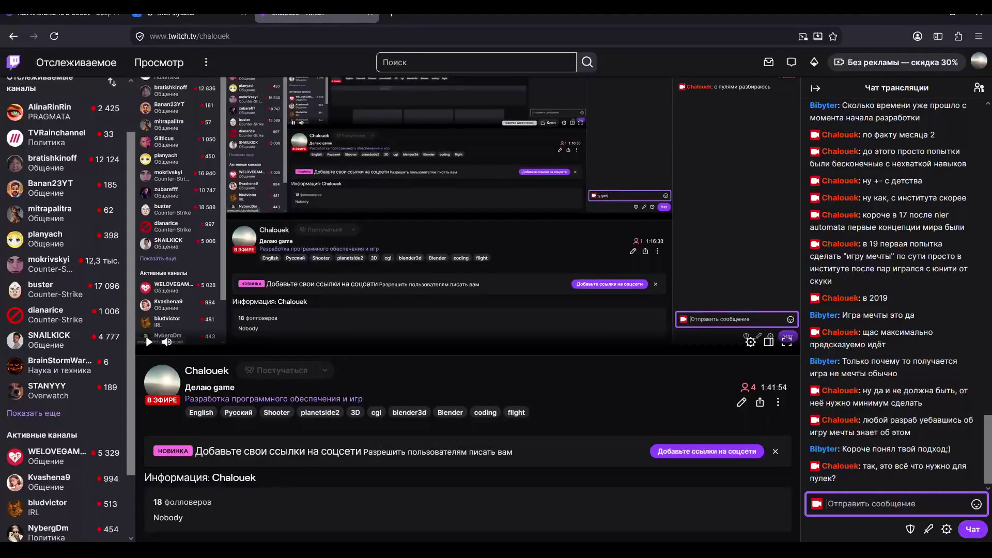
pyautogui.write('скорость')
pyautogui.write(', скорость')
pyautogui.write(' на старте')
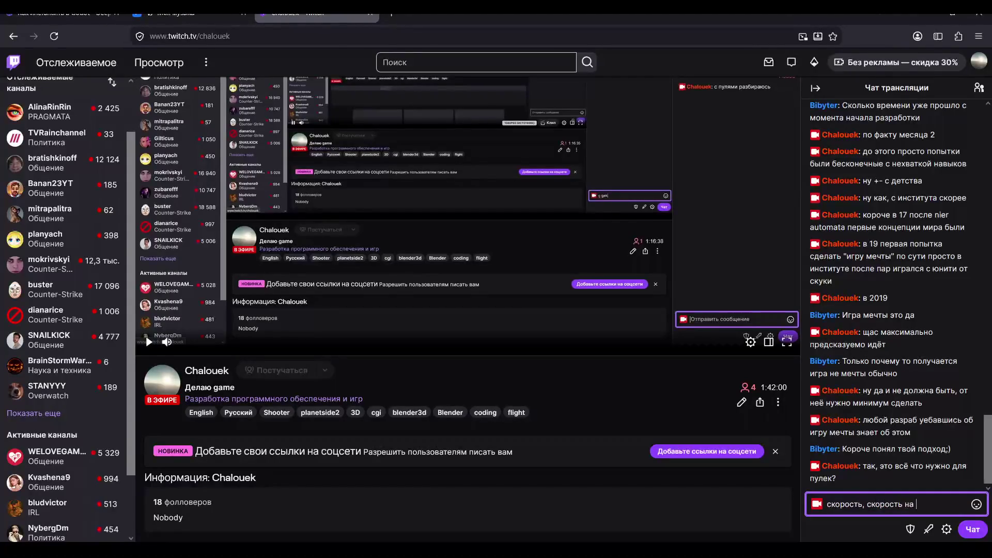
pyautogui.write(',')
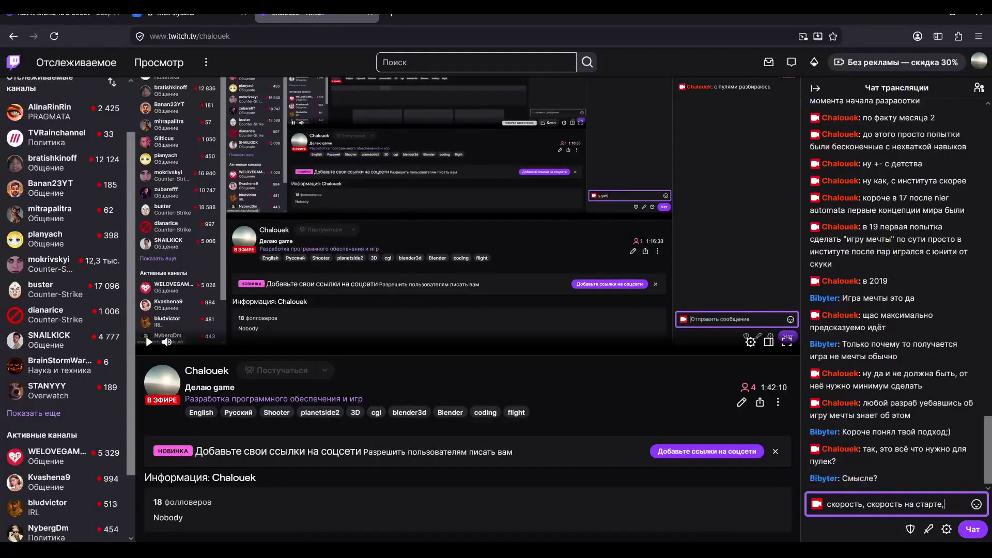
pyautogui.press('BackSpace')
pyautogui.press('BackSpace')
pyautogui.press('BackSpace')
# Look over the projectile script code in Godot, then return to the Twitch chat
pyautogui.hotkey('alt', 'Tab')
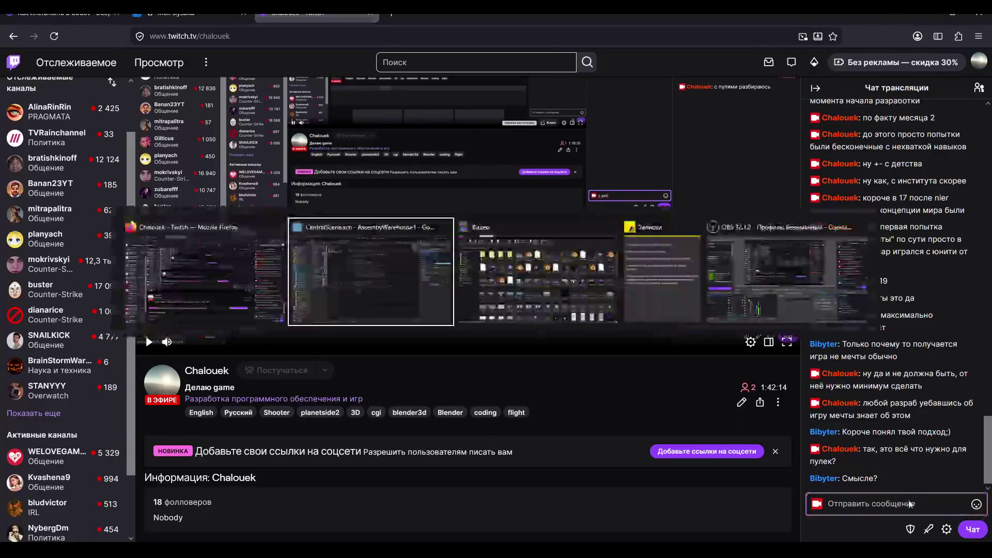
pyautogui.moveTo(427, 131)
pyautogui.mouseDown()
pyautogui.moveTo(450, 133)
pyautogui.moveTo(493, 366)
pyautogui.moveTo(401, 52)
pyautogui.moveTo(540, 63)
pyautogui.moveTo(473, 320)
pyautogui.moveTo(486, 377)
pyautogui.mouseUp()
pyautogui.click(413, 153)
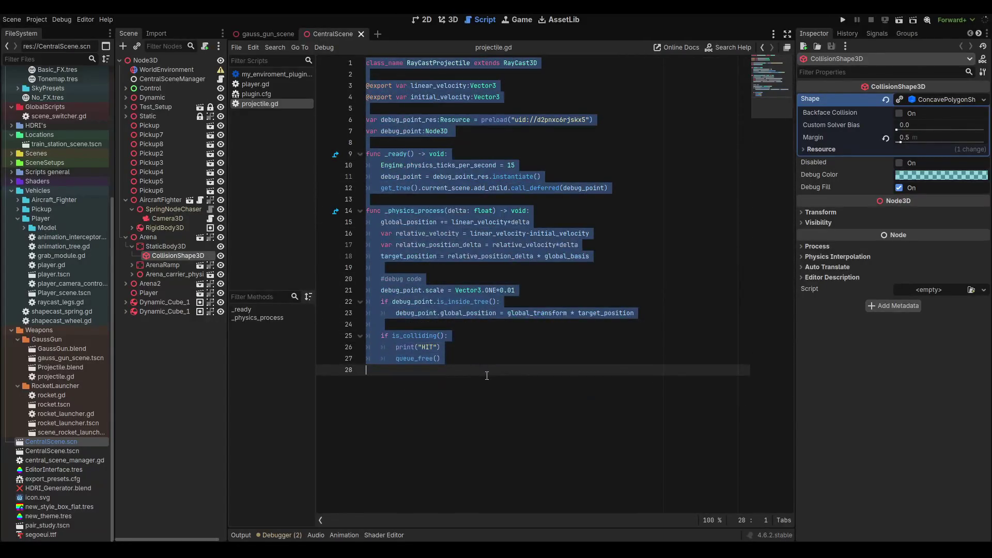
pyautogui.click(485, 382)
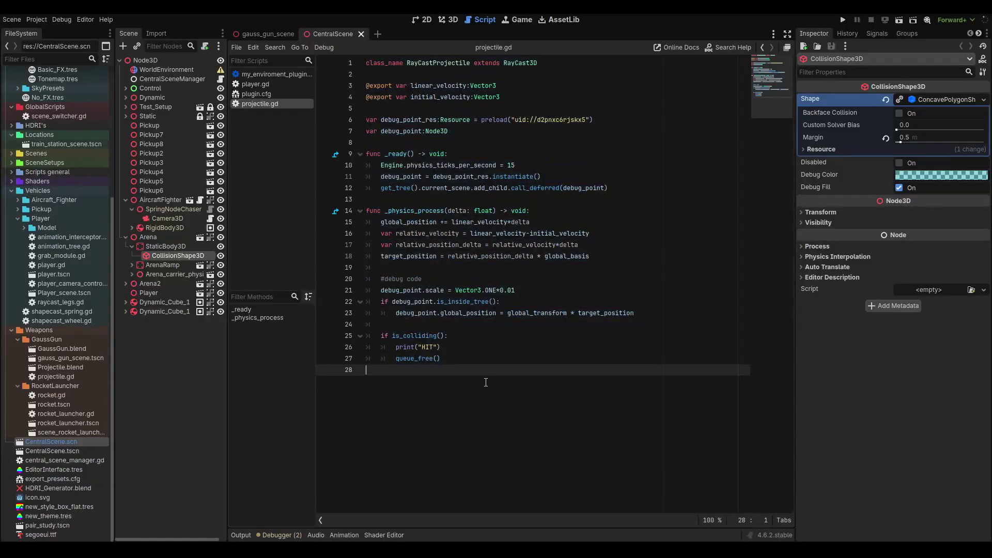
pyautogui.hotkey('alt', 'Tab')
# Post 'я просто не пойму я сделал базовый класс для пулей или нет' and 'проблемаопределения колизий' in chat
pyautogui.write('я к')
pyautogui.press('BackSpace')
pyautogui.press('BackSpace')
pyautogui.press('BackSpace')
pyautogui.write('я просто не')
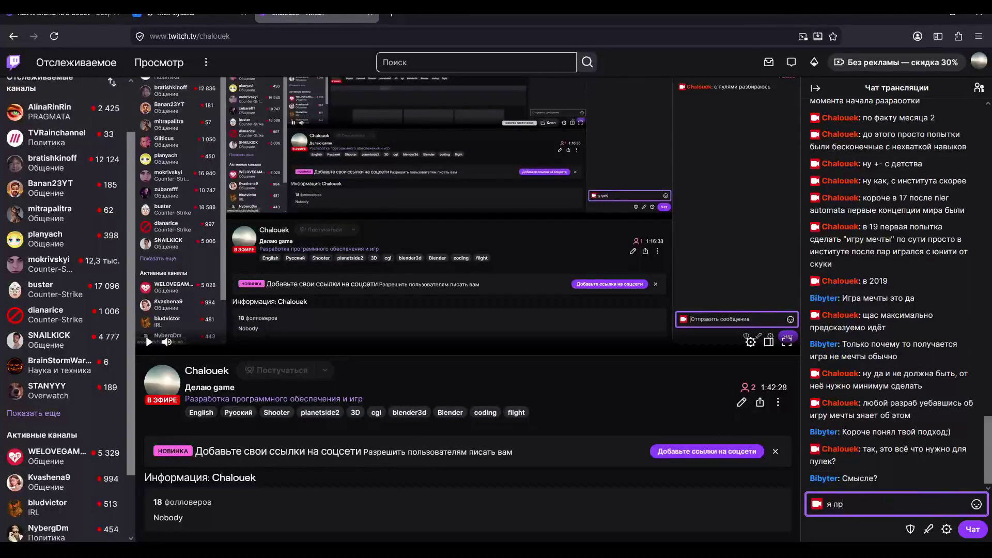
pyautogui.write(' пойму я сдел')
pyautogui.write('ал базовый класс')
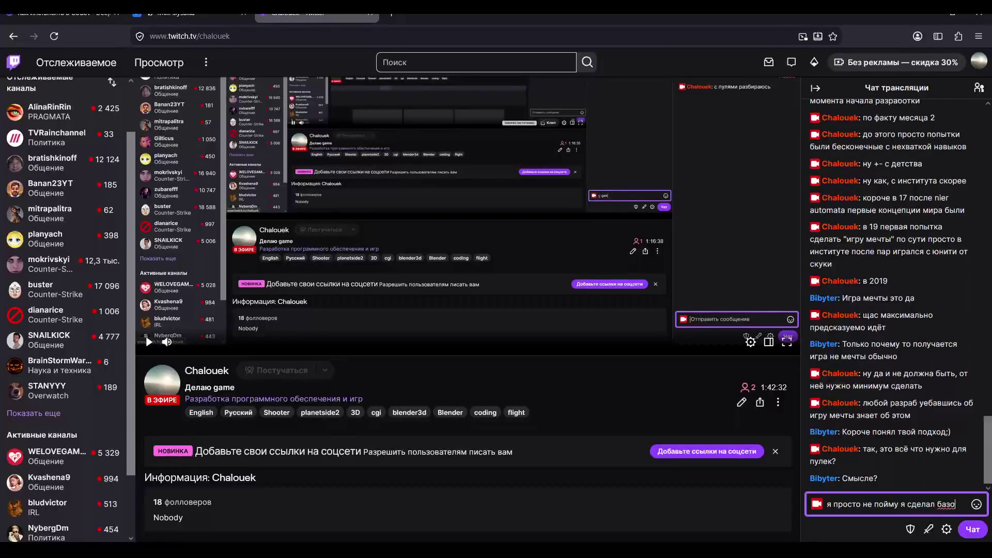
pyautogui.write(' для пулей или ')
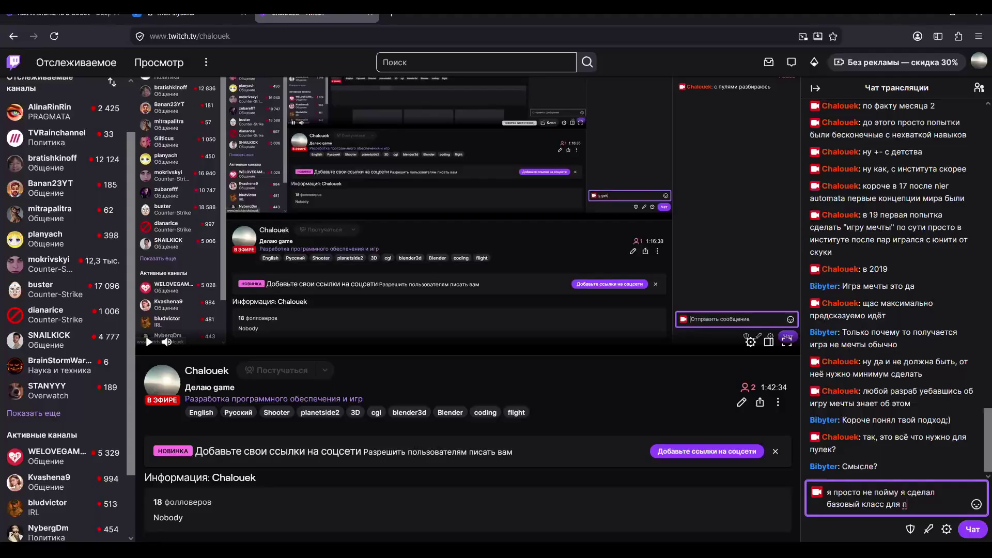
pyautogui.write('нет')
pyautogui.press('Return')
pyautogui.write('проблема')
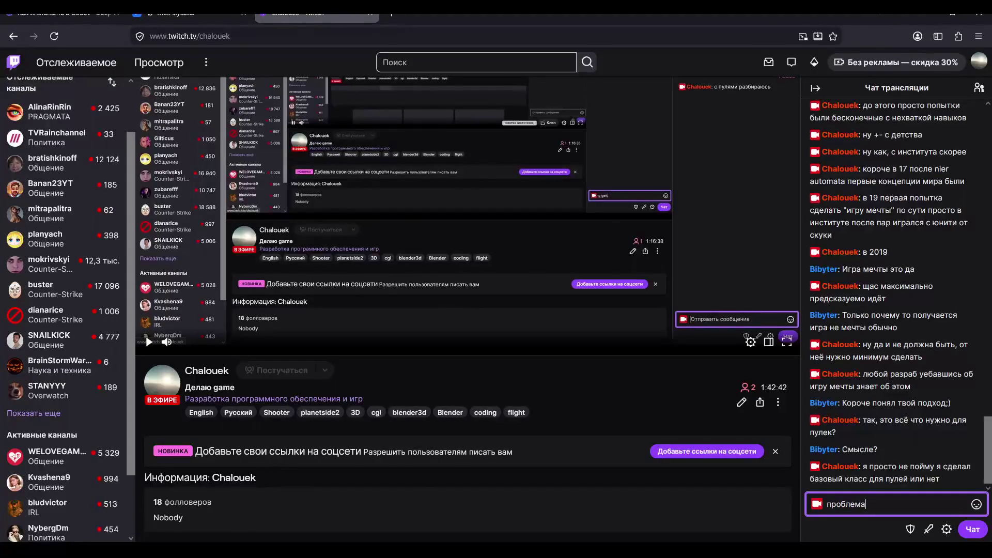
pyautogui.write('определения к')
pyautogui.write('олизий')
pyautogui.press('Return')
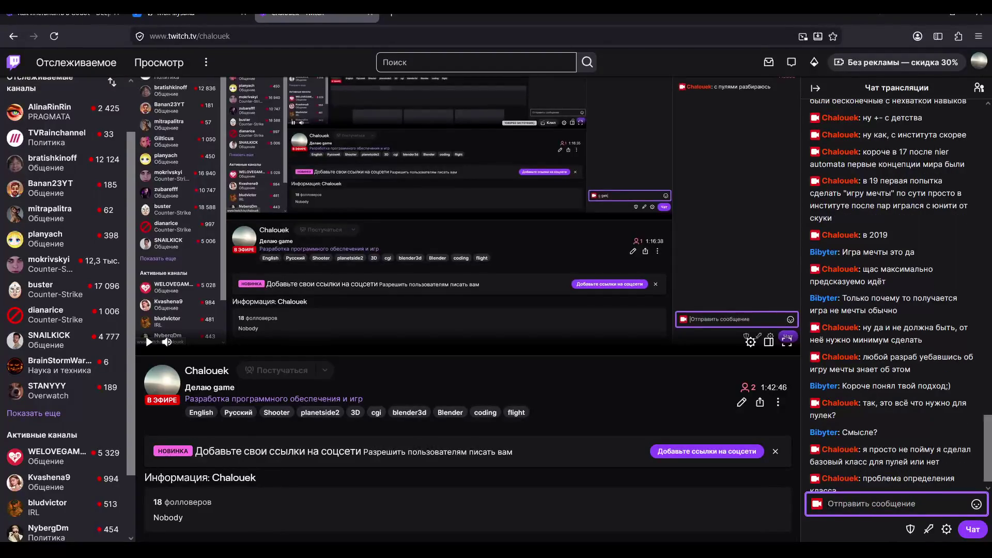
pyautogui.hotkey('alt', 'Tab')
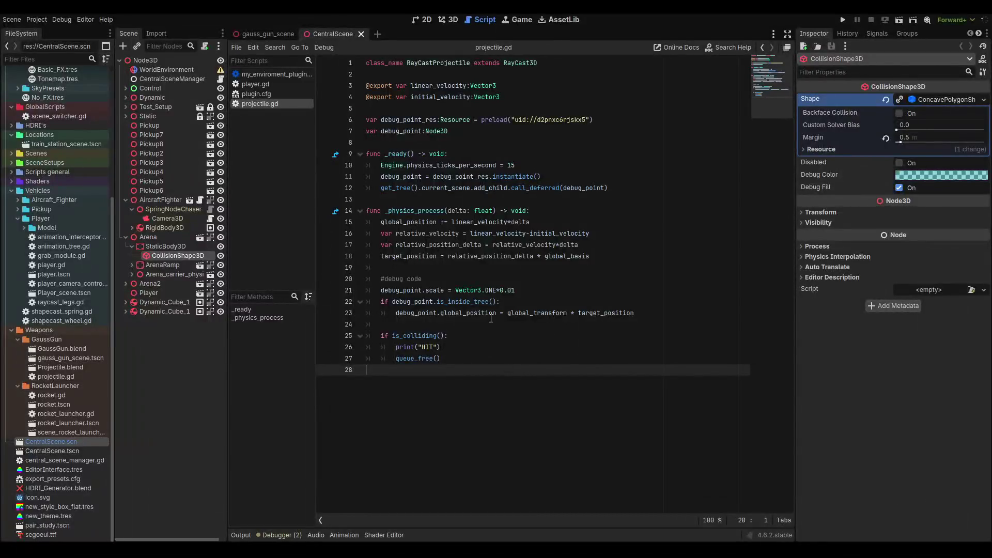
# Check the RayCast3D class declaration on line 1, then switch projectile.gd to distraction-free mode
pyautogui.moveTo(406, 62); pyautogui.dragTo(543, 63)
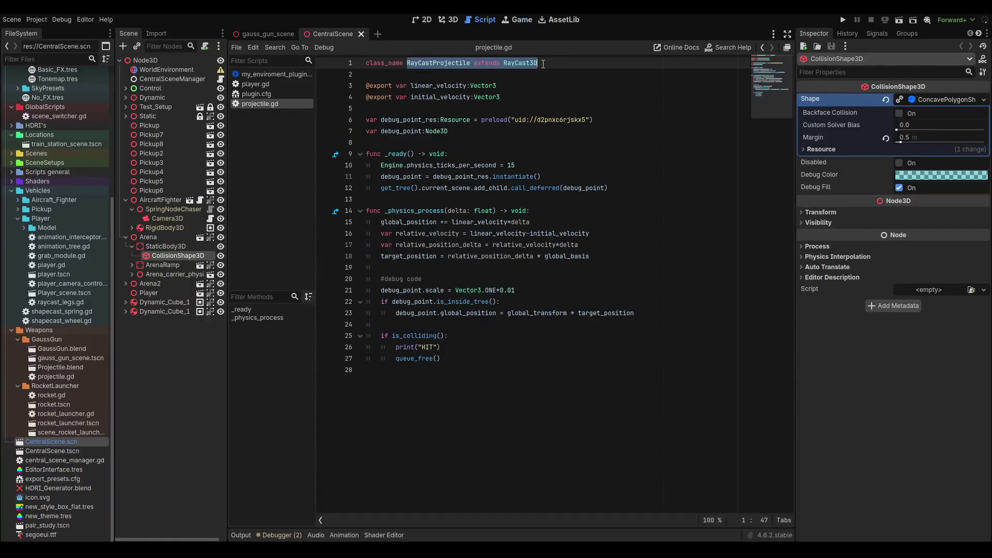
pyautogui.moveTo(366, 63); pyautogui.dragTo(526, 69)
pyautogui.click(526, 66)
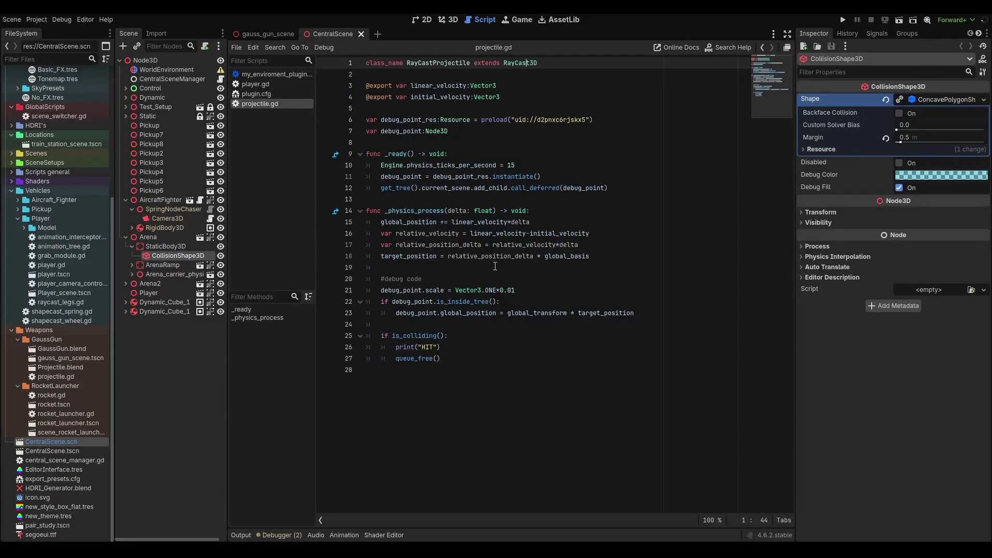
pyautogui.scroll(10, 474, 175)
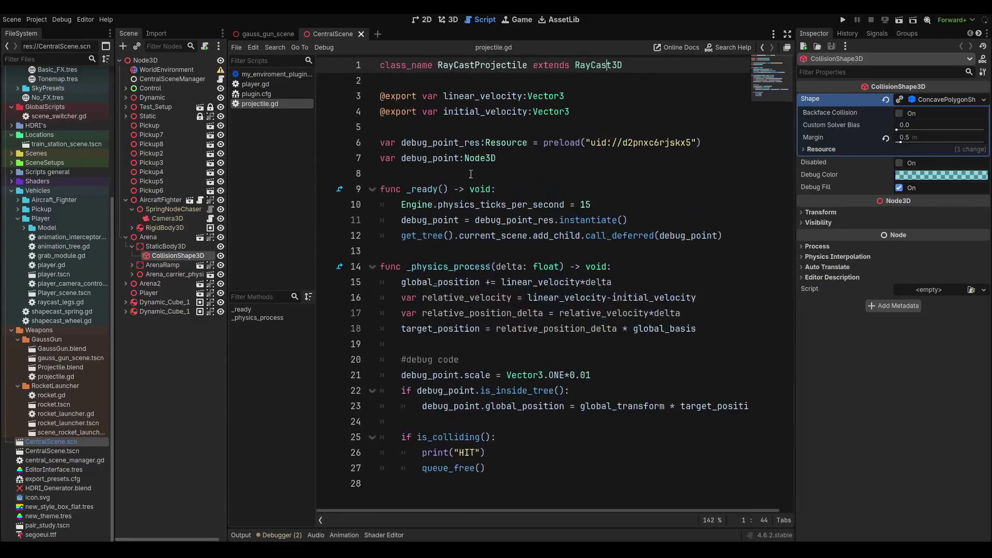
pyautogui.scroll(-4, 471, 175)
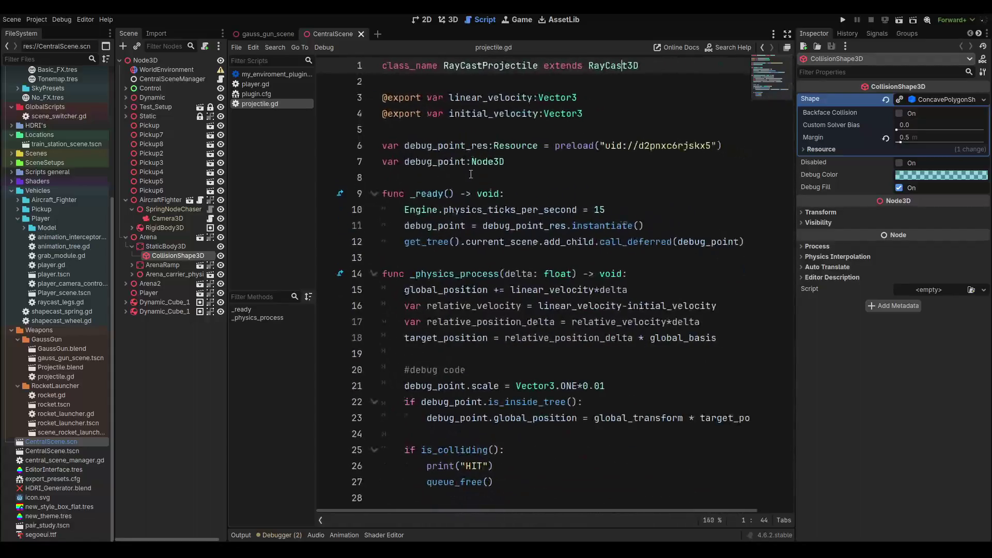
pyautogui.click(787, 34)
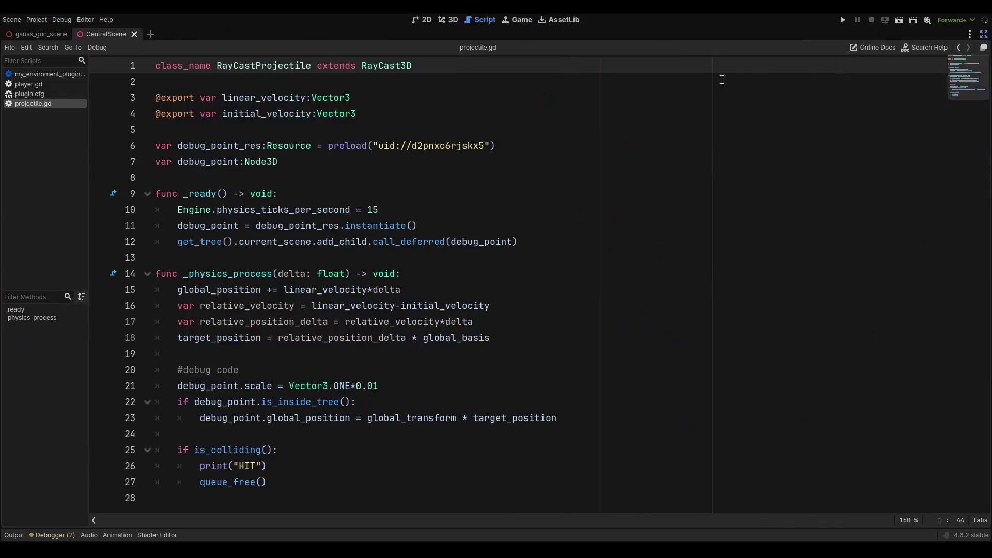
pyautogui.scroll(1, 359, 214)
pyautogui.scroll(-1, 359, 213)
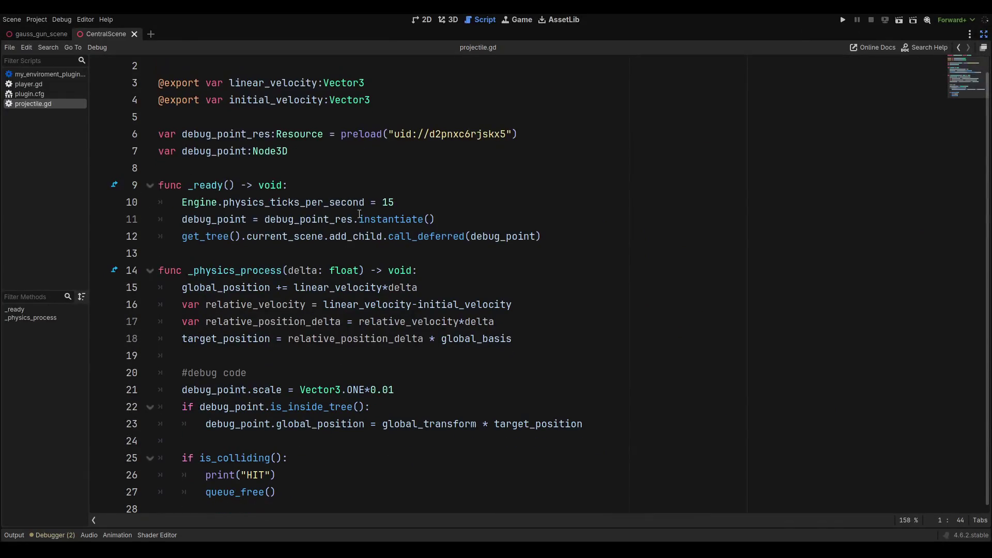
pyautogui.scroll(-1, 456, 177)
# Comment out the debug variables, the debug code block and the debug_point lines in _ready
pyautogui.moveTo(182, 440); pyautogui.dragTo(183, 372)
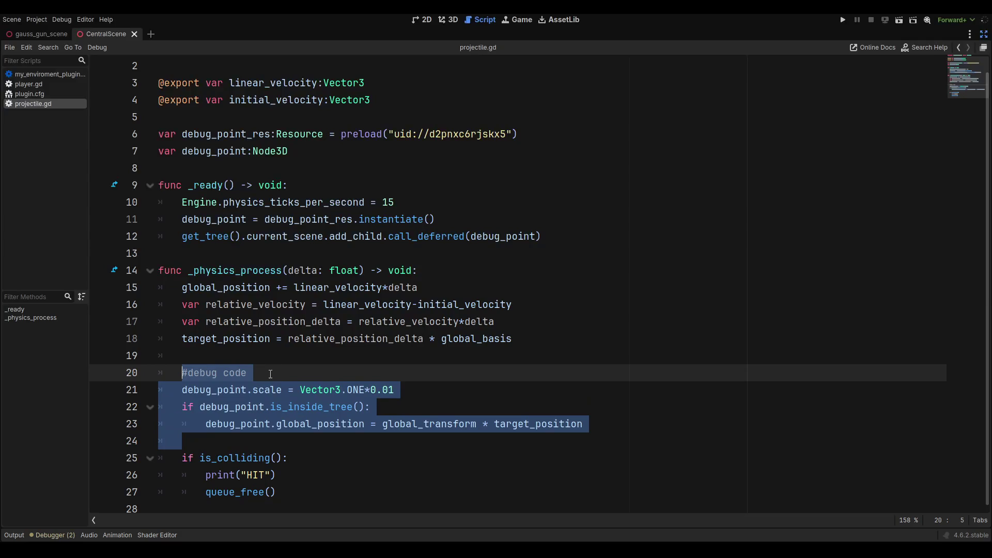
pyautogui.click(474, 151)
pyautogui.hotkey('shift', 'Up')
pyautogui.hotkey('shift', 'Up')
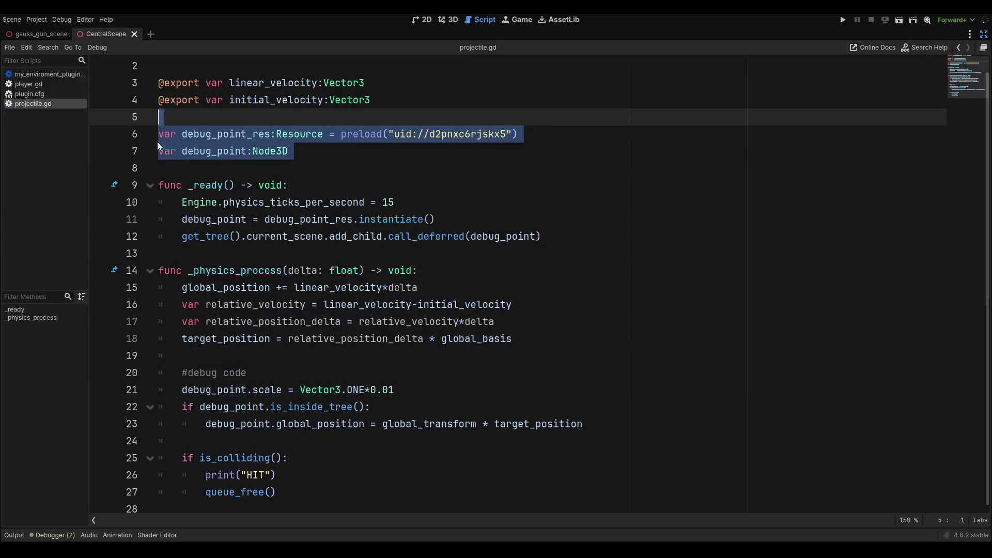
pyautogui.hotkey('ctrl', 'k')
pyautogui.moveTo(365, 423); pyautogui.dragTo(140, 373)
pyautogui.hotkey('ctrl', 'k')
pyautogui.moveTo(546, 236)
pyautogui.mouseDown()
pyautogui.moveTo(299, 236)
pyautogui.moveTo(188, 220)
pyautogui.mouseUp()
pyautogui.hotkey('ctrl', 'k')
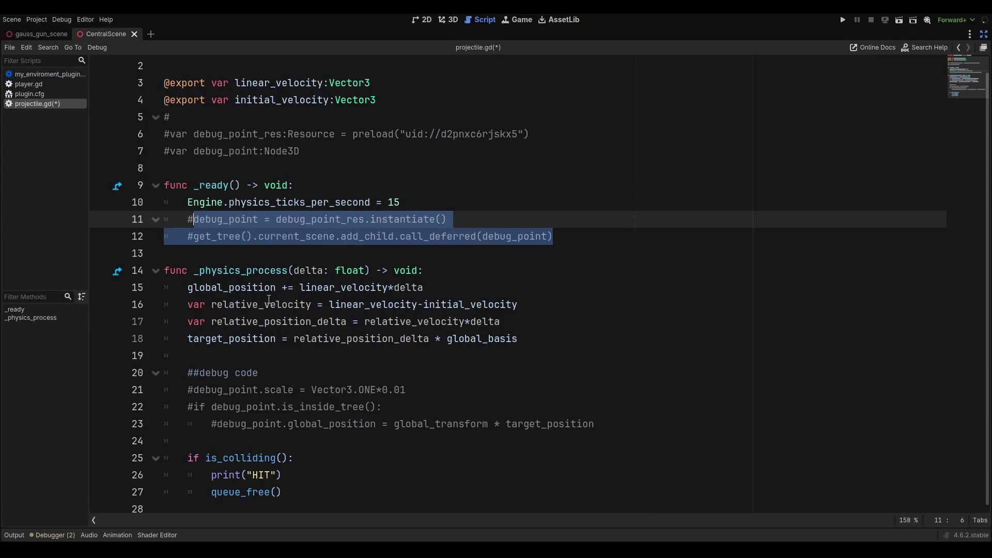
# Add a blank line after line 15 and set the code zoom to 100%
pyautogui.click(476, 294)
pyautogui.press('Return')
pyautogui.scroll(-1, 279, 309)
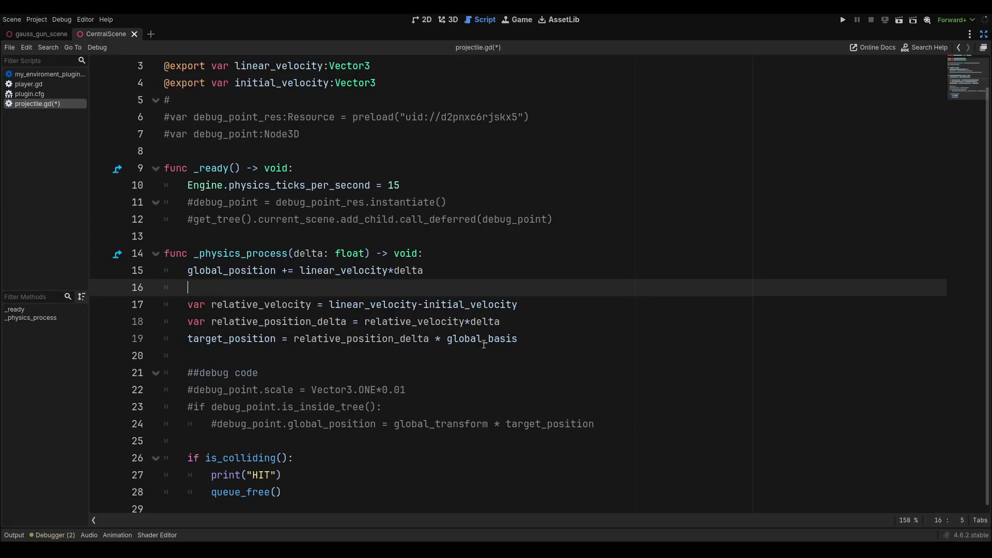
pyautogui.moveTo(483, 344)
pyautogui.scroll(-5, 336, 306)
pyautogui.click(919, 520)
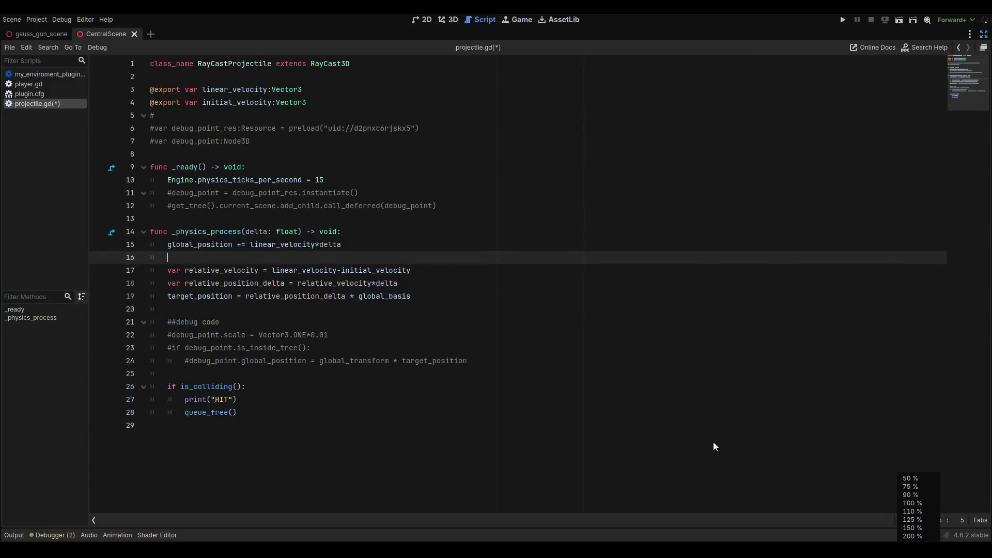
pyautogui.click(913, 503)
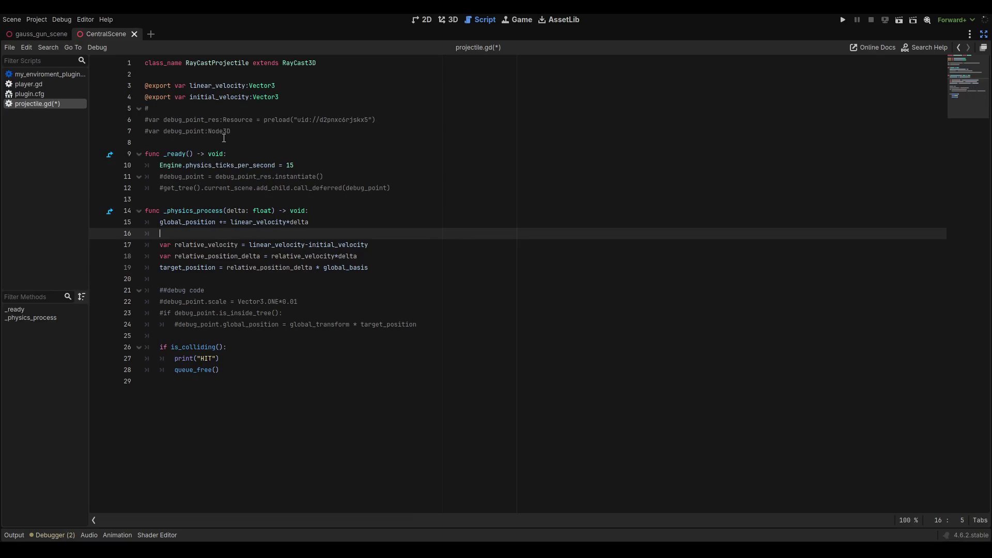
pyautogui.click(235, 361)
pyautogui.click(242, 370)
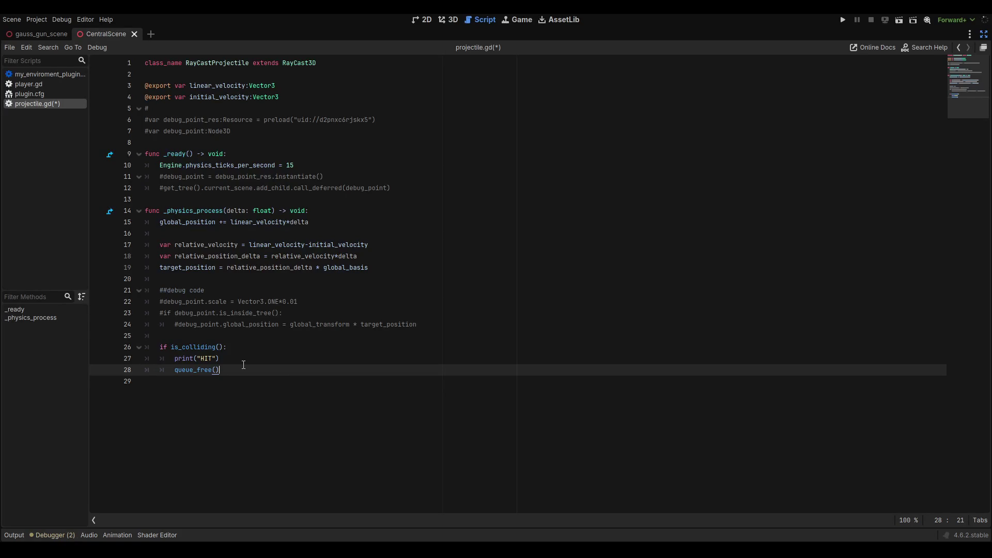
# Delete the _ready function, the commented debug variables and the commented debug block
pyautogui.moveTo(415, 187); pyautogui.dragTo(143, 155)
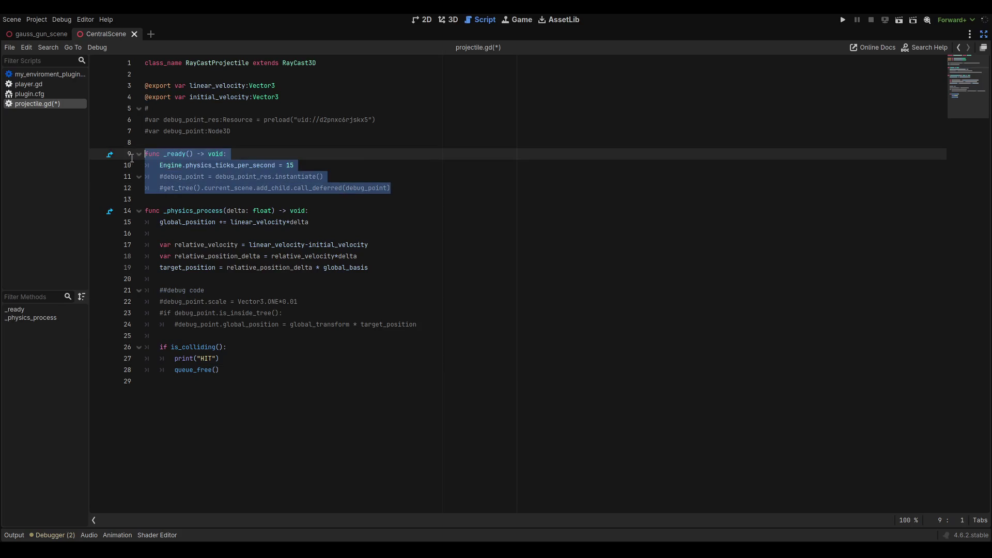
pyautogui.press('BackSpace')
pyautogui.press('BackSpace')
pyautogui.keyDown('shift'); pyautogui.click(116, 111); pyautogui.keyUp('shift')
pyautogui.press('BackSpace')
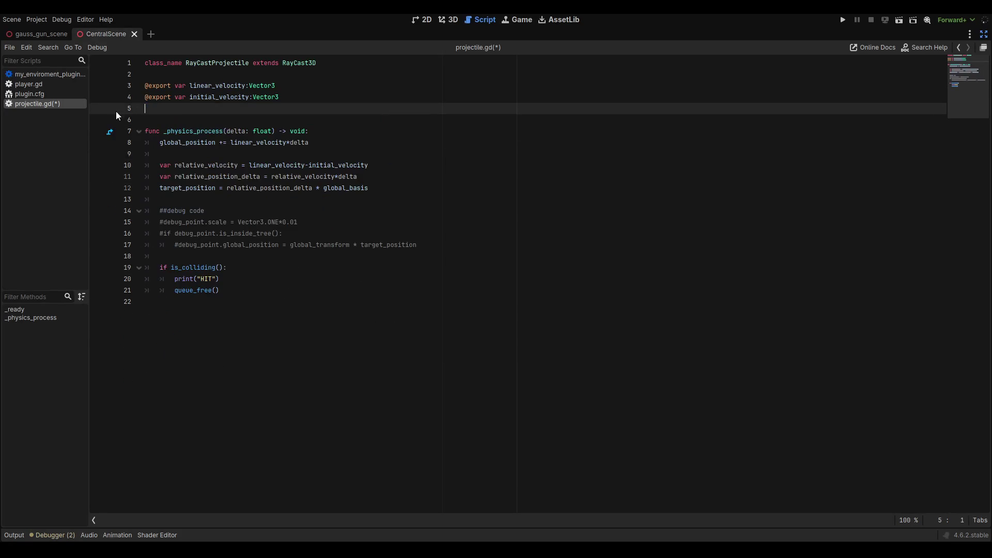
pyautogui.moveTo(467, 243); pyautogui.dragTo(155, 195)
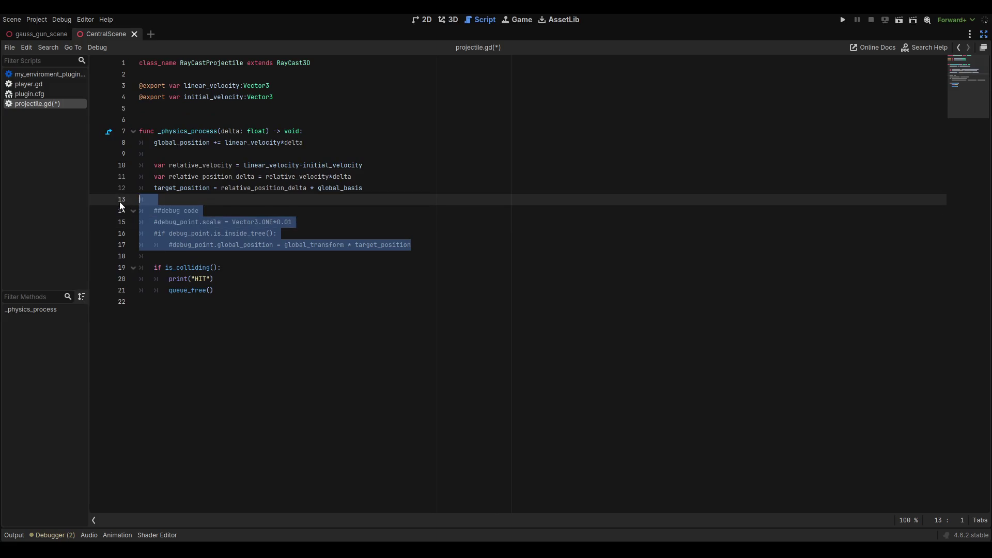
pyautogui.press('BackSpace')
pyautogui.hotkey('alt', 'Tab')
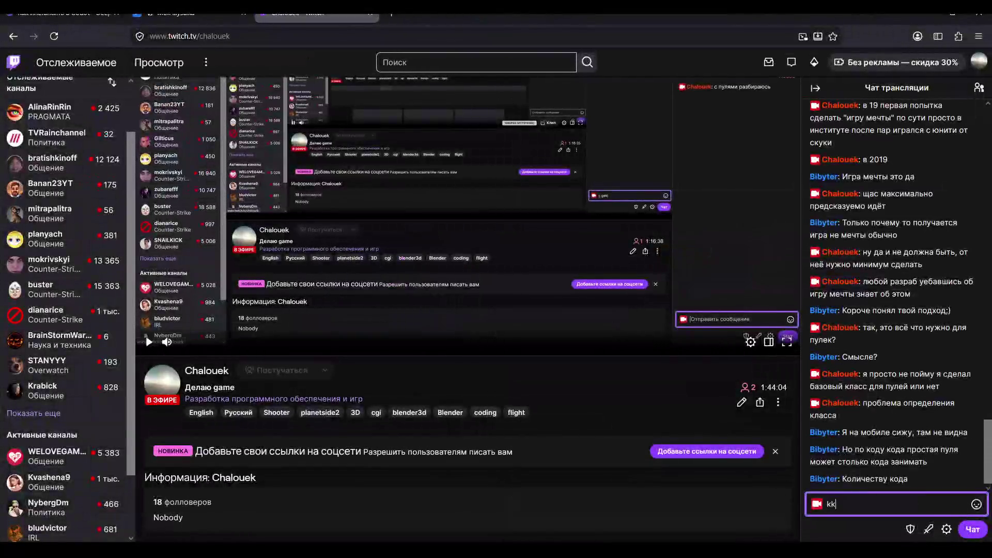
# Post 'ладно, я буду себя проклинать, но посмотрим какие баги поймаю по ходу интеграции в игру' in chat
pyautogui.write('ладно, я буду')
pyautogui.write(' себя проклин')
pyautogui.write('ать, но п')
pyautogui.write('осмотрим б')
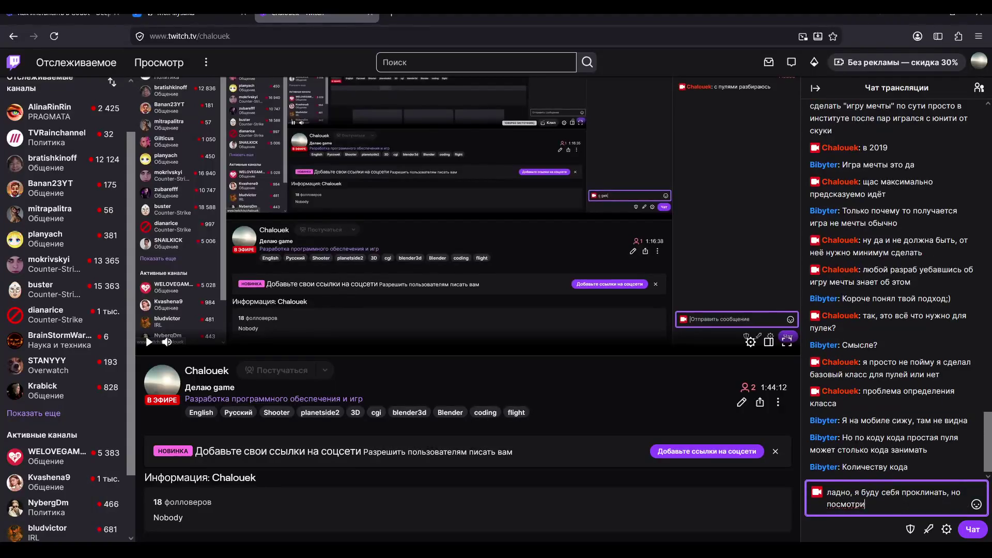
pyautogui.press('BackSpace')
pyautogui.write('какие баги')
pyautogui.write(' поймаю по ходу')
pyautogui.write(' интеграц')
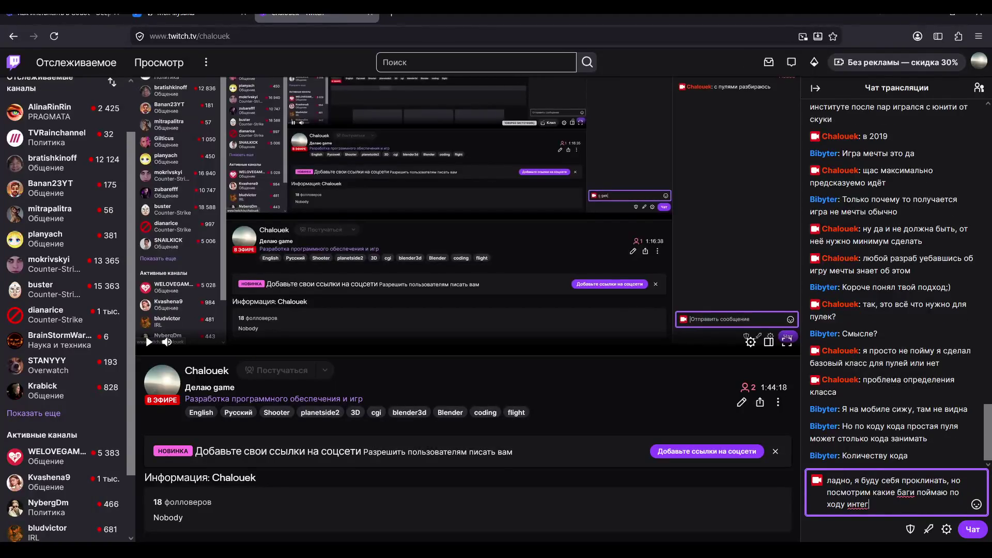
pyautogui.write('ии в игру')
pyautogui.press('Return')
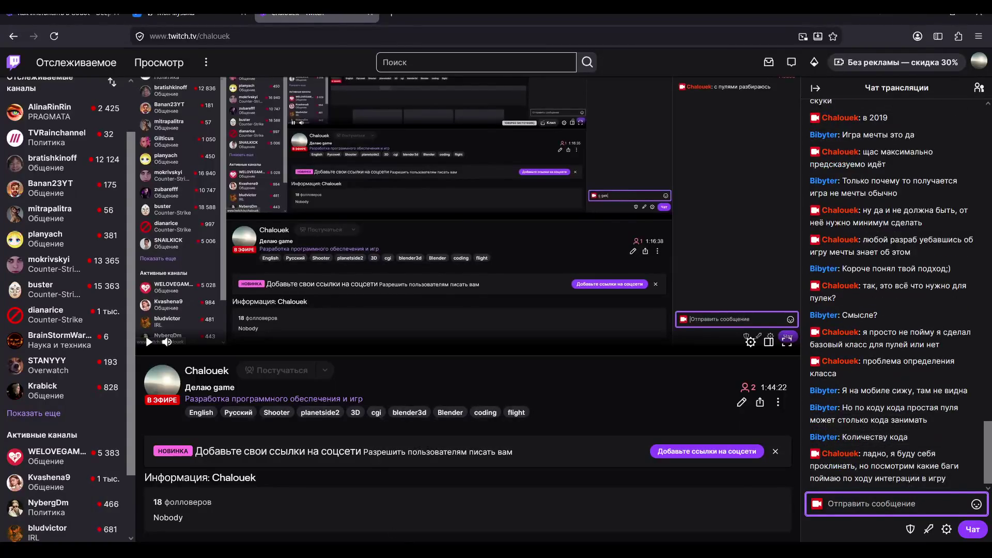
pyautogui.hotkey('alt', 'Tab')
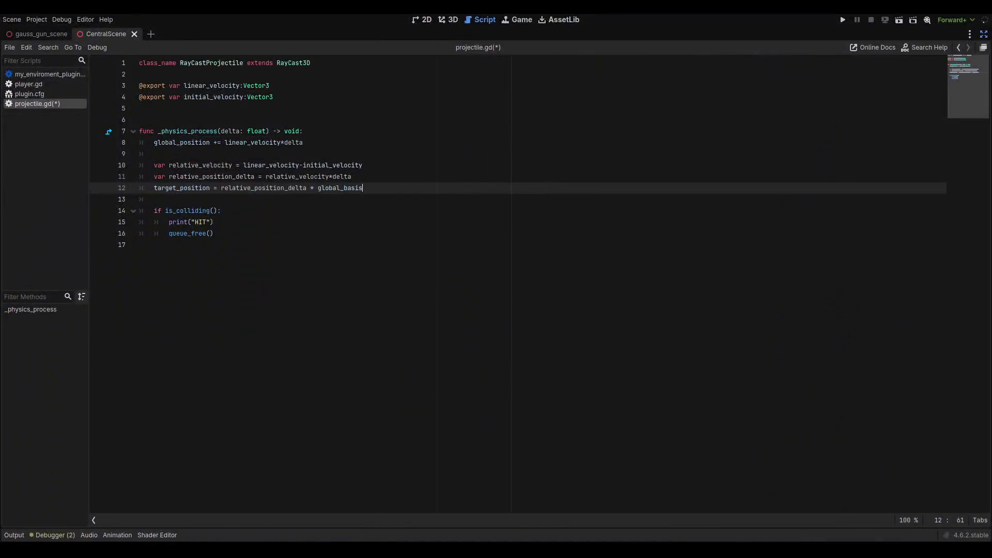
# Restore the side docks, remove the extra blank line and save projectile.gd
pyautogui.click(983, 34)
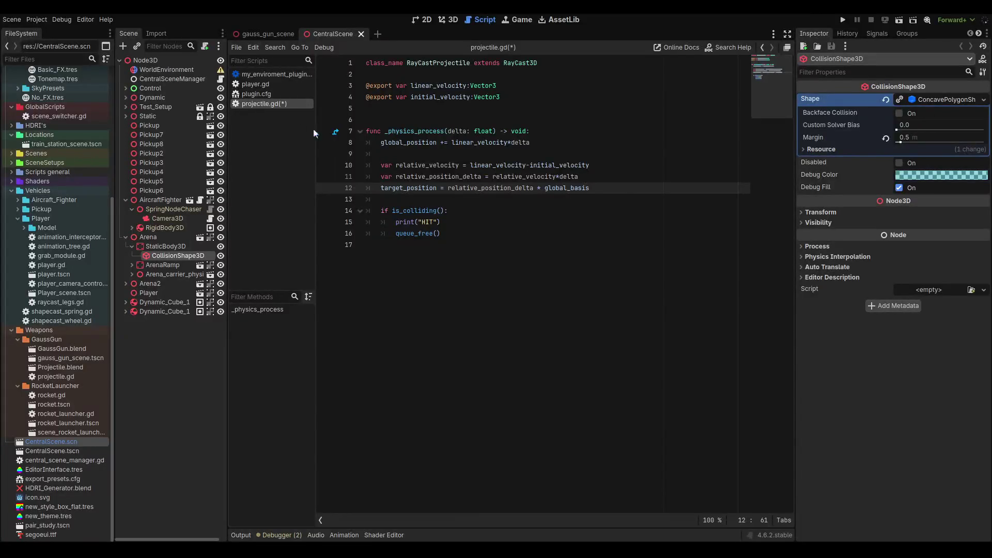
pyautogui.click(544, 200)
pyautogui.hotkey('ctrl', 's')
pyautogui.click(411, 119)
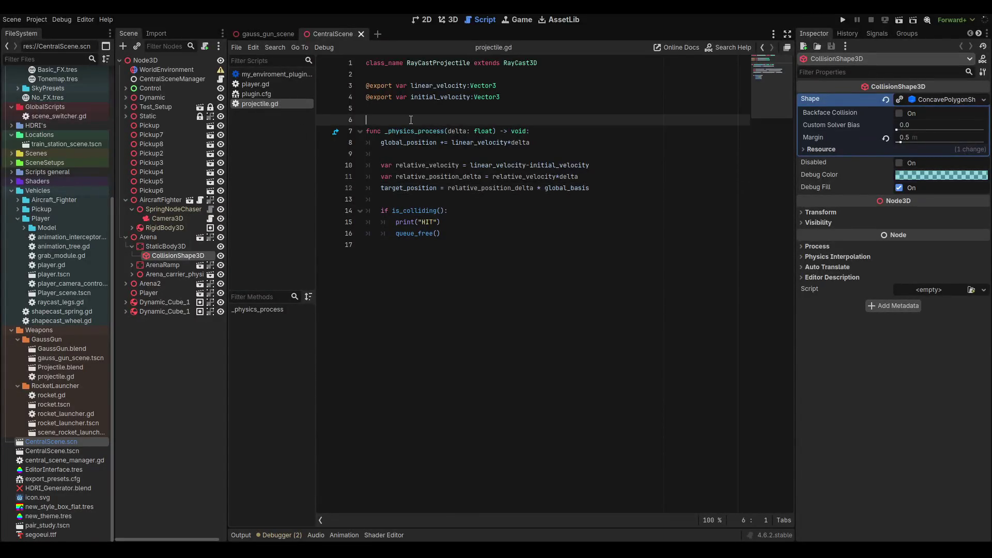
pyautogui.press('BackSpace')
pyautogui.hotkey('ctrl', 's')
pyautogui.hotkey('ctrl', 's')
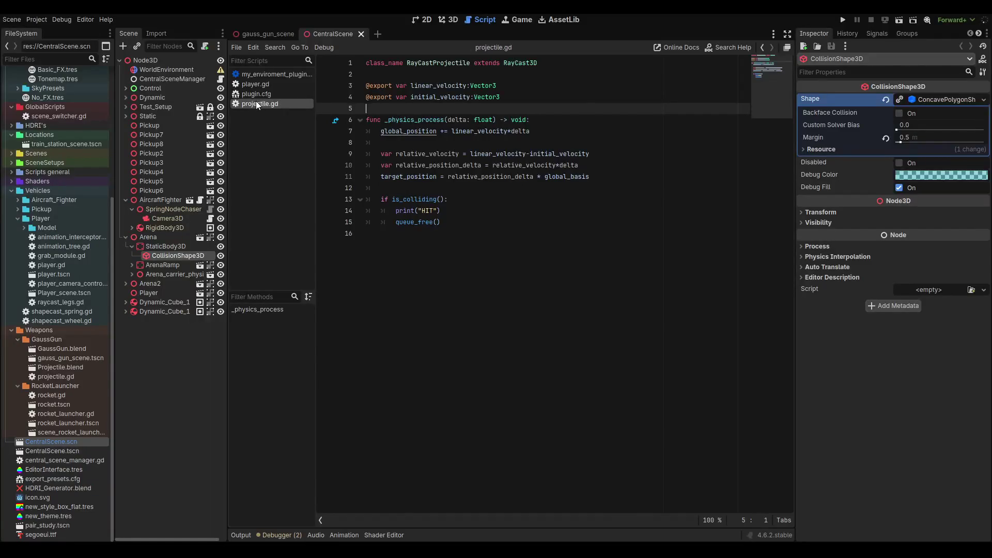
# Switch to the gauss_gun_scene tab and show it in the 3D view
pyautogui.click(457, 25)
pyautogui.click(483, 23)
pyautogui.click(250, 38)
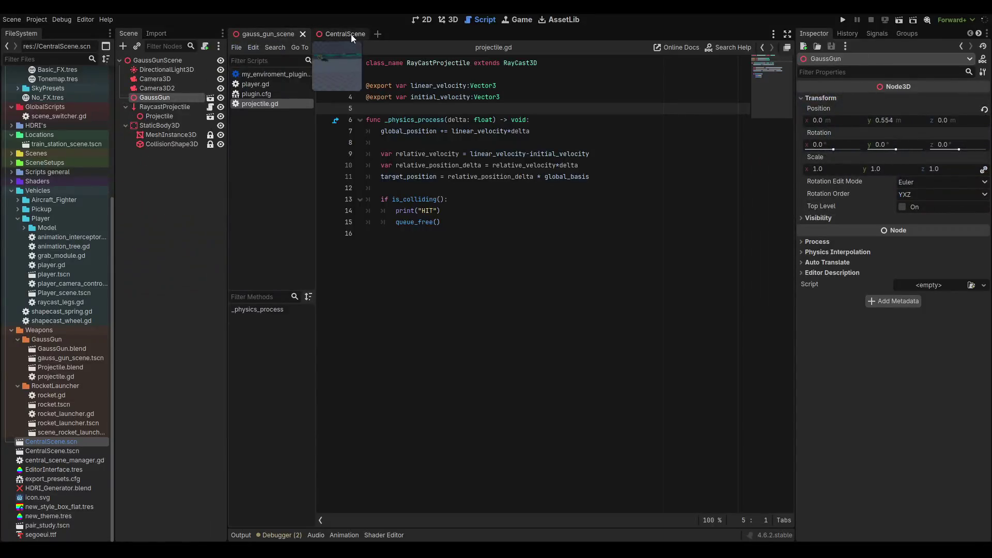
pyautogui.click(333, 34)
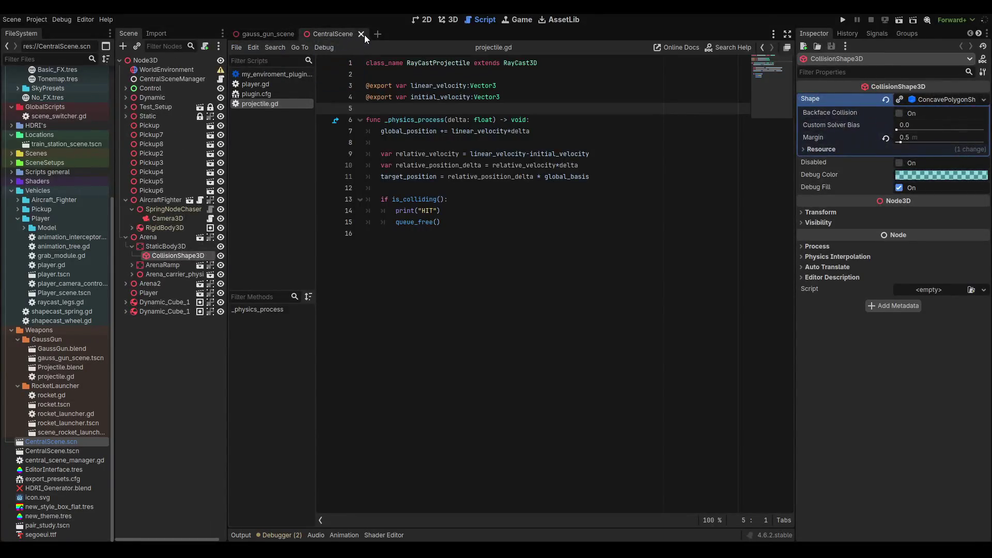
pyautogui.click(263, 34)
pyautogui.click(450, 20)
# Inspect the RaycastProjectile and Projectile nodes, then reload gauss_gun_scene from its saved file
pyautogui.scroll(10, 413, 155)
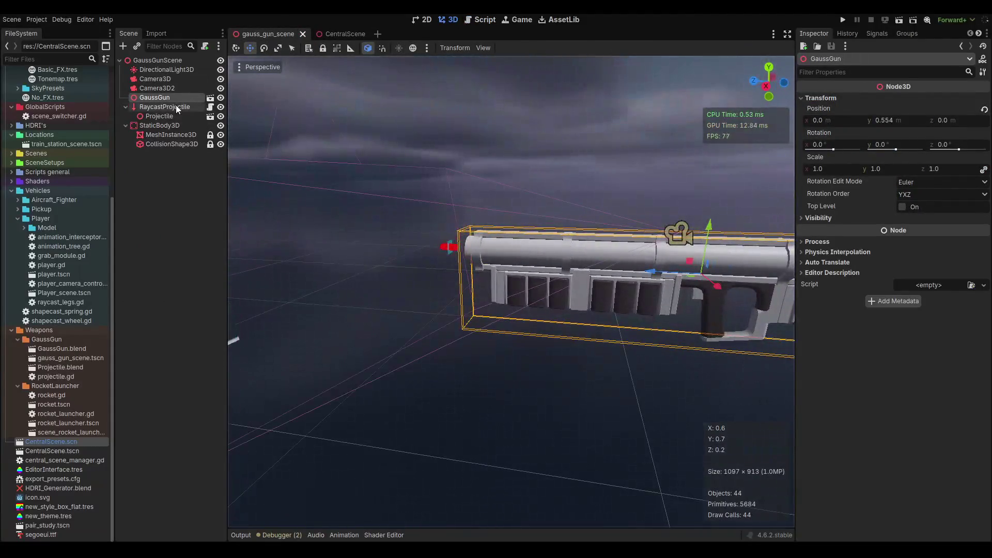
pyautogui.click(170, 107)
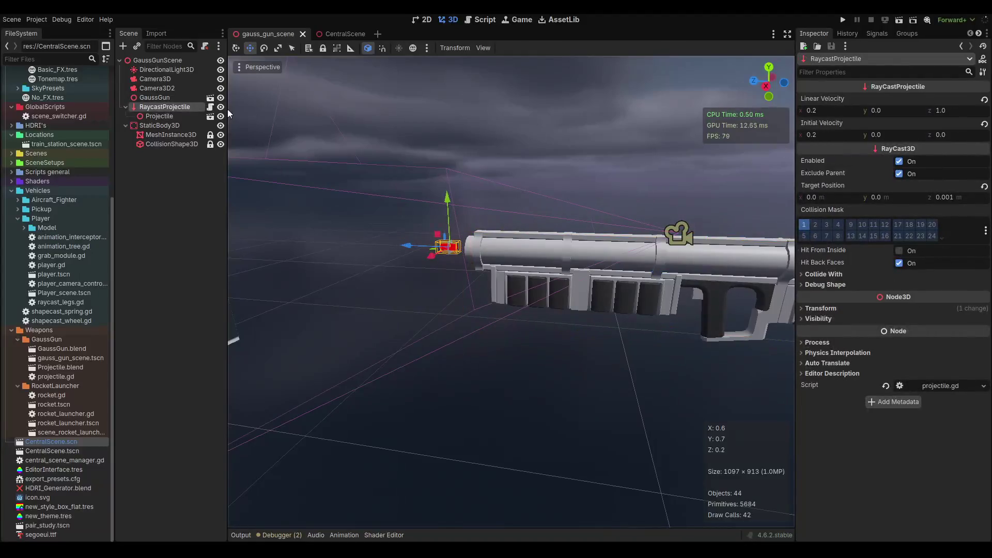
pyautogui.click(166, 115)
pyautogui.rightClick(166, 115)
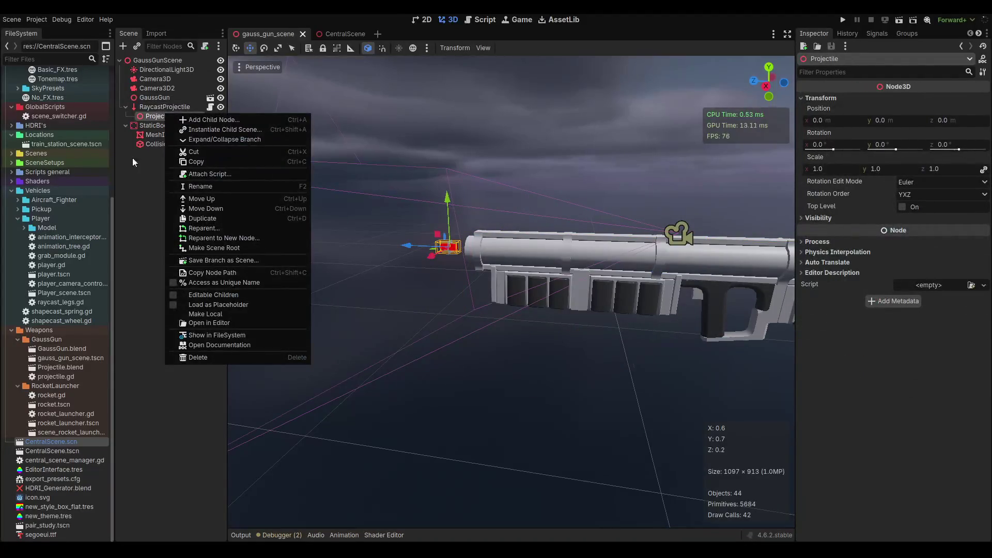
pyautogui.click(143, 144)
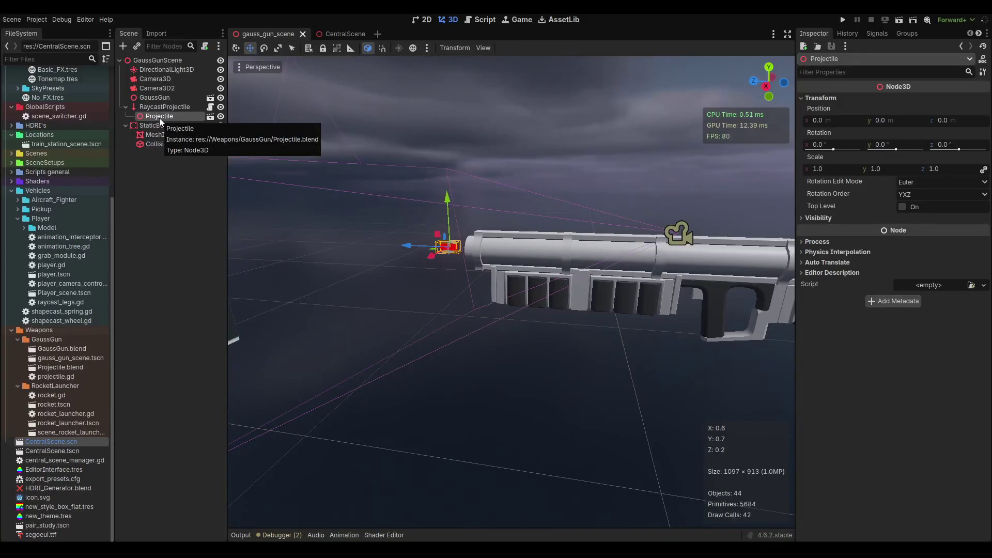
pyautogui.click(12, 19)
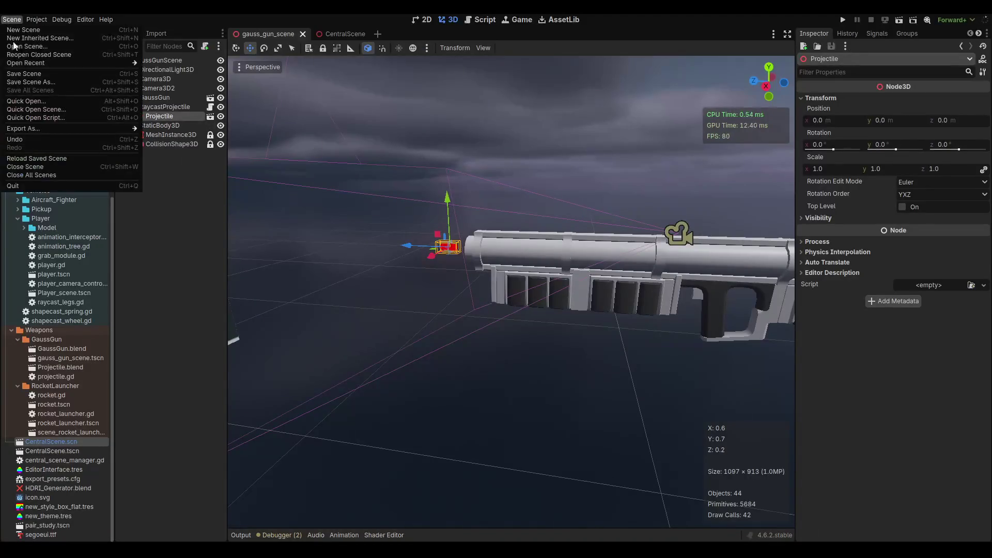
pyautogui.click(54, 158)
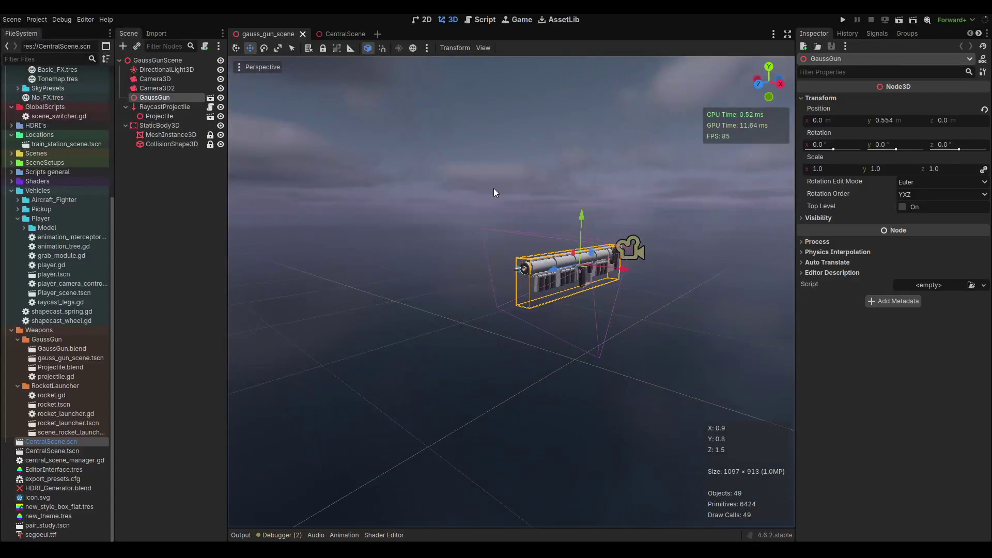
# Test-run the gauss gun scene with F6, stop it with F8, and show the Output log
pyautogui.scroll(3, 511, 272)
pyautogui.scroll(2, 510, 271)
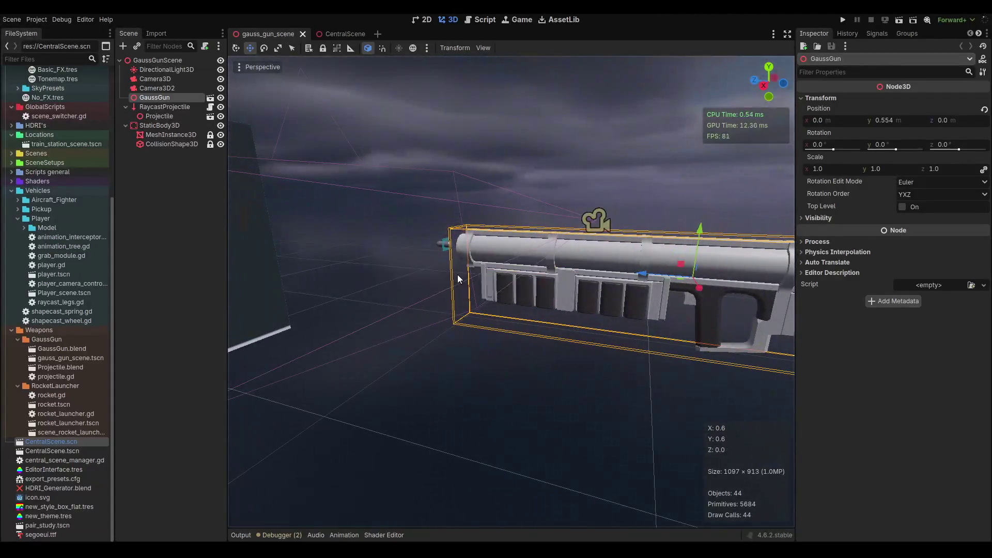
pyautogui.press('F6')
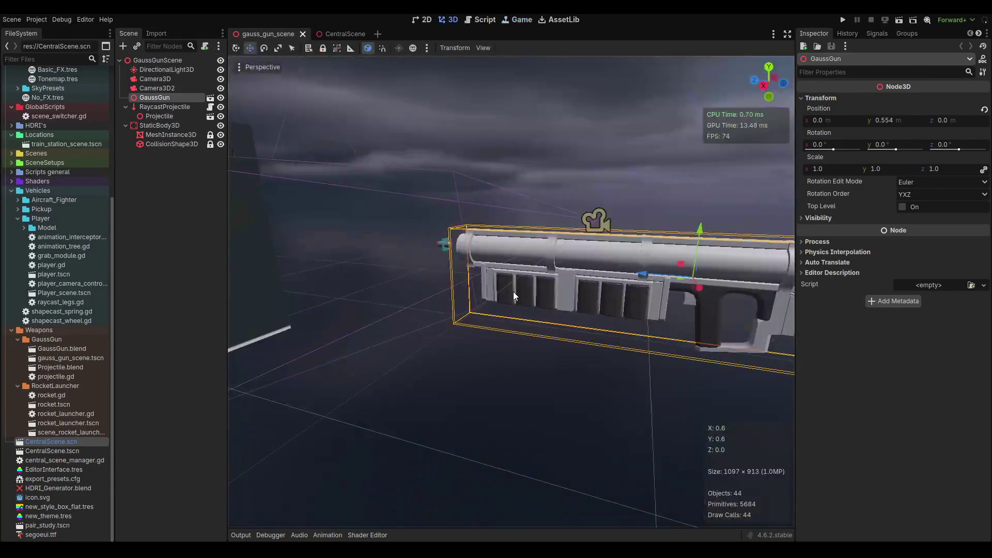
pyautogui.press('F6')
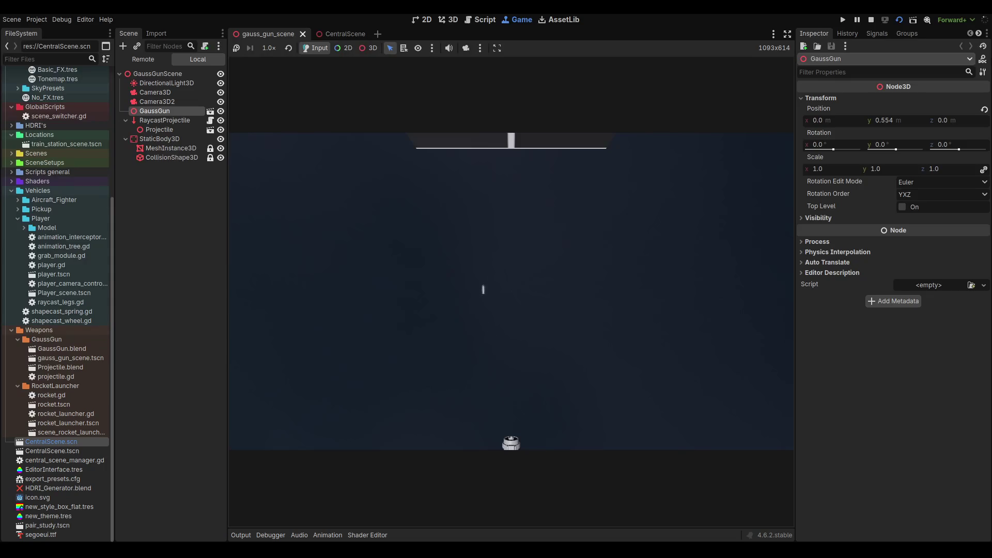
pyautogui.press('F8')
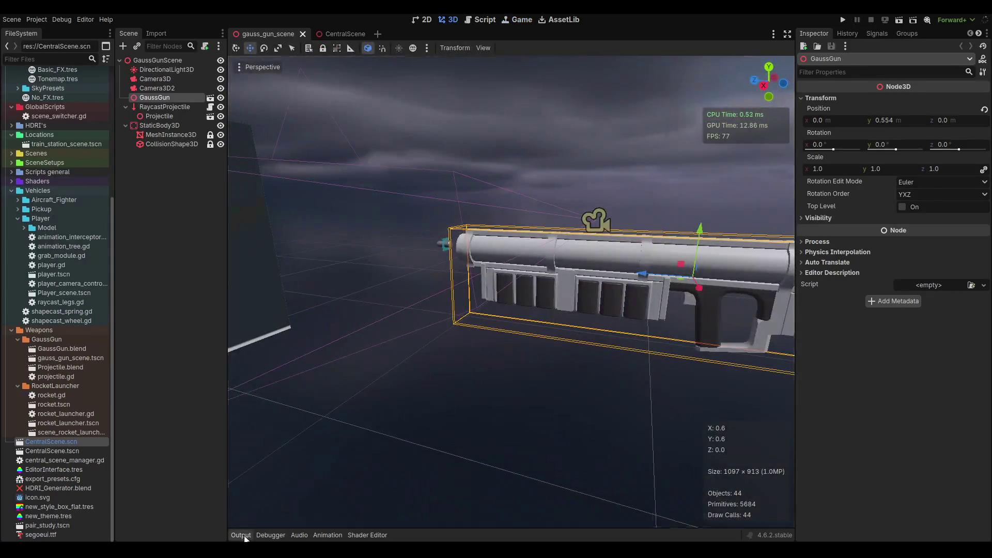
pyautogui.click(240, 534)
# Move Camera3D2 up to y 2.813 and along z to 1.12
pyautogui.moveTo(475, 217)
pyautogui.mouseDown()
pyautogui.moveTo(405, 249)
pyautogui.moveTo(467, 245)
pyautogui.mouseUp()
pyautogui.moveTo(361, 241); pyautogui.dragTo(376, 315)
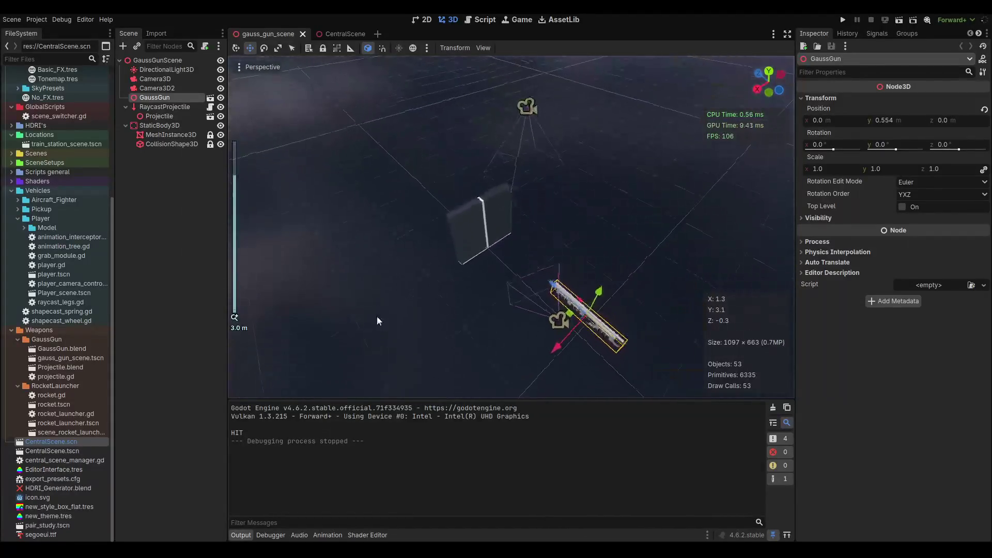
pyautogui.click(160, 88)
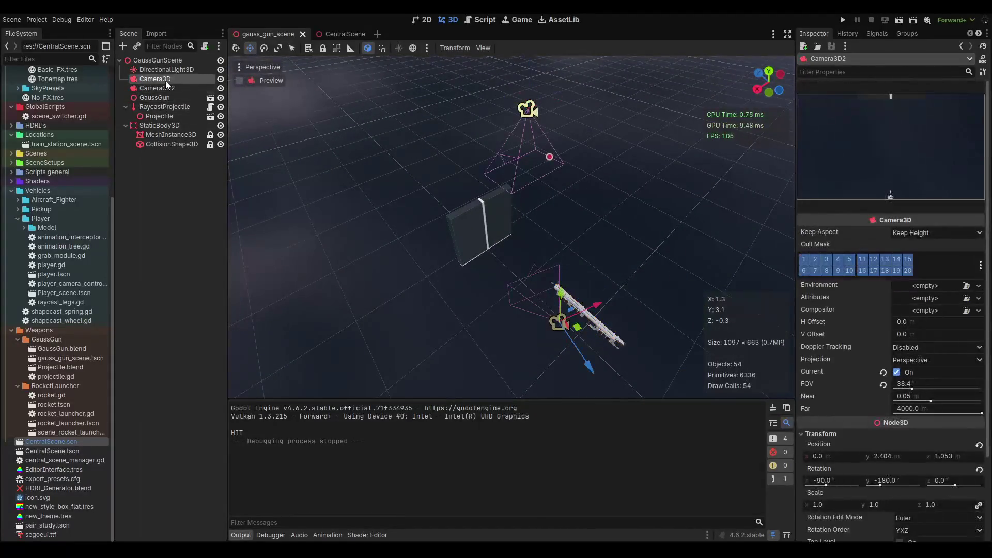
pyautogui.moveTo(490, 139); pyautogui.dragTo(492, 188)
pyautogui.moveTo(514, 130); pyautogui.dragTo(513, 98)
pyautogui.moveTo(486, 140); pyautogui.dragTo(479, 132)
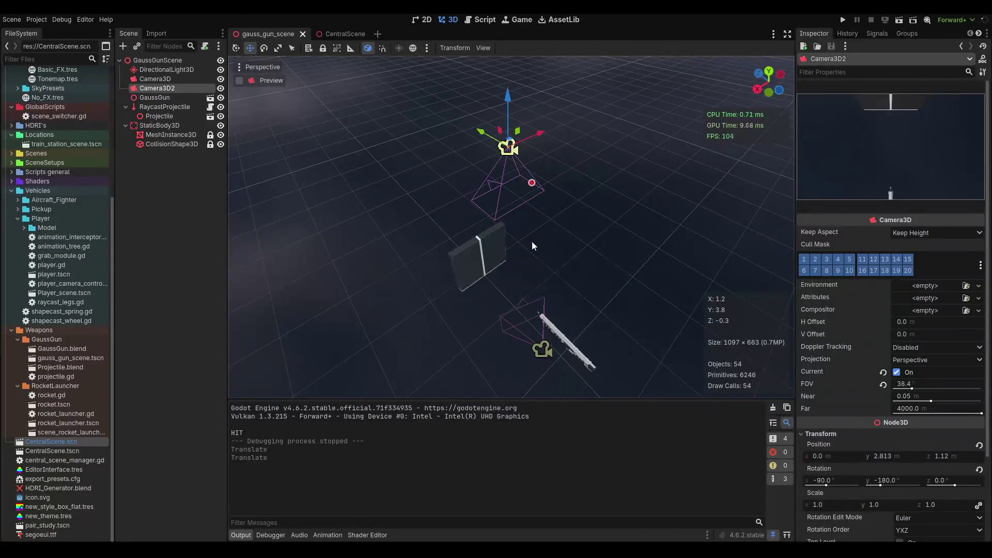
# Rerun the scene until HIT prints, stop it, and bring up RaycastProjectile's node options
pyautogui.press('F6')
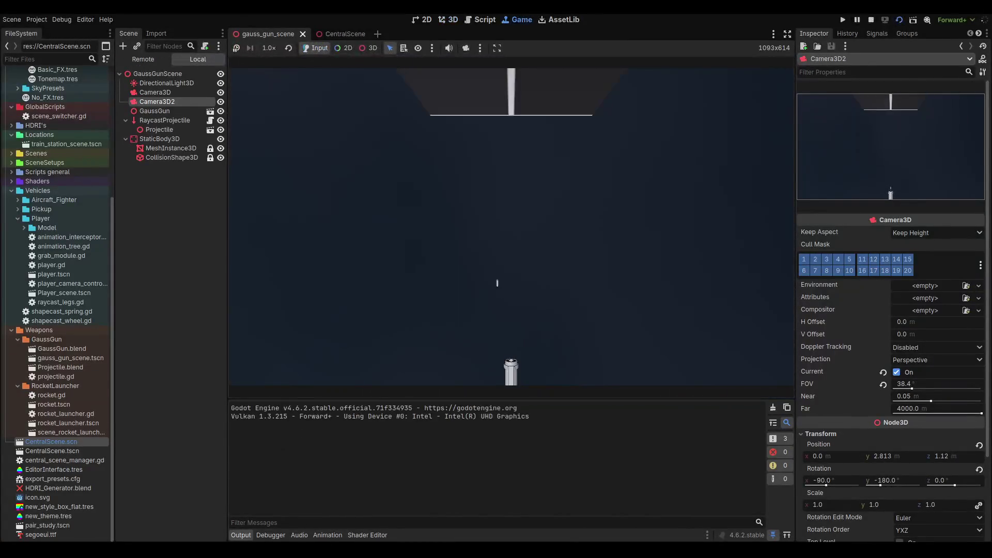
pyautogui.press('F8')
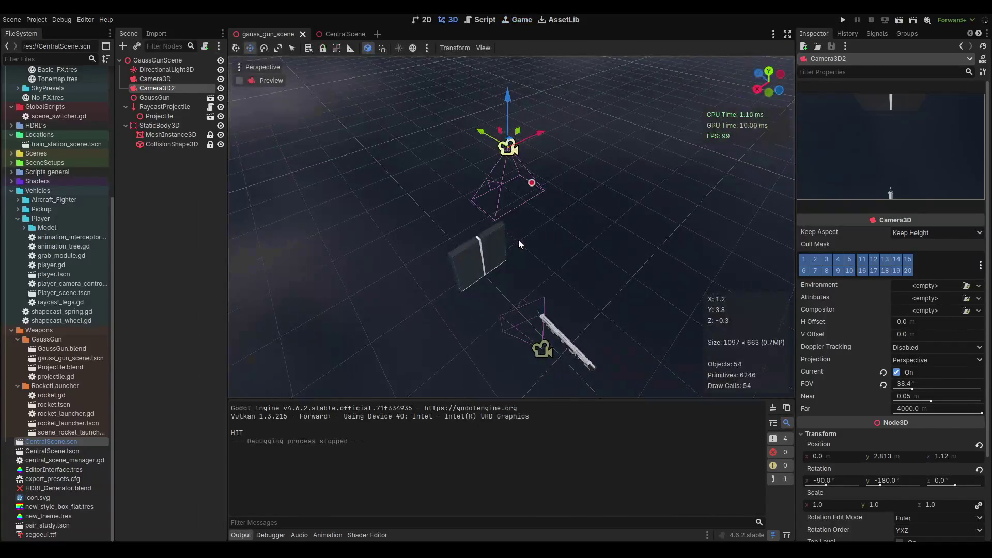
pyautogui.click(169, 108)
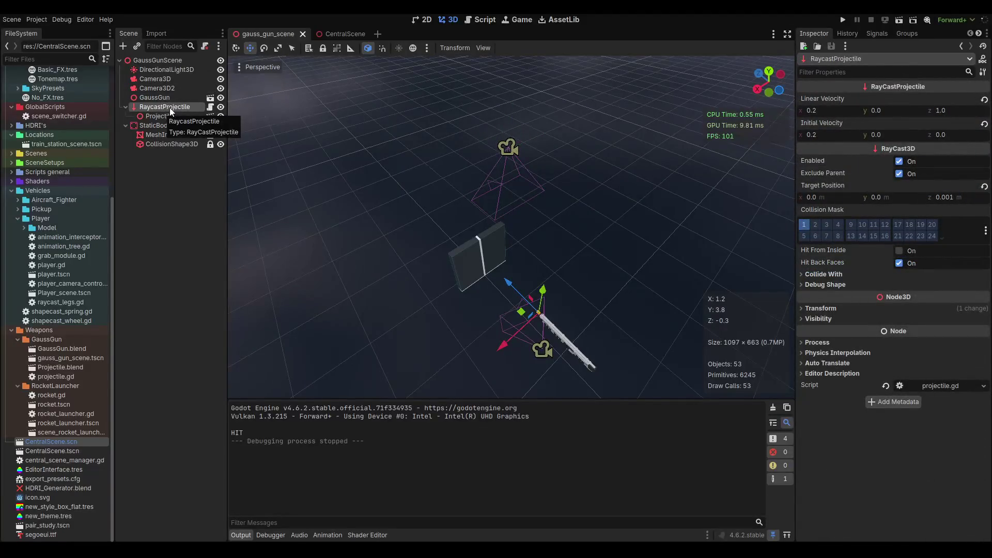
pyautogui.rightClick(168, 105)
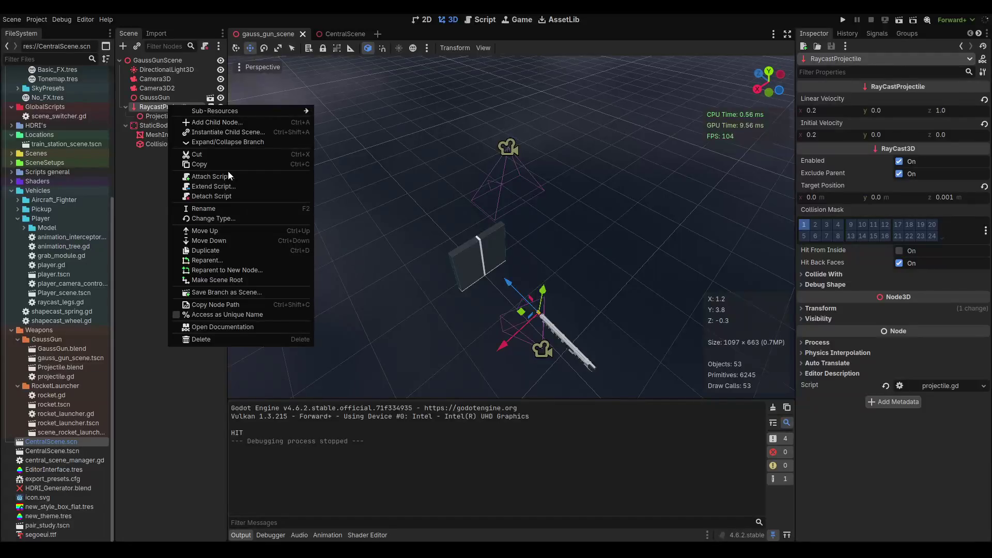
pyautogui.hotkey('alt', 'Tab')
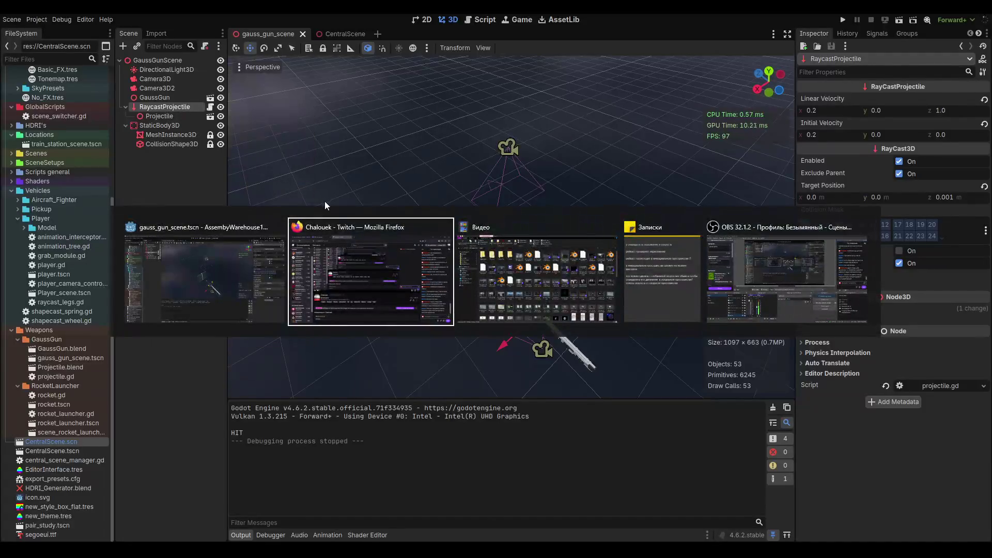
# Post two messages about adding an inertial-frame workaround so bullets don't raycast sideways at targets
pyautogui.write('ну ')
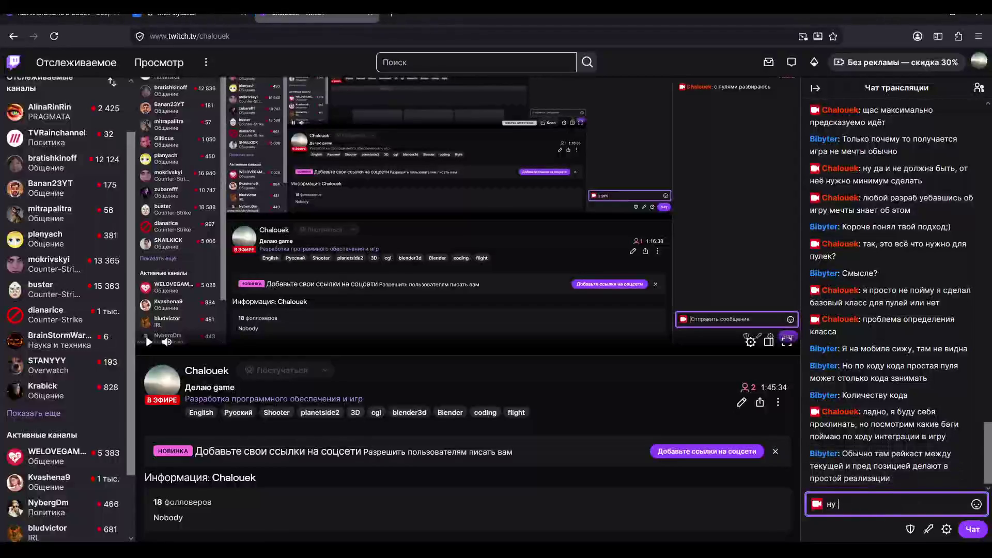
pyautogui.write('я сделл')
pyautogui.press('BackSpace')
pyautogui.write('ал, ')
pyautogui.write('+ добавил')
pyautogui.write(' костыль для')
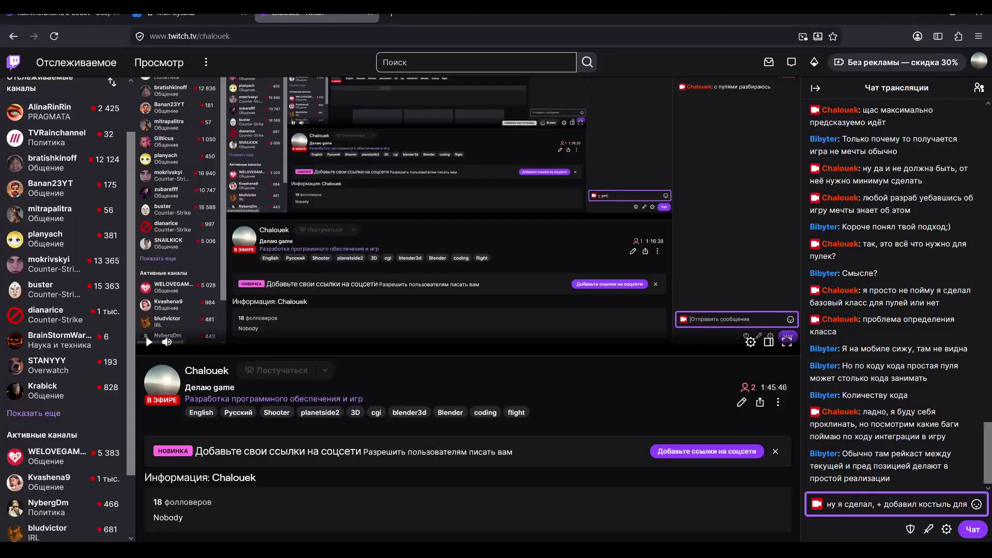
pyautogui.write(' вычисления ')
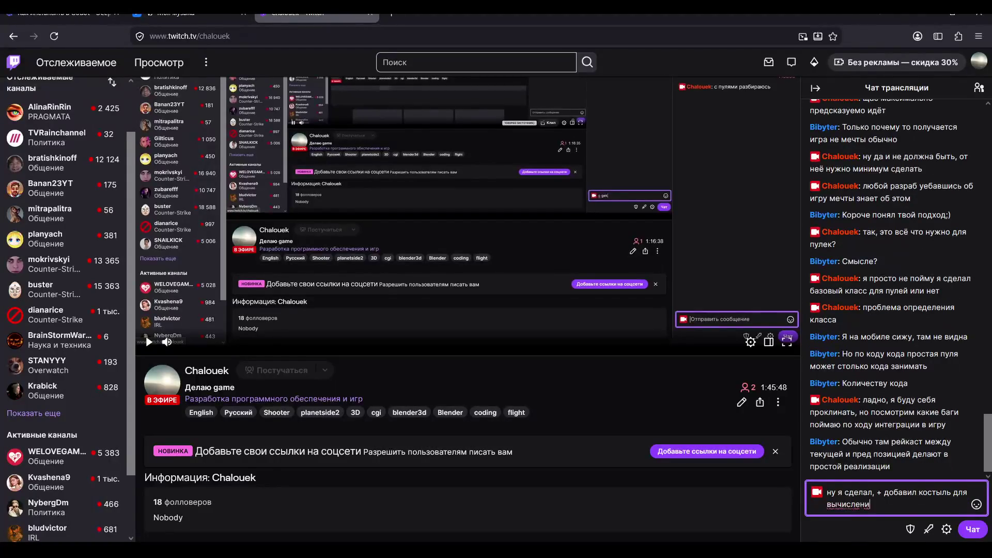
pyautogui.write('в инерциаль')
pyautogui.write('ной системме')
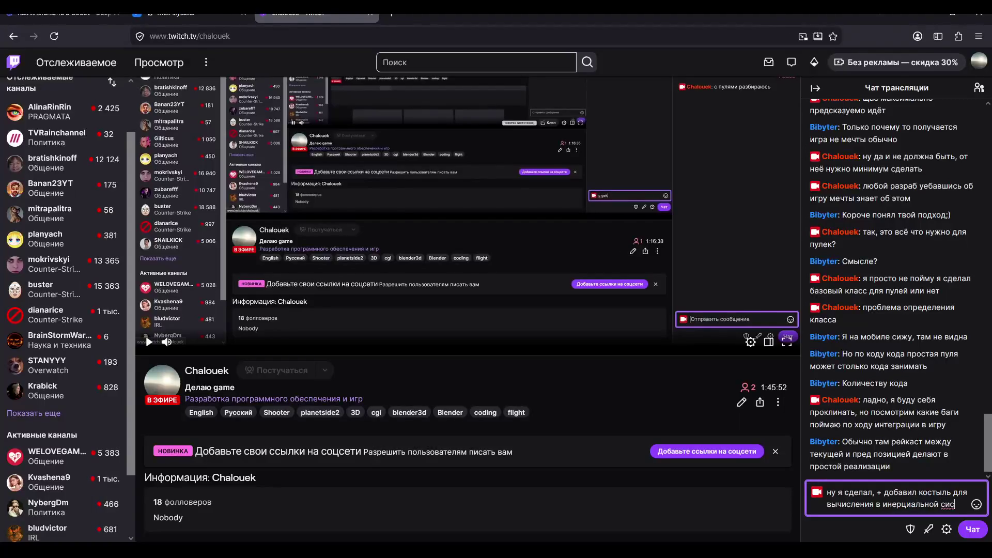
pyautogui.press('Return')
pyautogui.write('чтобы двигая')
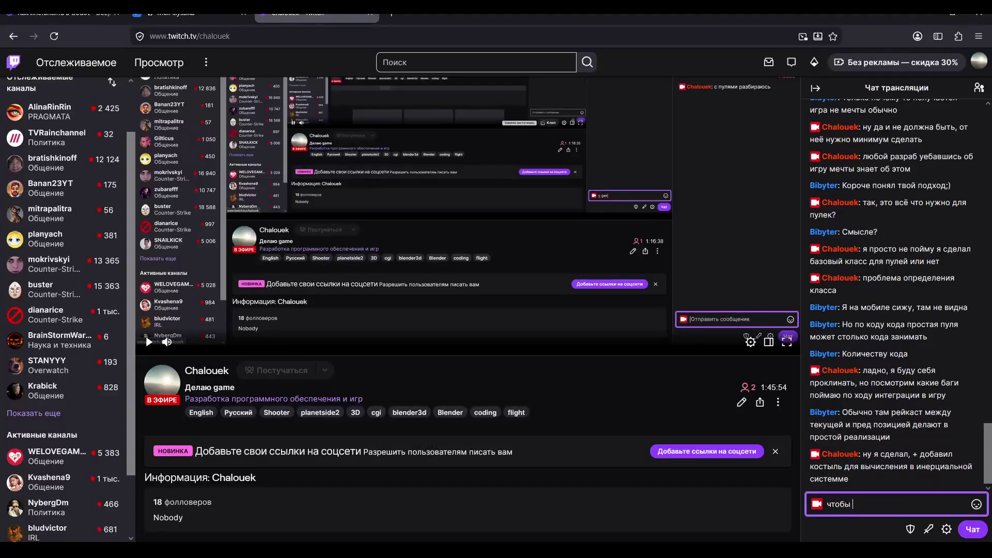
pyautogui.write('сь пуля')
pyautogui.write(' н')
pyautogui.write('е рейка')
pyautogui.write('стилась бок')
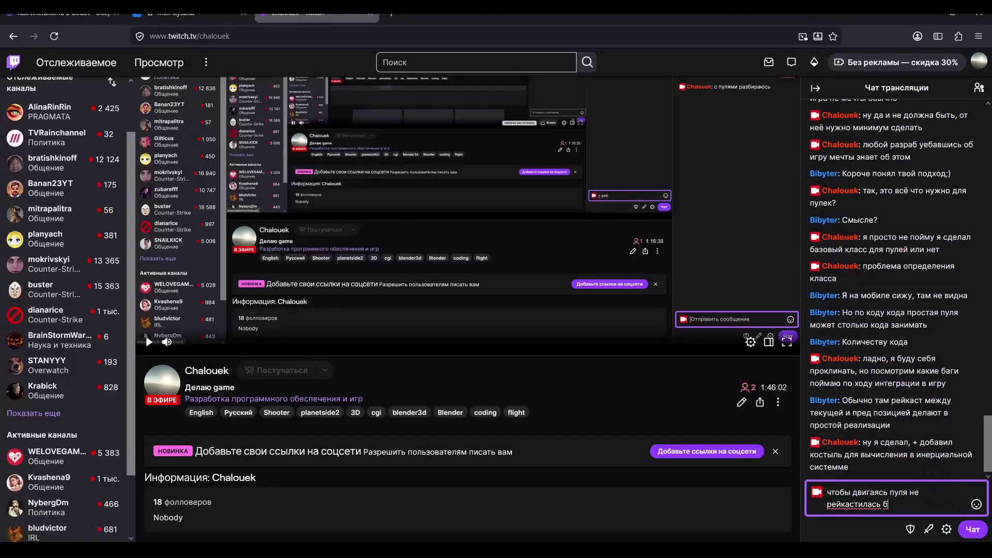
pyautogui.write('ом на кор')
pyautogui.press('BackSpace')
pyautogui.press('BackSpace')
pyautogui.press('BackSpace')
pyautogui.write('цели')
pyautogui.press('Return')
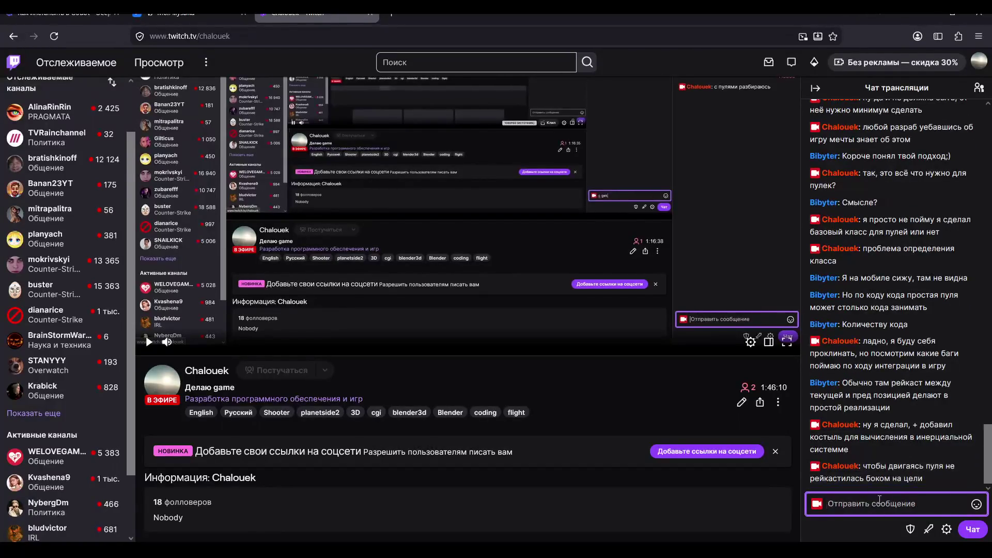
# Post a correction: bullets shouldn't raycast diagonally when the player moves on a ship and fires sideways
pyautogui.write('Е')
pyautogui.press('BackSpace')
pyautogui.write('Е')
pyautogui.press('BackSpace')
pyautogui.write('Е')
pyautogui.press('BackSpace')
pyautogui.write('* чтобы когда игрок двигается на корабле пу')
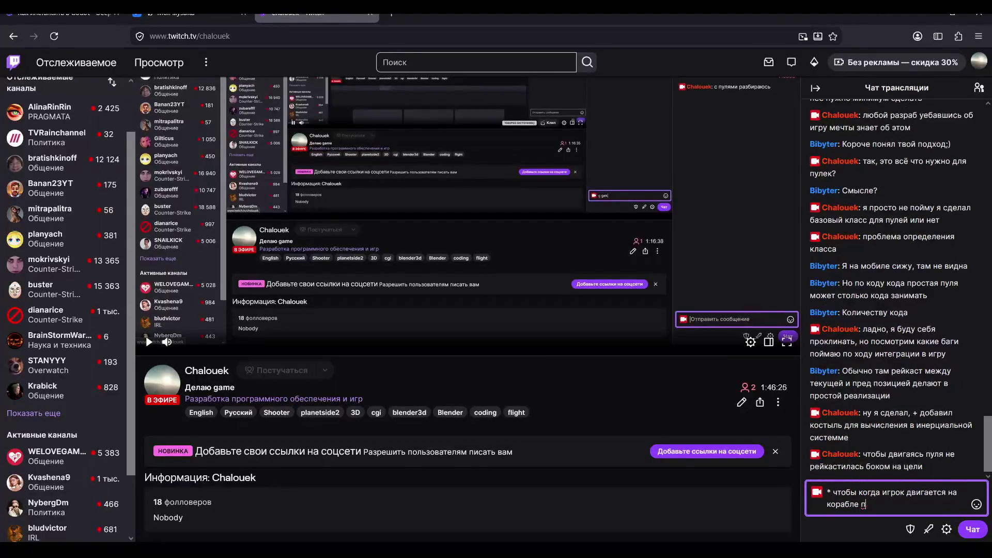
pyautogui.write('ля не рейкастилась п')
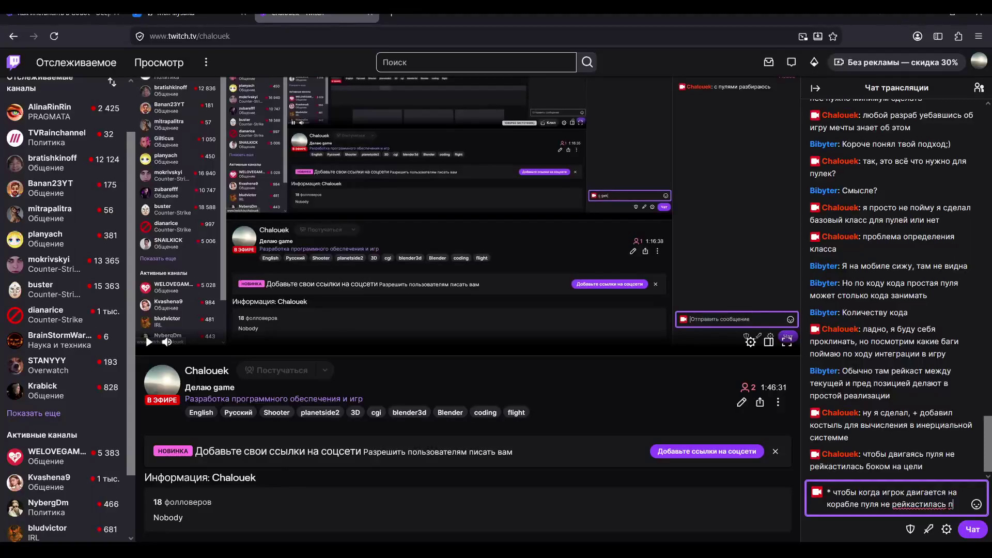
pyautogui.write('о диагонали ')
pyautogui.write('к движ')
pyautogui.press('BackSpace')
pyautogui.press('BackSpace')
pyautogui.press('BackSpace')
pyautogui.write('при выстреле в бок к')
pyautogui.press('BackSpace')
pyautogui.press('BackSpace')
pyautogui.write('к движ')
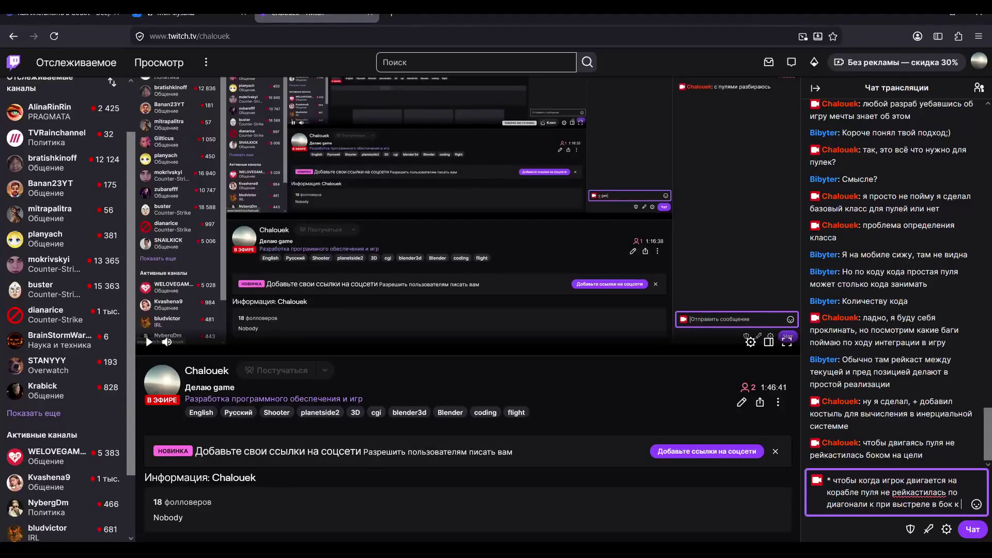
pyautogui.write('ению')
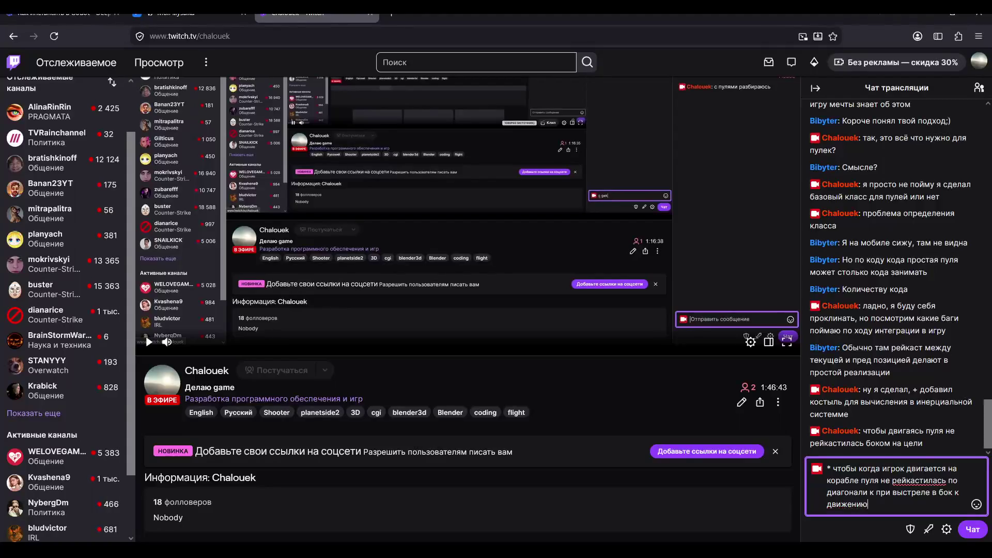
pyautogui.press('Return')
# Post the follow-up 'короче щас видно будет' and return to Godot
pyautogui.write('короче ща')
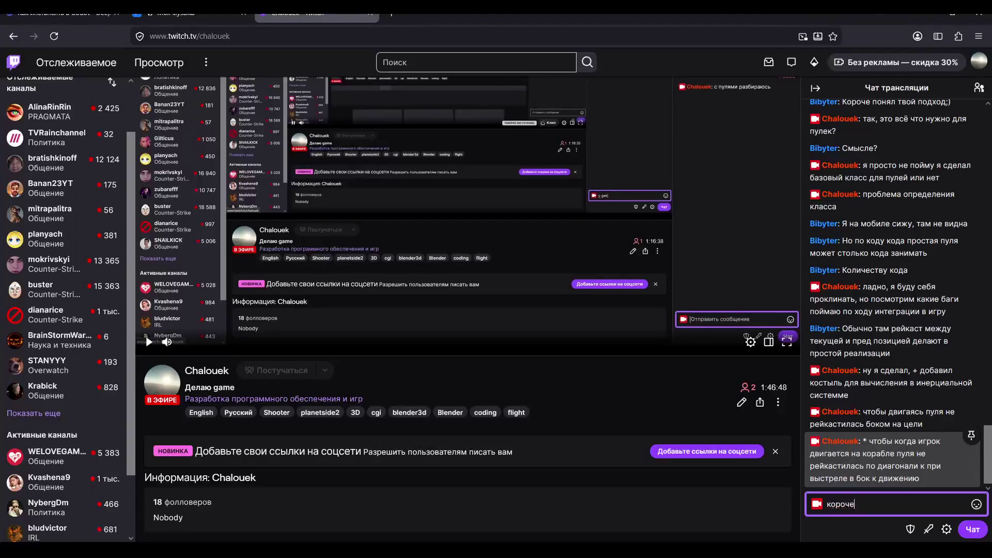
pyautogui.press('BackSpace')
pyautogui.write('с видно б')
pyautogui.write('удет')
pyautogui.press('Return')
pyautogui.hotkey('alt', 'Tab')
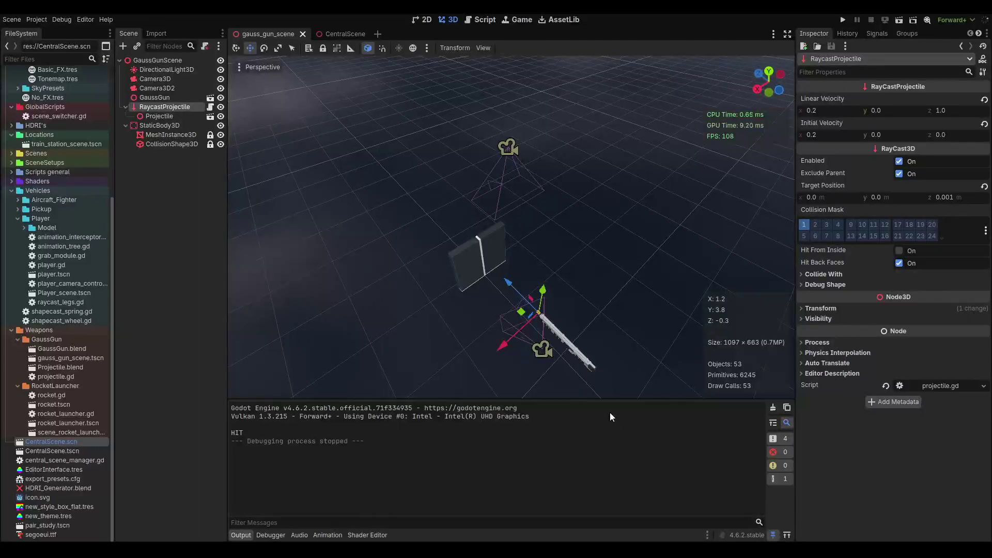
# Save the RaycastProjectile node as raycast_projectile.tscn in the GaussGun folder
pyautogui.rightClick(169, 106)
pyautogui.click(142, 115)
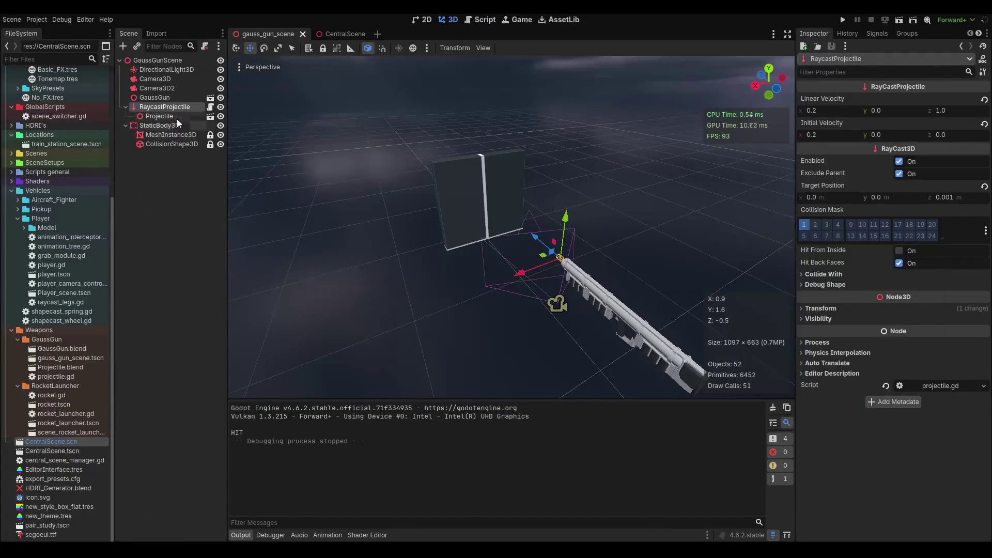
pyautogui.moveTo(178, 104)
pyautogui.mouseDown()
pyautogui.moveTo(47, 218)
pyautogui.moveTo(48, 338)
pyautogui.mouseUp()
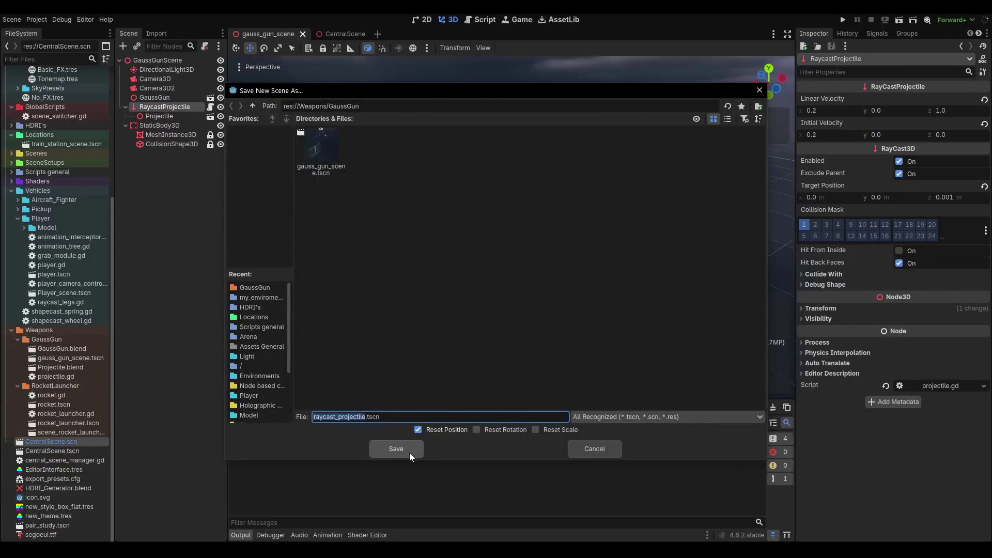
pyautogui.click(398, 450)
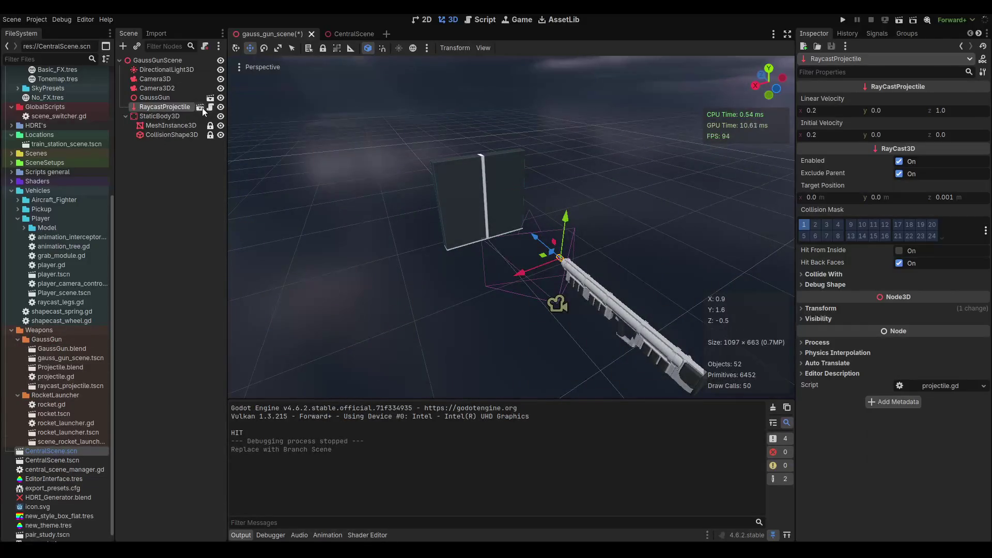
# Open the new raycast_projectile scene and its attached projectile.gd script
pyautogui.click(201, 107)
pyautogui.click(199, 60)
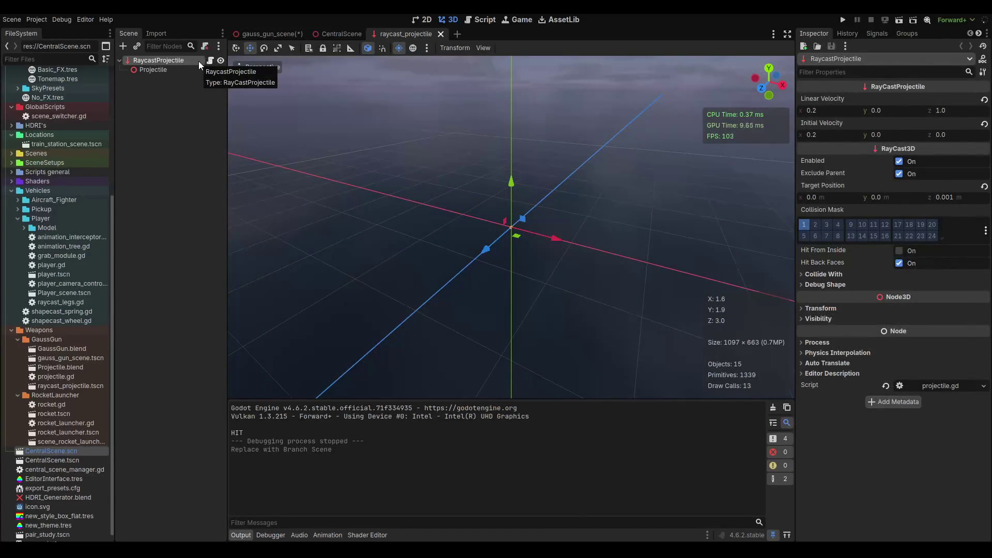
pyautogui.rightClick(198, 61)
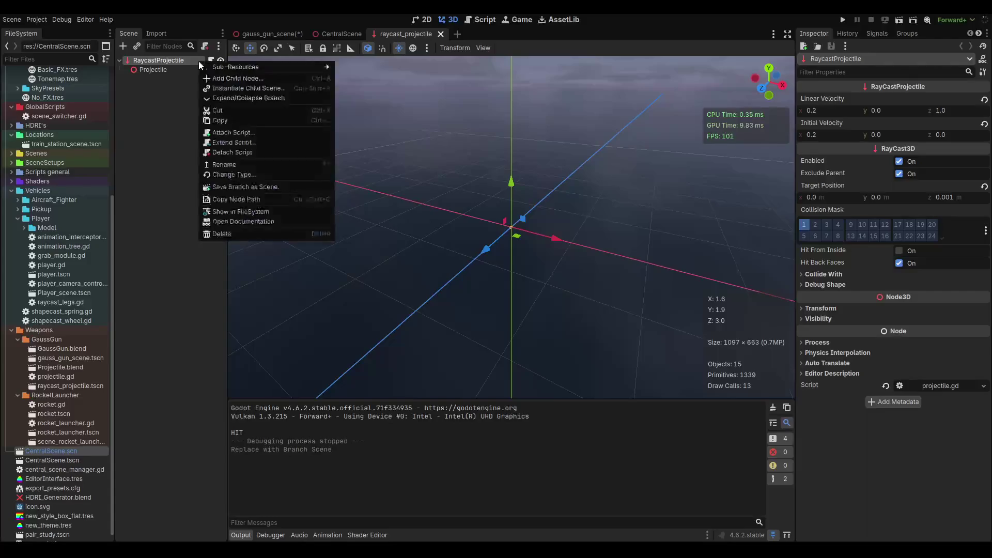
pyautogui.click(939, 370)
pyautogui.click(950, 388)
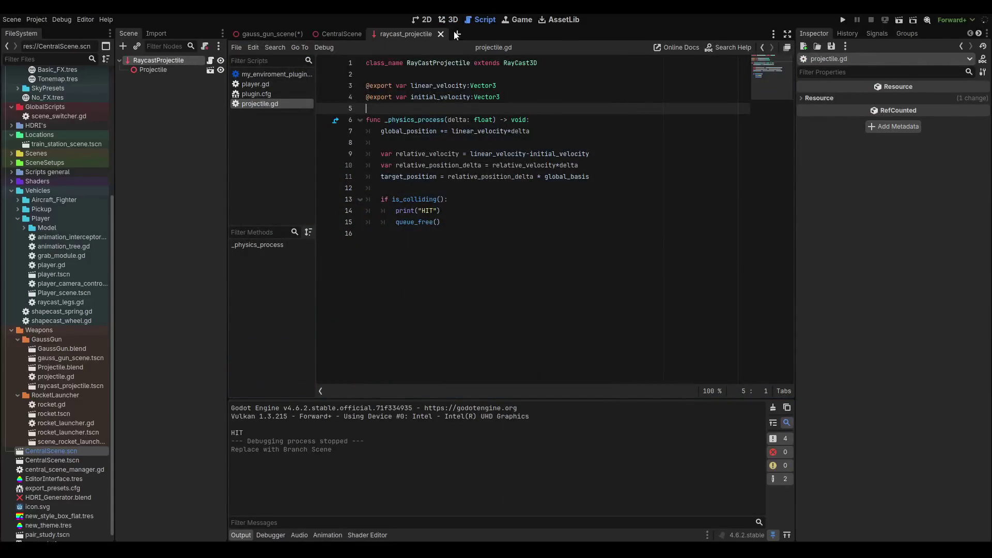
# Close the raycast_projectile and CentralScene tabs, save the gauss gun scene, and reopen raycast_projectile
pyautogui.hotkey('ctrl', 'shift', 'w')
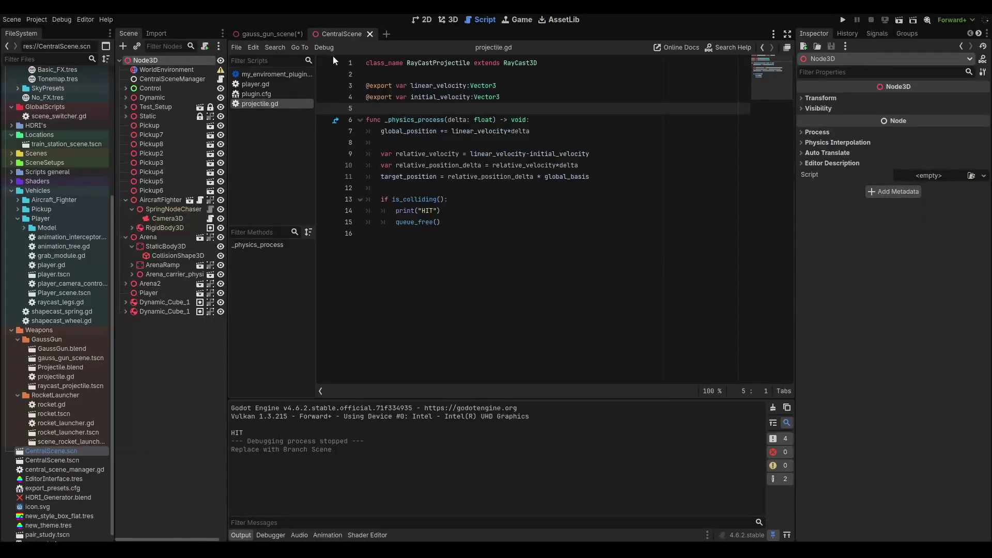
pyautogui.click(369, 34)
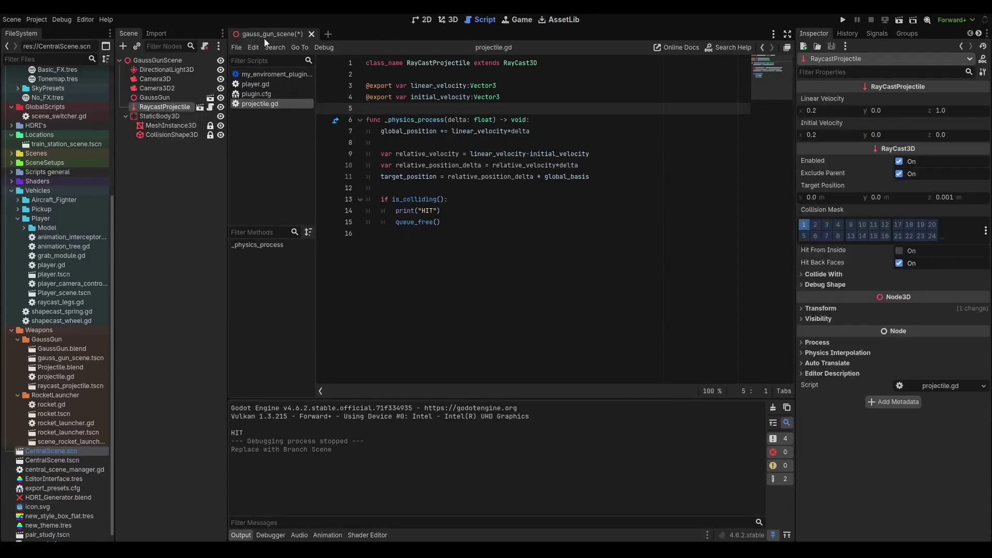
pyautogui.hotkey('ctrl', 's')
pyautogui.click(200, 106)
pyautogui.click(170, 60)
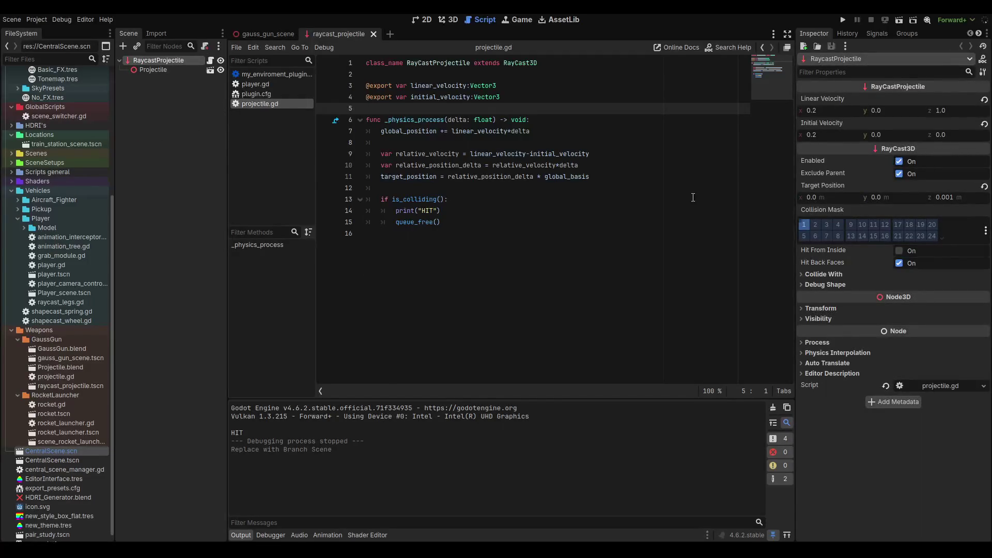
pyautogui.rightClick(150, 60)
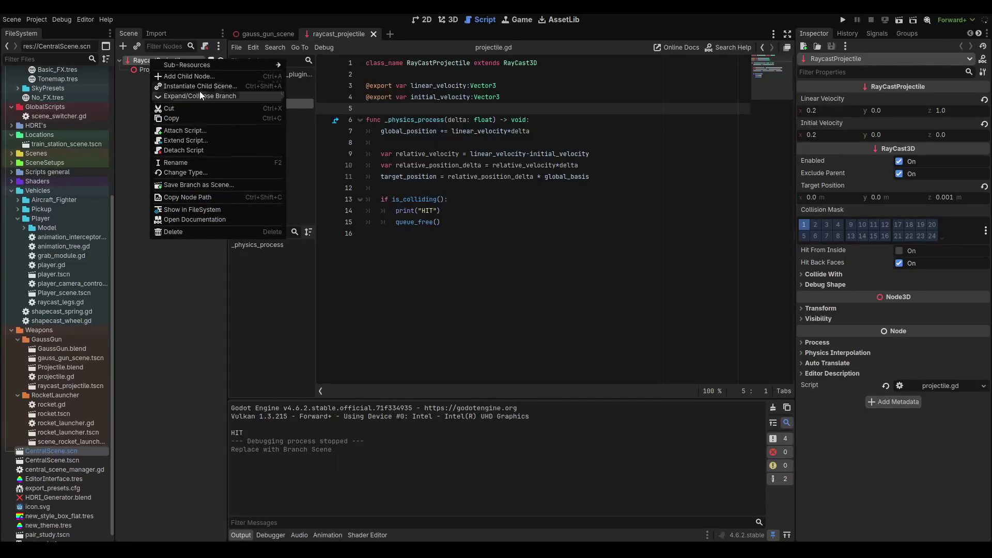
# Change the root node's type to the RaycastProjectile class and save the raycast_projectile scene
pyautogui.click(199, 172)
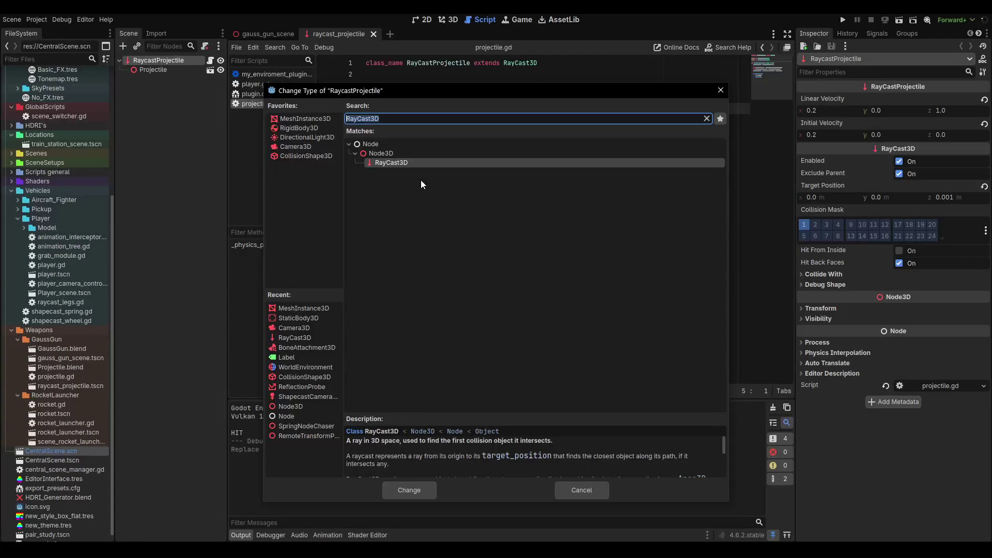
pyautogui.write('ra')
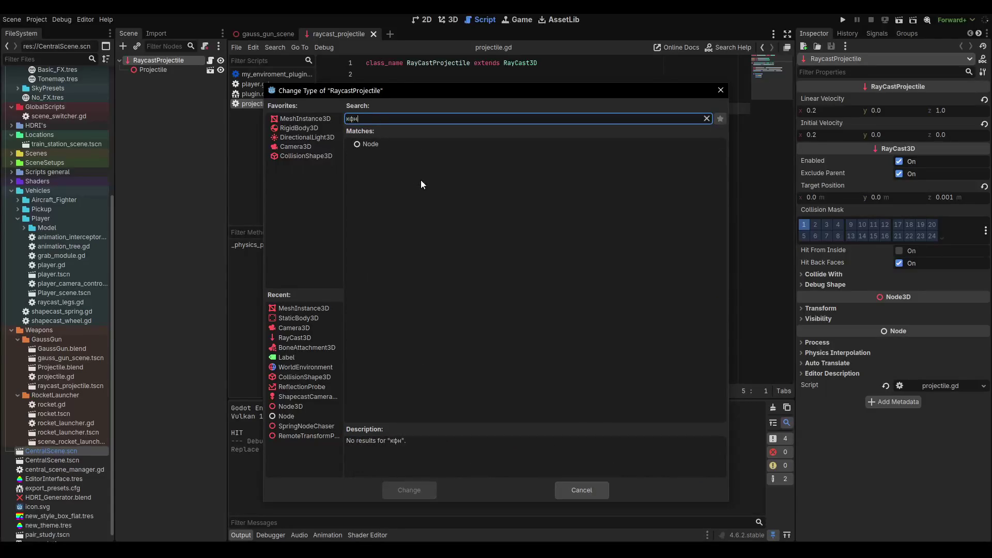
pyautogui.write('ycastproo')
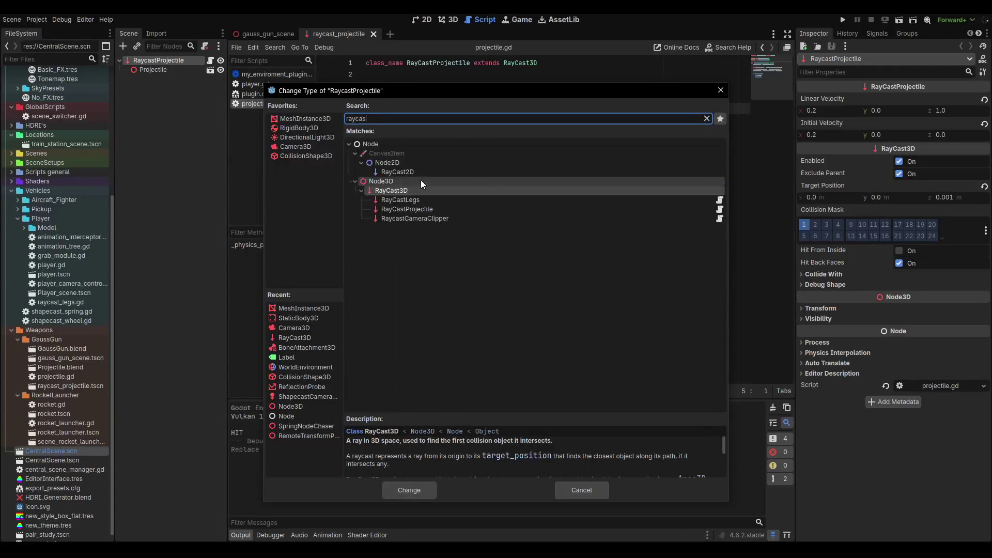
pyautogui.press('BackSpace')
pyautogui.press('Return')
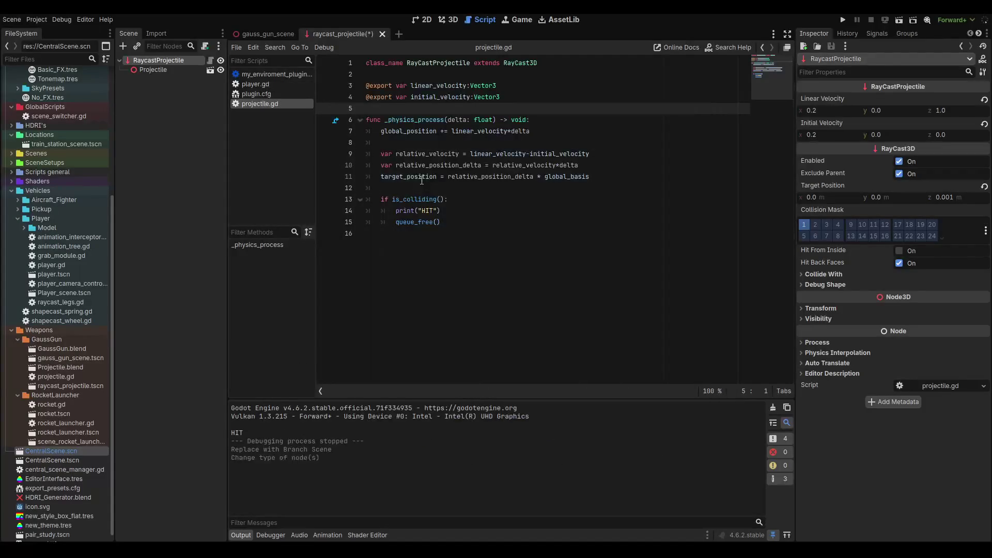
pyautogui.hotkey('ctrl', 's')
# Rename projectile.gd to raycast_projectile.gd in the FileSystem dock
pyautogui.rightClick(254, 107)
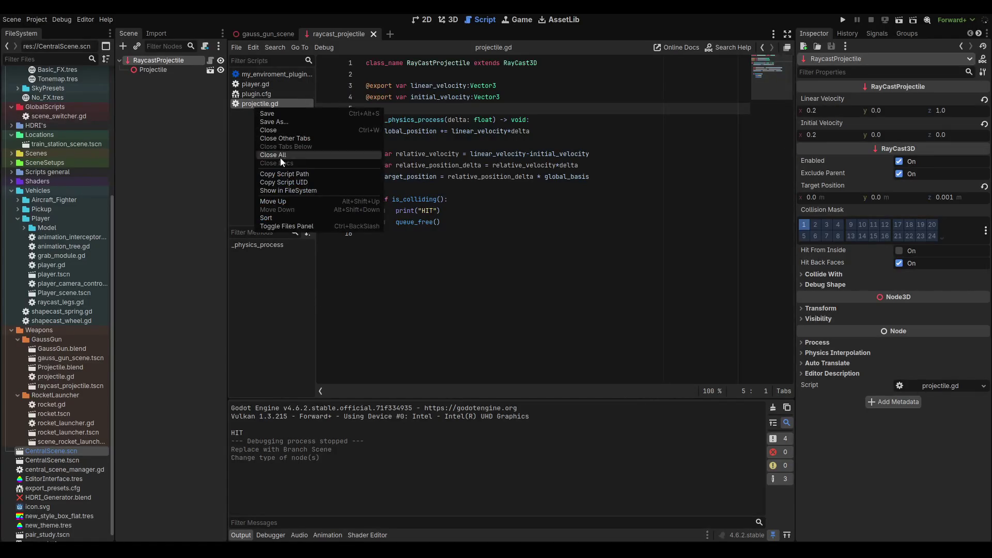
pyautogui.click(287, 187)
pyautogui.click(72, 377)
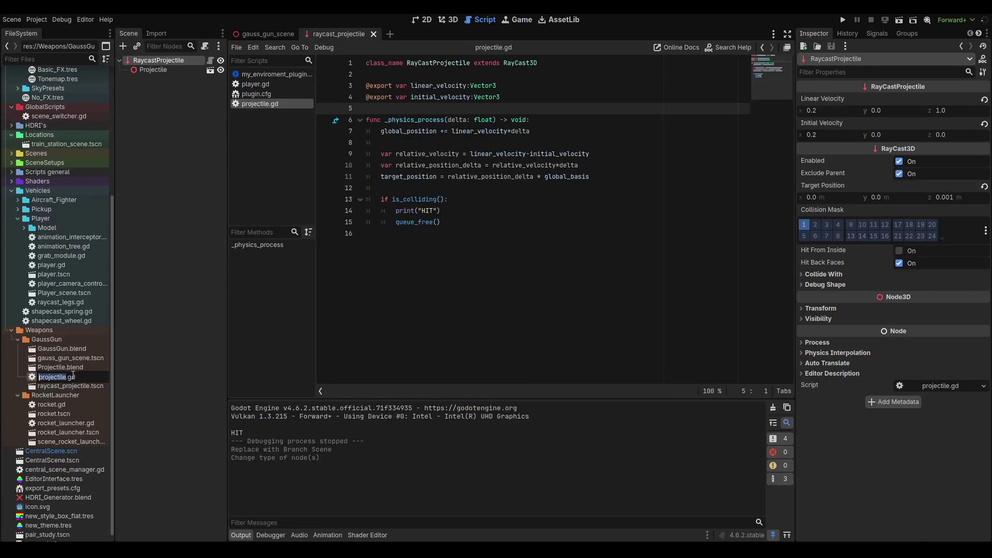
pyautogui.press('Home')
pyautogui.write('raycast')
pyautogui.press('Delete')
pyautogui.write('p')
pyautogui.write('_')
pyautogui.press('Return')
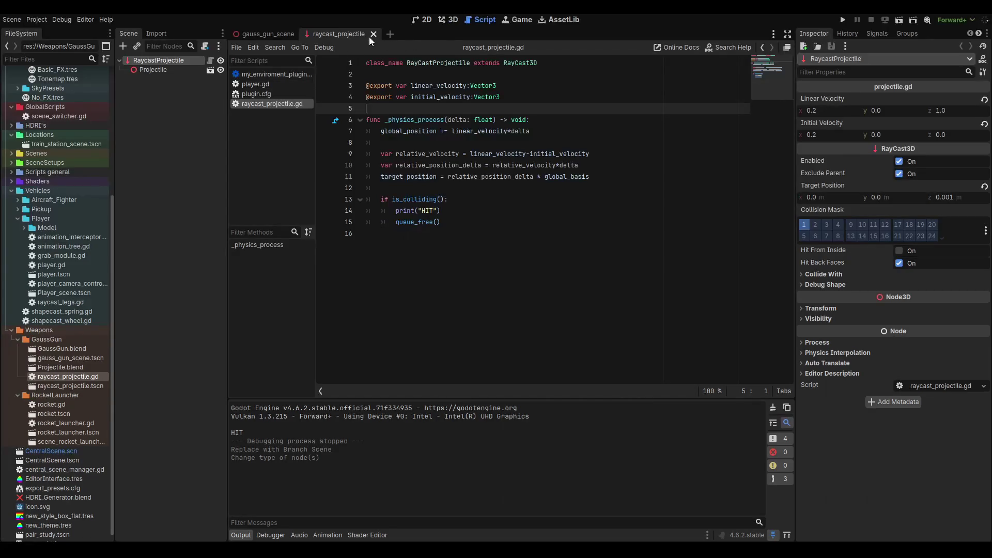
# Close player.gd, plugin.cfg and the environment plugin script from the open scripts
pyautogui.middleClick(282, 82)
pyautogui.middleClick(280, 83)
pyautogui.middleClick(280, 76)
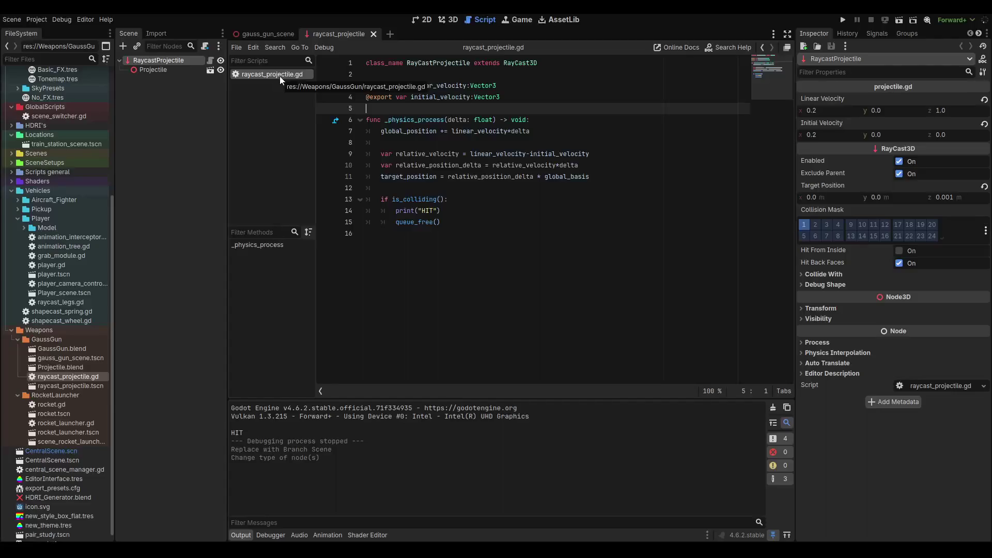
# Return to gauss_gun_scene in the 3D view and run it with F6 to test shooting
pyautogui.click(259, 34)
pyautogui.click(448, 20)
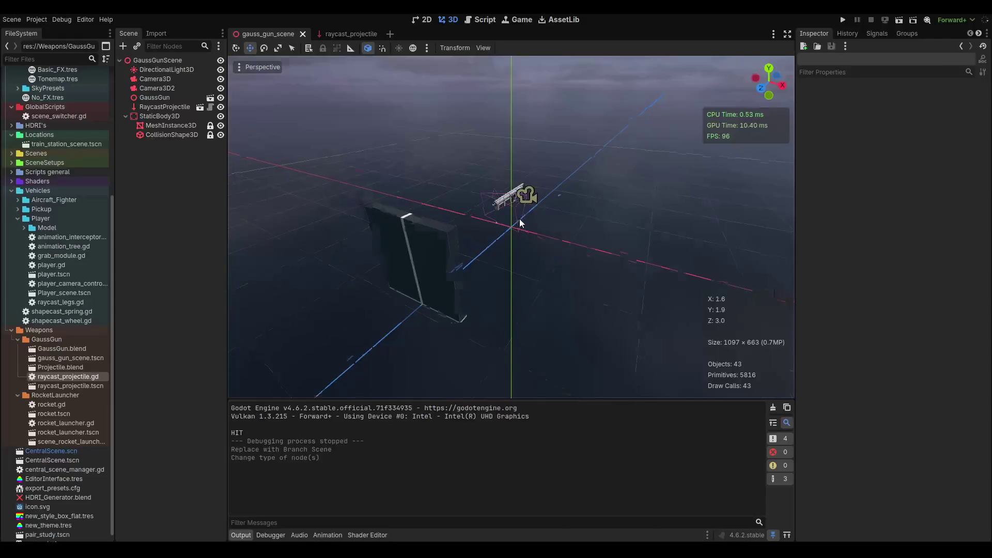
pyautogui.scroll(5, 519, 219)
pyautogui.click(170, 106)
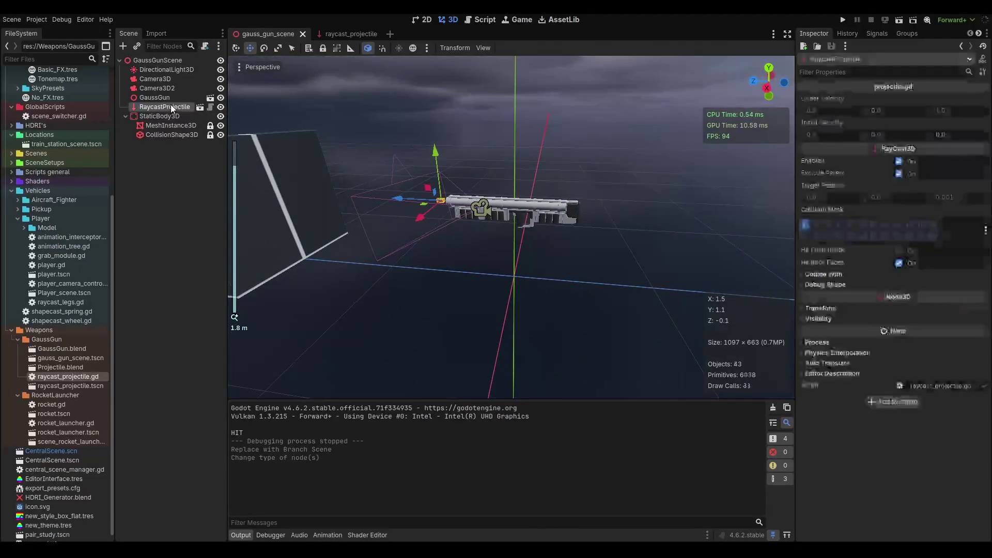
pyautogui.press('F6')
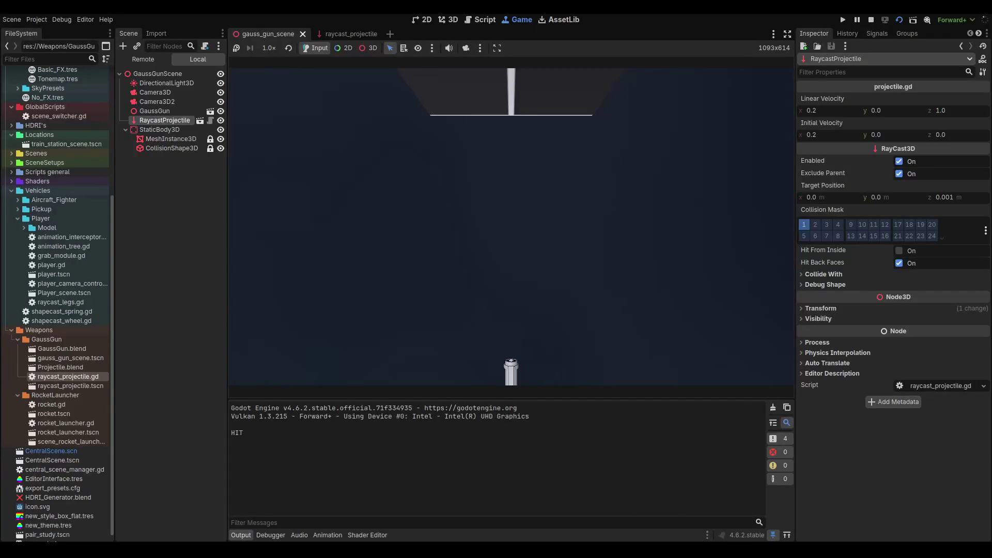
# Stop the running game and delete the RaycastProjectile node from gauss_gun_scene
pyautogui.press('F8')
pyautogui.scroll(3, 511, 228)
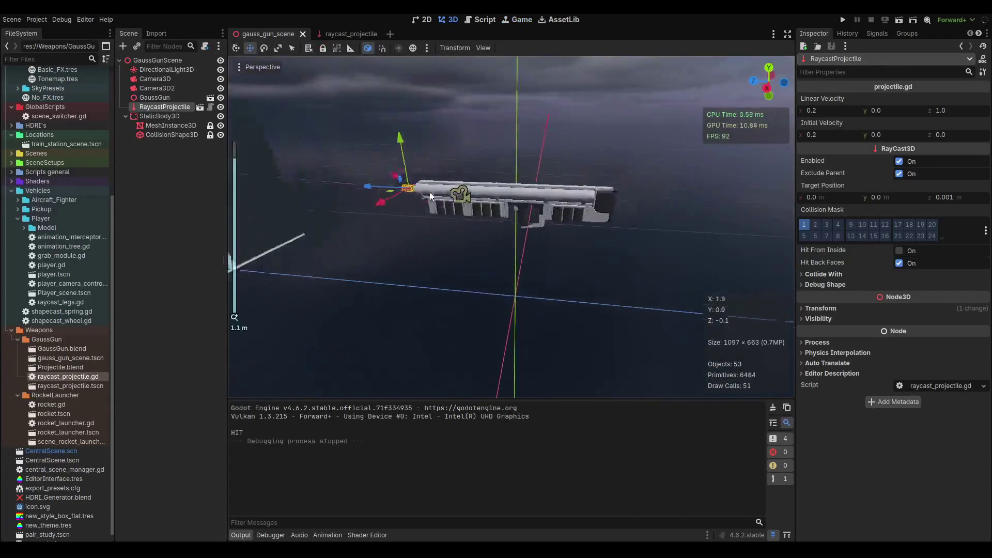
pyautogui.rightClick(181, 110)
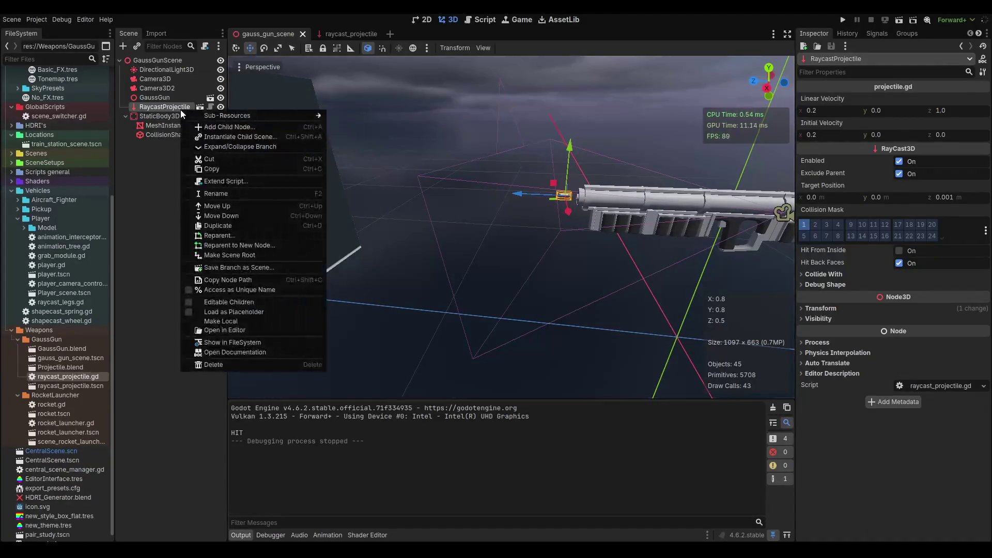
pyautogui.click(206, 367)
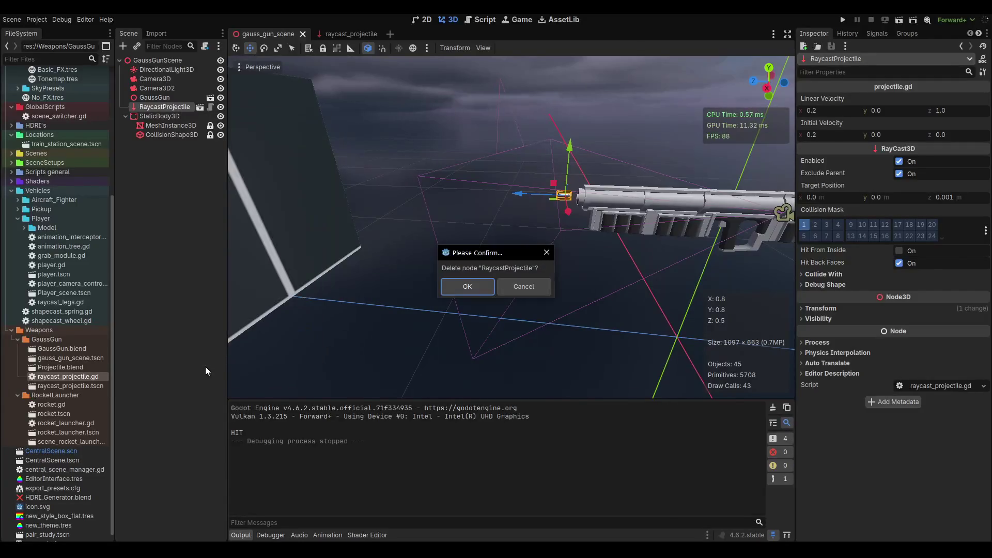
pyautogui.click(478, 290)
pyautogui.click(179, 106)
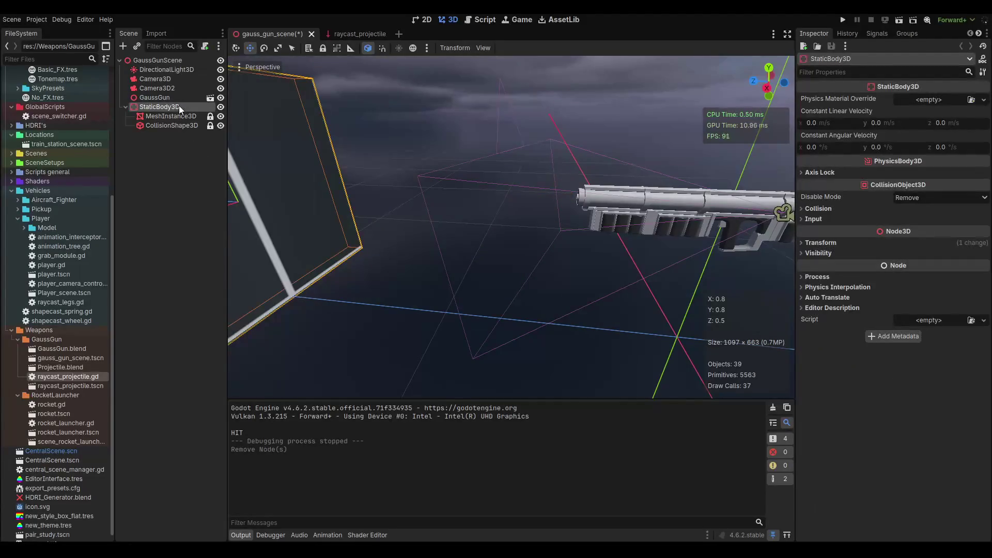
# Add a Node3D child under the GaussGun node
pyautogui.click(125, 107)
pyautogui.click(160, 98)
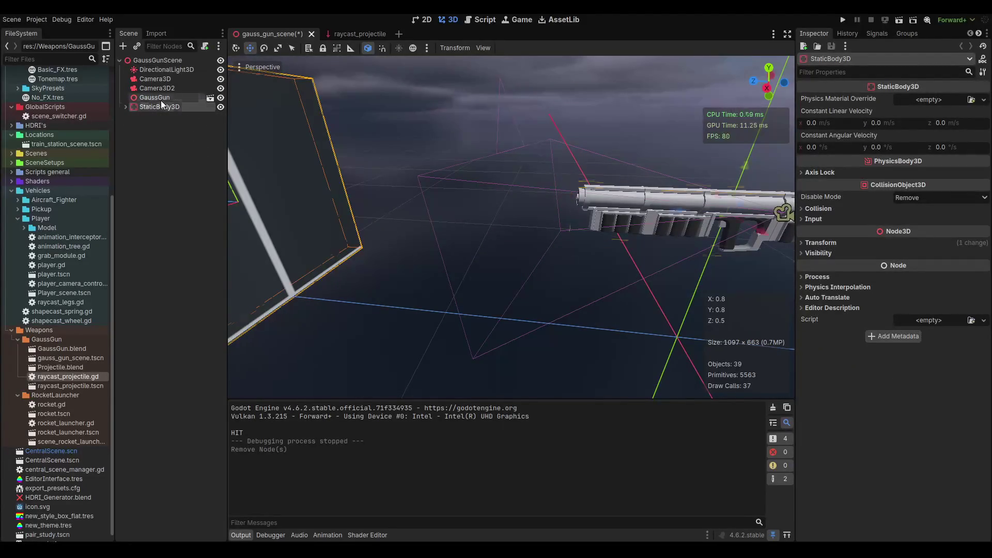
pyautogui.scroll(-3, 431, 170)
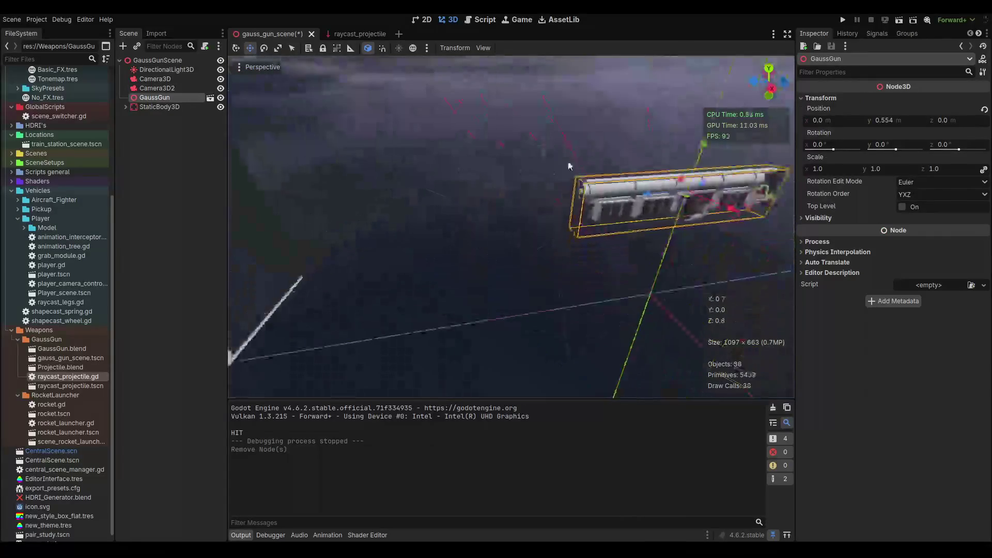
pyautogui.click(171, 103)
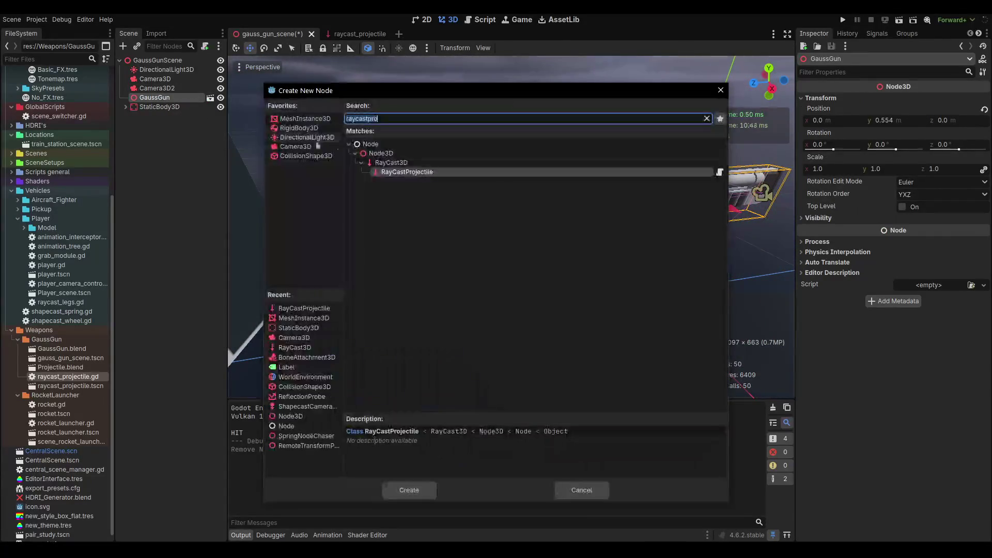
pyautogui.write('node')
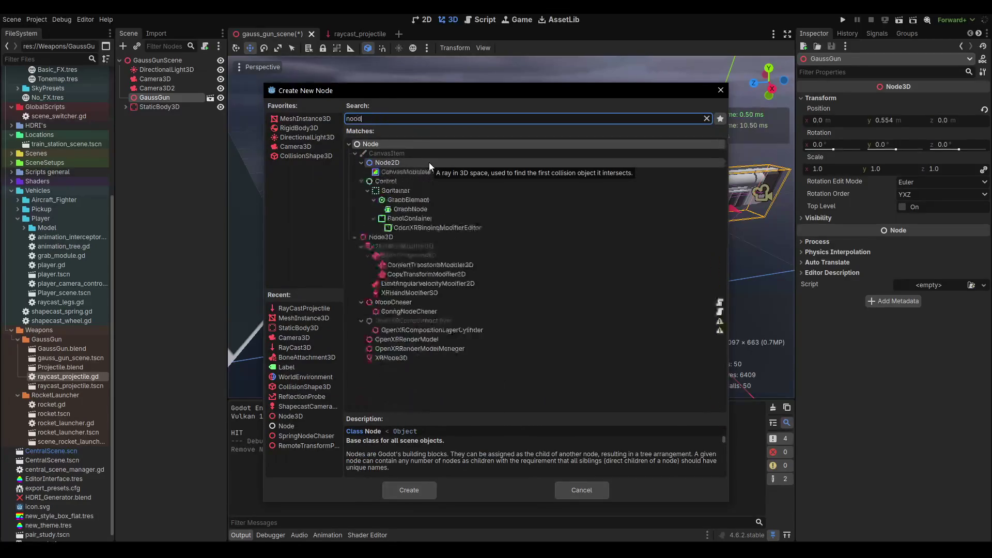
pyautogui.write('3d')
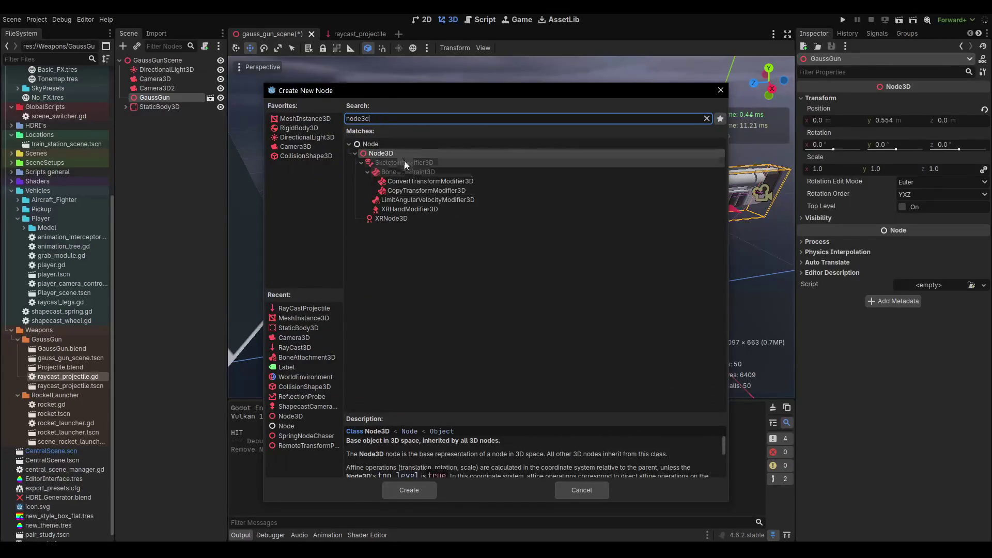
pyautogui.doubleClick(400, 154)
# Move the Node3D along Z to the barrel tip, around position 0.0, 0.029, 0.47
pyautogui.press('f')
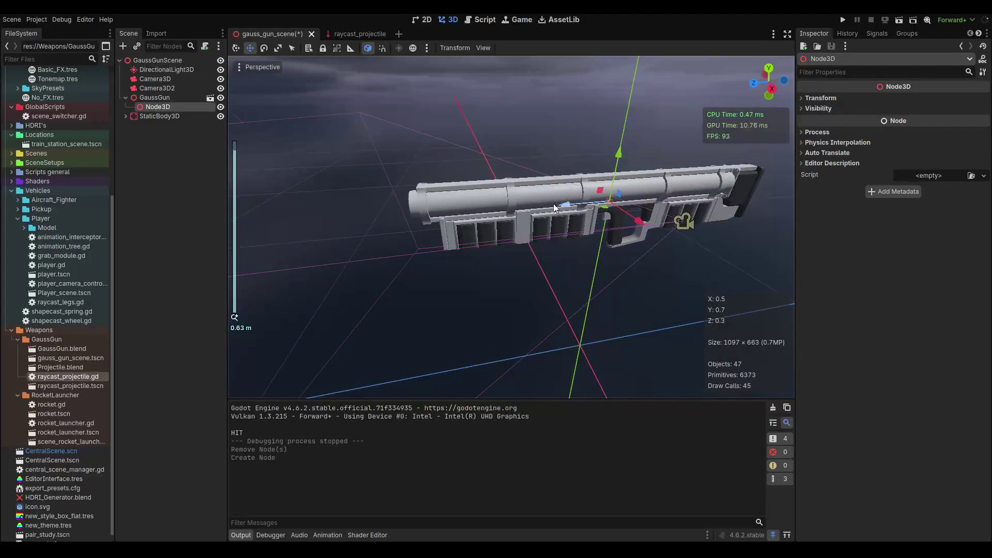
pyautogui.moveTo(557, 208)
pyautogui.mouseDown()
pyautogui.moveTo(312, 208)
pyautogui.moveTo(346, 202)
pyautogui.moveTo(337, 200)
pyautogui.mouseUp()
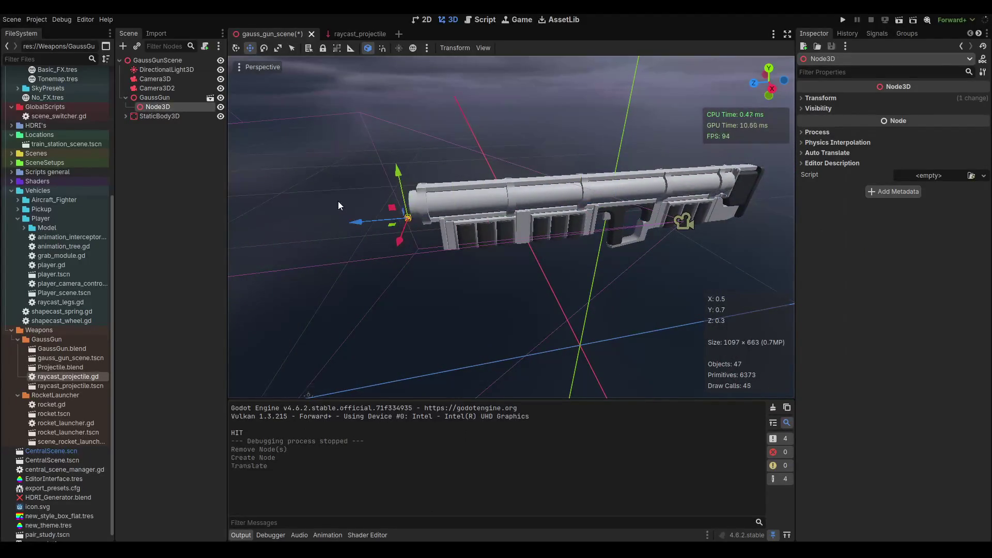
pyautogui.scroll(5, 338, 200)
pyautogui.scroll(2, 336, 211)
pyautogui.moveTo(390, 171); pyautogui.dragTo(389, 141)
pyautogui.scroll(2, 408, 185)
pyautogui.moveTo(408, 185)
pyautogui.mouseDown()
pyautogui.moveTo(565, 221)
pyautogui.moveTo(523, 239)
pyautogui.moveTo(563, 233)
pyautogui.moveTo(453, 228)
pyautogui.moveTo(495, 239)
pyautogui.moveTo(452, 236)
pyautogui.mouseUp()
pyautogui.scroll(2, 565, 221)
pyautogui.scroll(2, 564, 233)
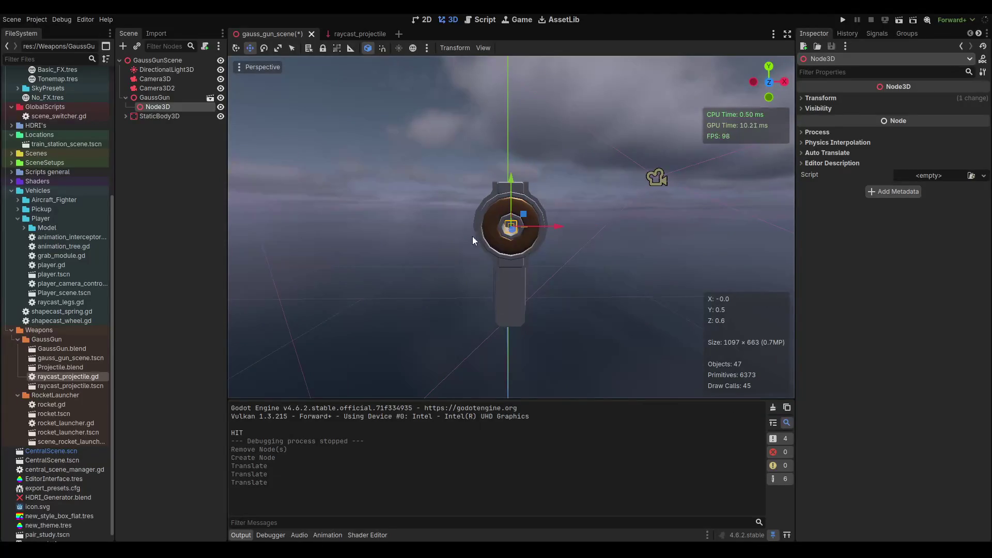
pyautogui.click(820, 98)
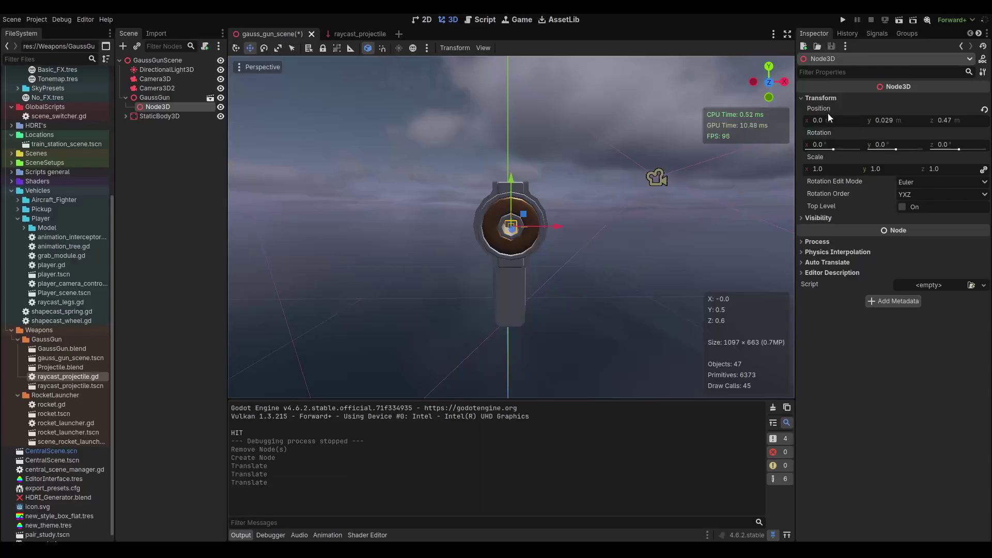
pyautogui.click(820, 98)
pyautogui.moveTo(594, 155); pyautogui.dragTo(495, 155)
pyautogui.scroll(3, 495, 155)
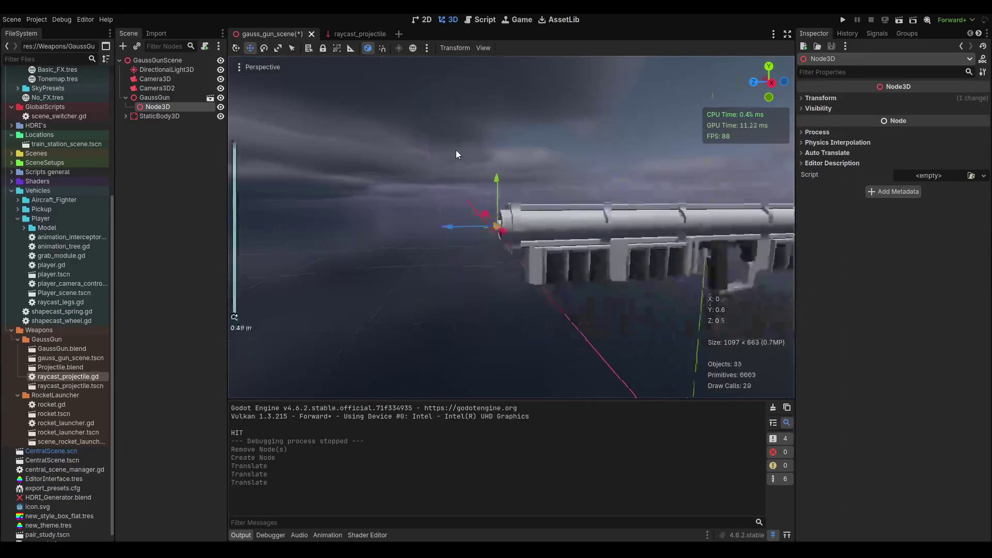
# Rename the Node3D to 'Muzzle' and save the scene
pyautogui.doubleClick(157, 106)
pyautogui.write('muzzl')
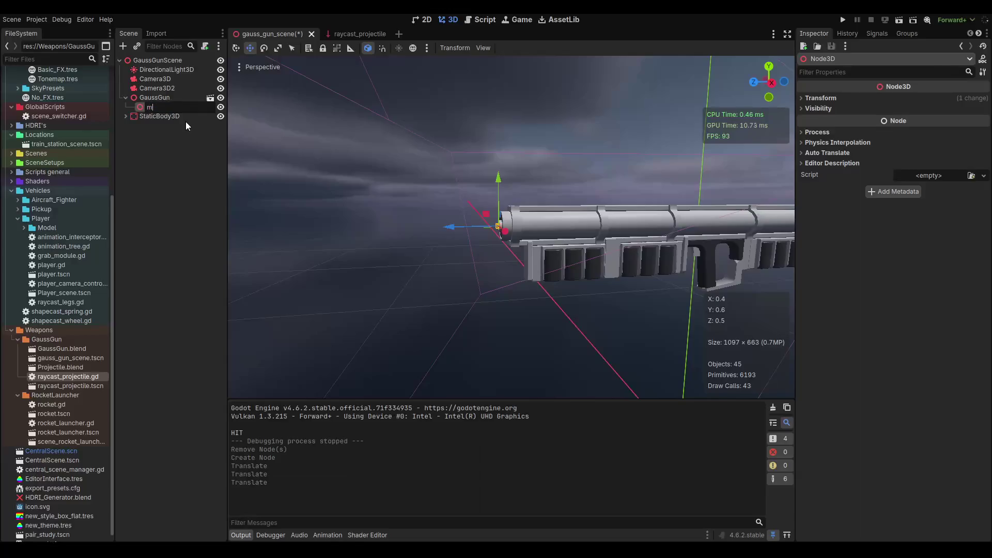
pyautogui.write('e')
pyautogui.press('Return')
pyautogui.doubleClick(148, 107)
pyautogui.write('Muzzle')
pyautogui.press('Return')
pyautogui.hotkey('ctrl', 's')
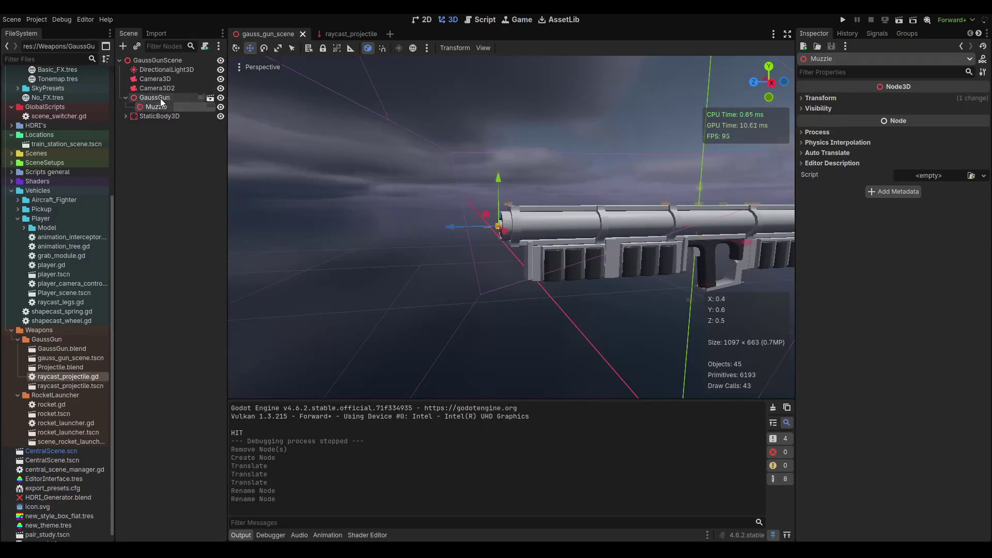
# Attach a new gauss_gun.gd script to the GaussGun node
pyautogui.click(160, 99)
pyautogui.click(205, 46)
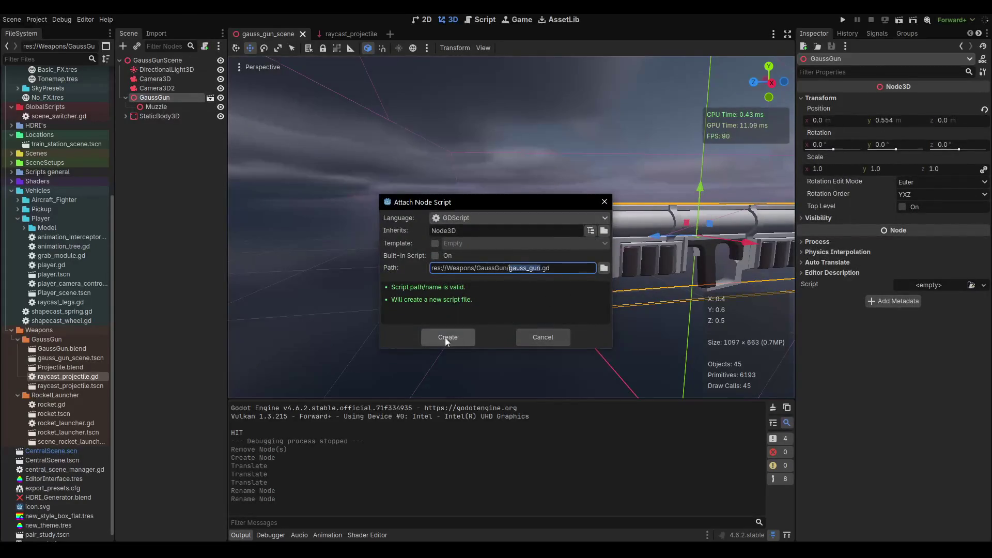
pyautogui.click(446, 338)
pyautogui.click(477, 86)
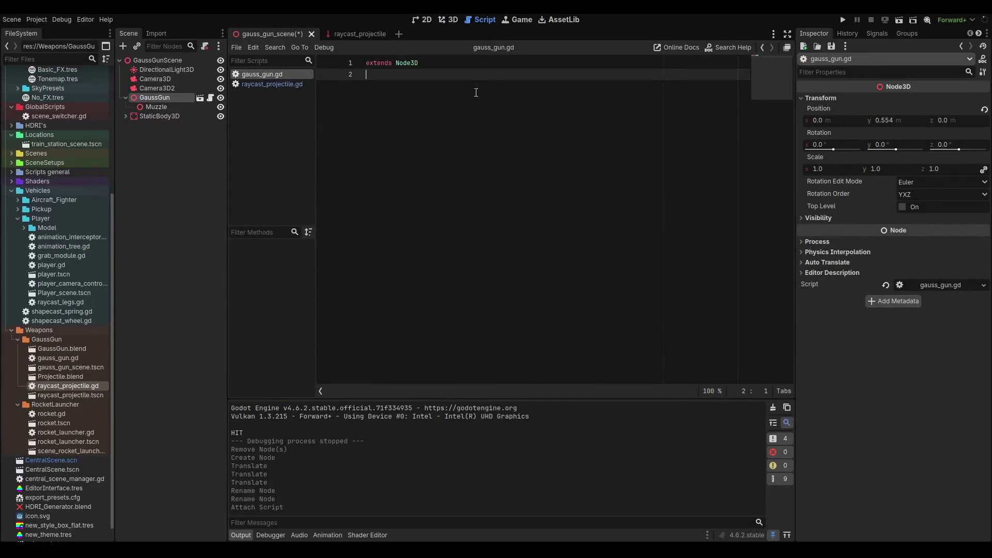
# Add func _input(event) to gauss_gun.gd with a draft 'if event is MouseButton:' check
pyautogui.press('Return')
pyautogui.write('func inp')
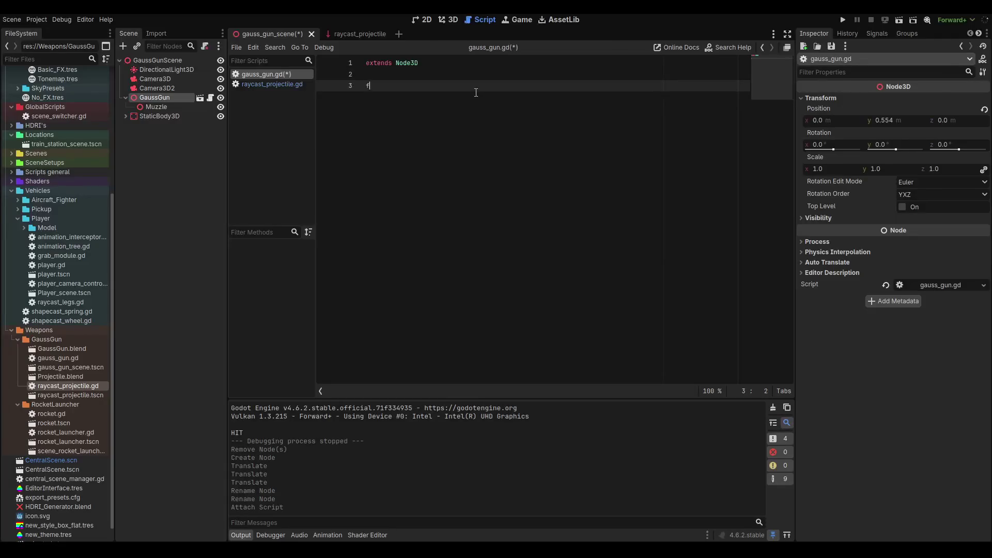
pyautogui.press('Return')
pyautogui.press('Return')
pyautogui.write('event: InputEvent) -> void:')
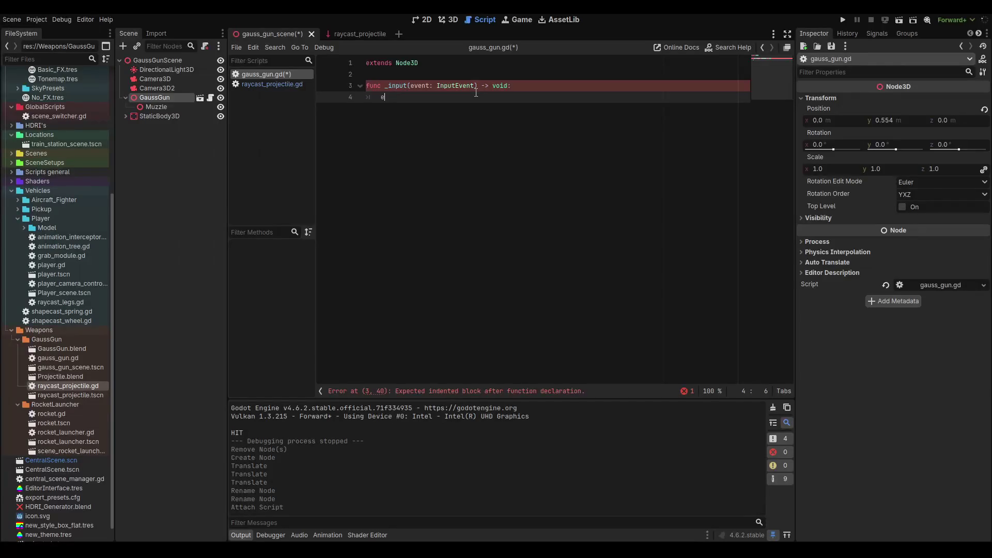
pyautogui.press('BackSpace')
pyautogui.press('BackSpace')
pyautogui.press('BackSpace')
pyautogui.press('BackSpace')
pyautogui.write('if event is ')
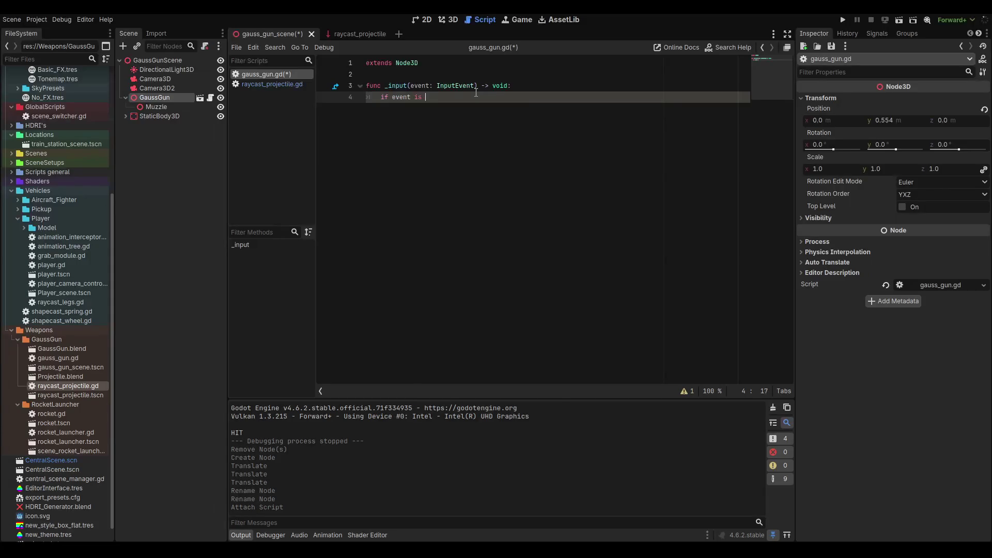
pyautogui.write('MouseButton')
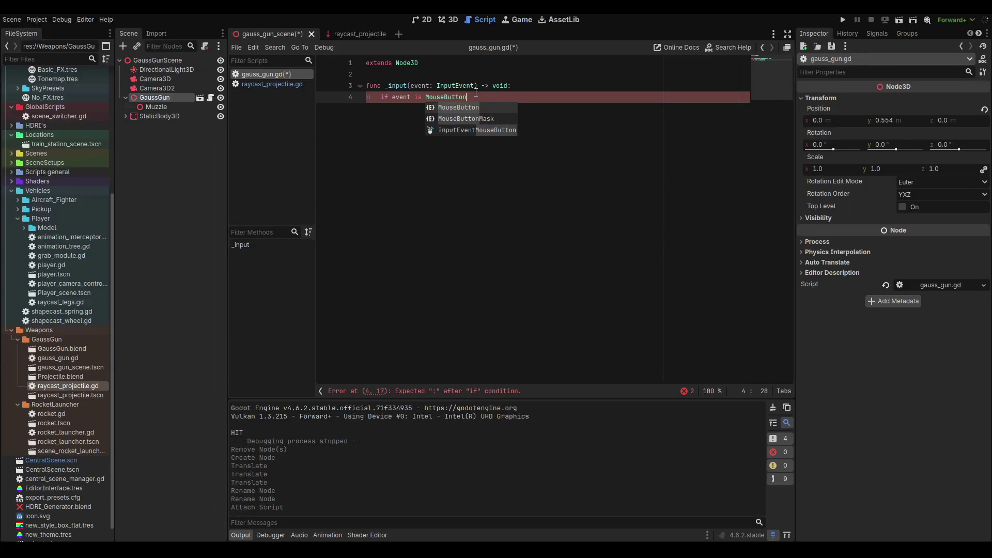
pyautogui.write(':')
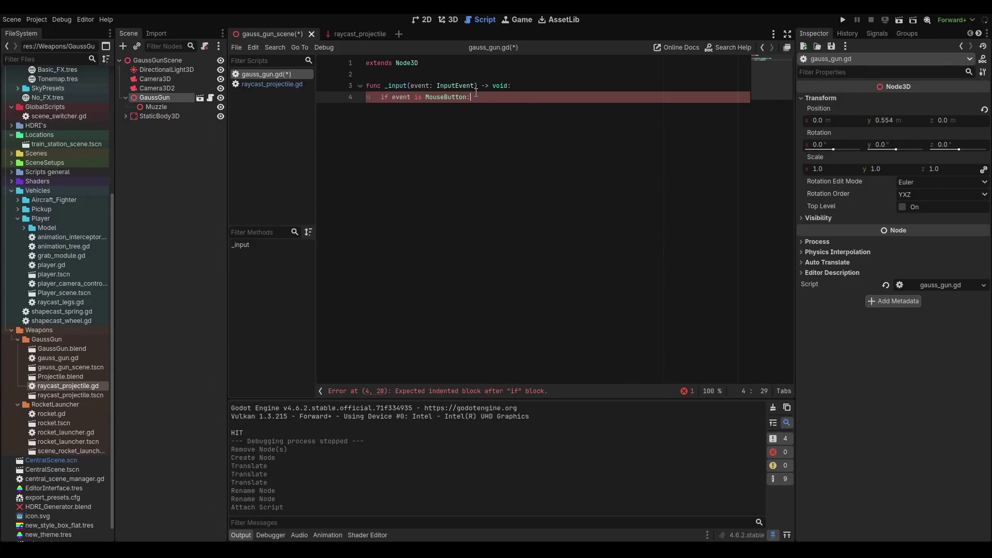
pyautogui.press('Return')
pyautogui.write('if event')
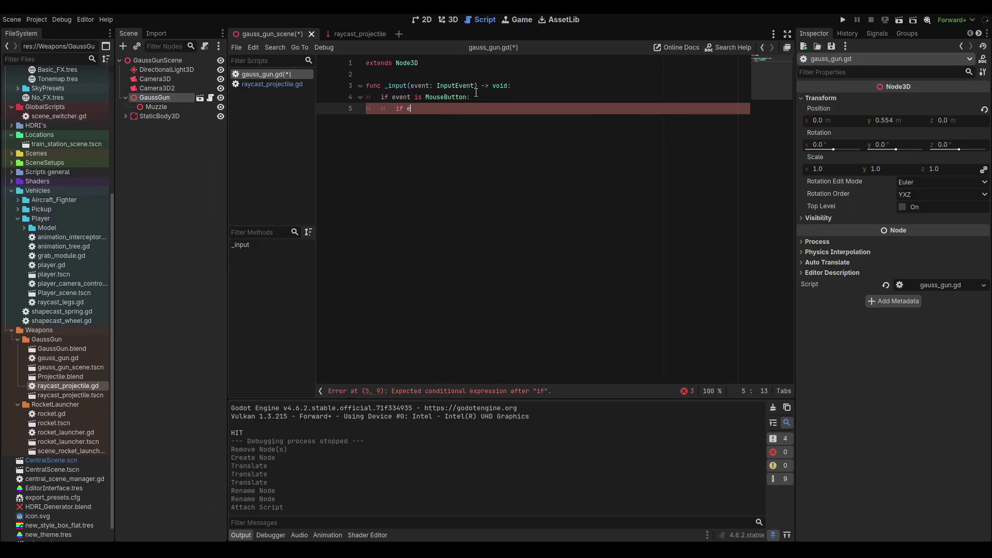
pyautogui.write('pre')
pyautogui.write('ss')
pyautogui.press('BackSpace')
pyautogui.press('BackSpace')
pyautogui.press('BackSpace')
# Correct the check to InputEventMouseButton and nest an 'if event.pressed:' check inside it
pyautogui.press('BackSpace')
pyautogui.press('BackSpace')
pyautogui.press('BackSpace')
pyautogui.doubleClick(460, 97)
pyautogui.press('BackSpace')
pyautogui.write('event')
pyautogui.write('mouse')
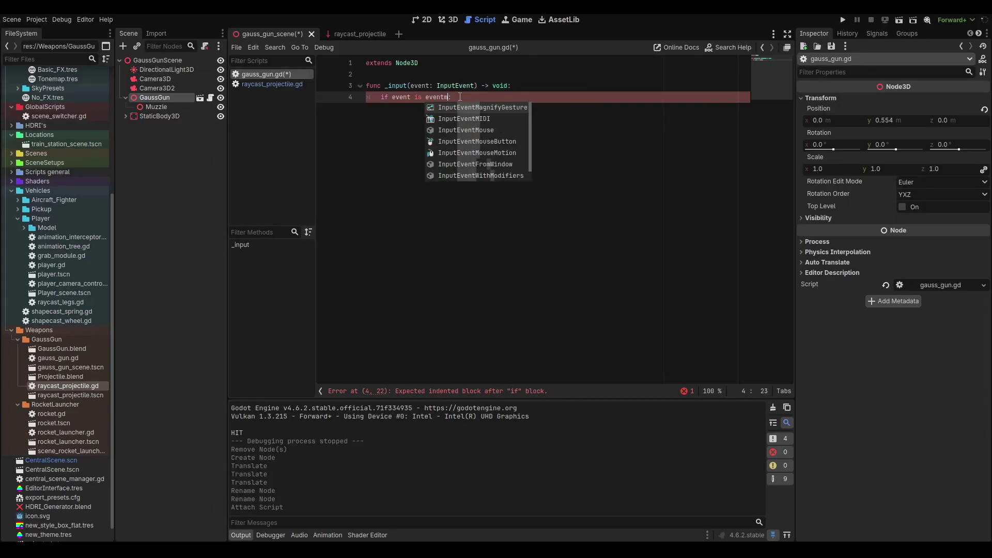
pyautogui.press('Down')
pyautogui.press('Return')
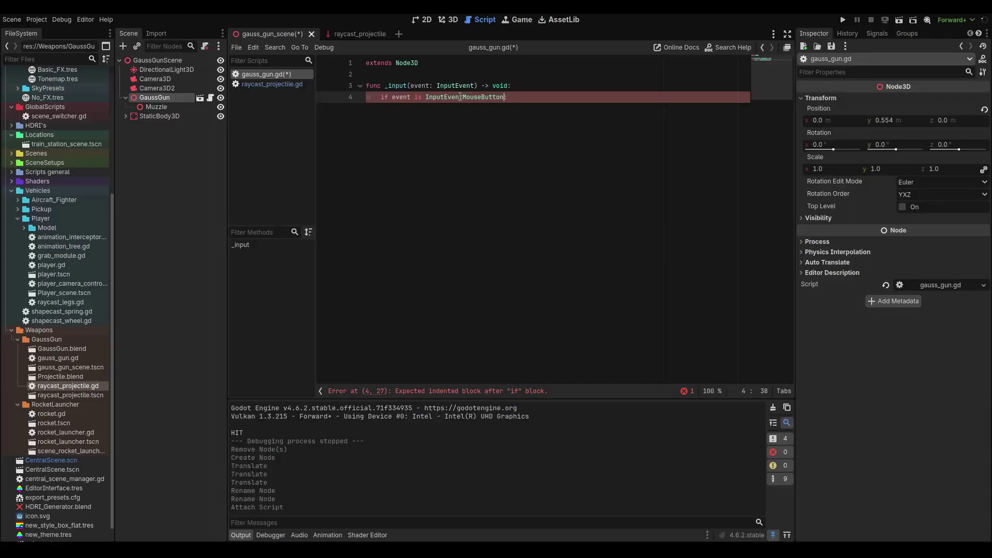
pyautogui.write(':')
pyautogui.press('Return')
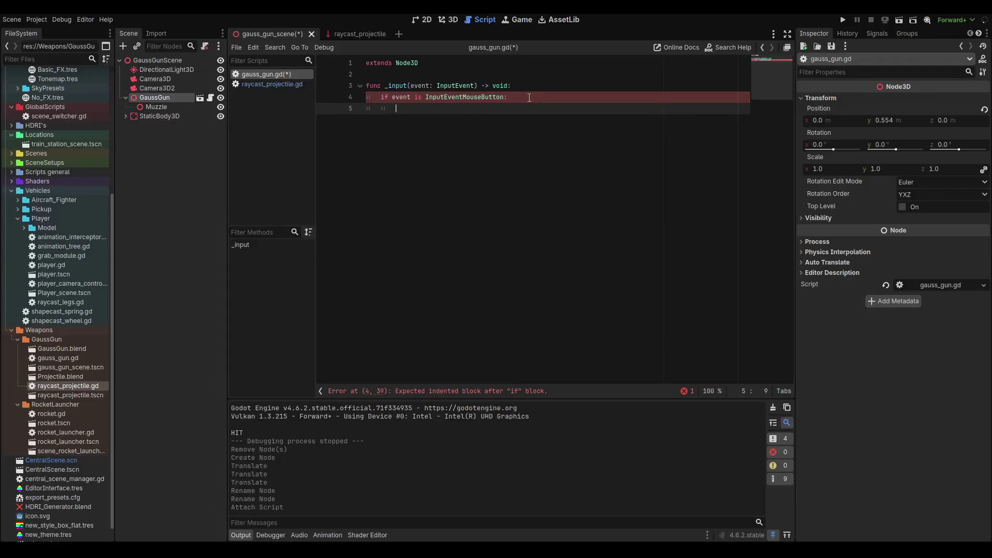
pyautogui.write('if event')
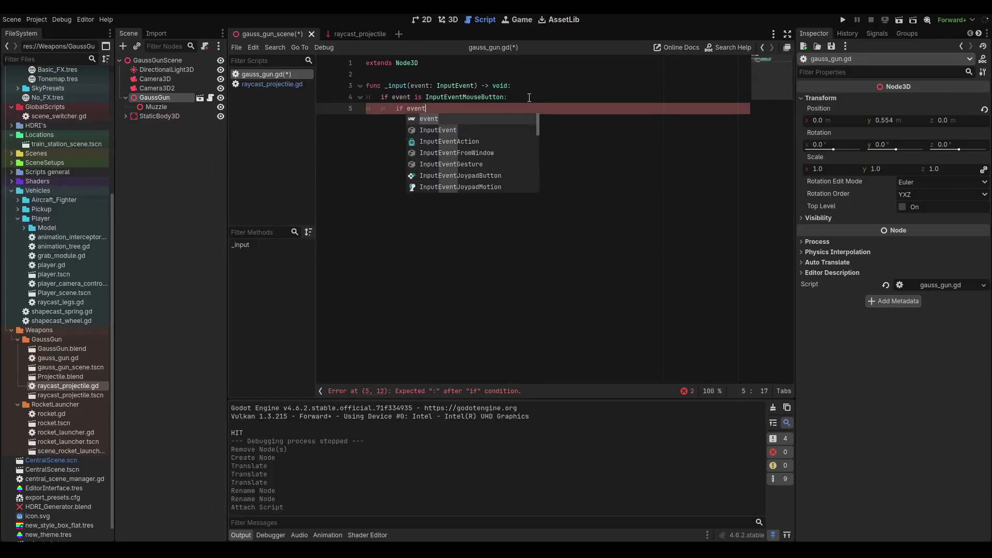
pyautogui.write('.por')
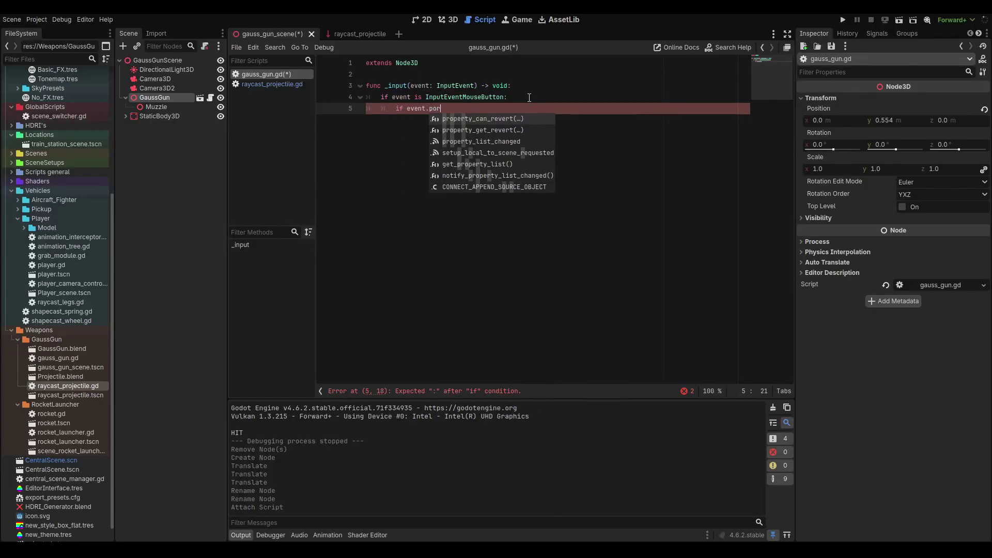
pyautogui.press('BackSpace')
pyautogui.press('BackSpace')
pyautogui.write('ressed')
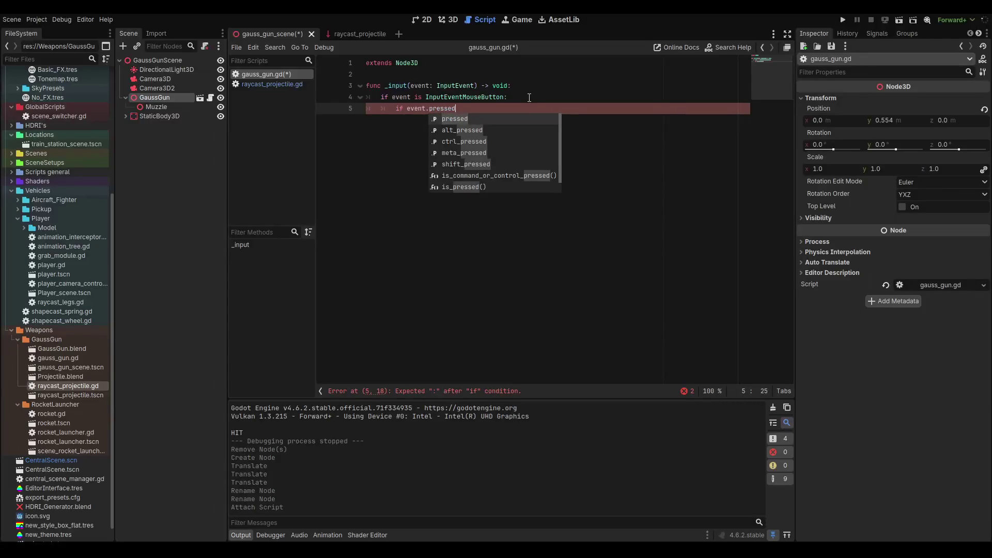
pyautogui.write(':')
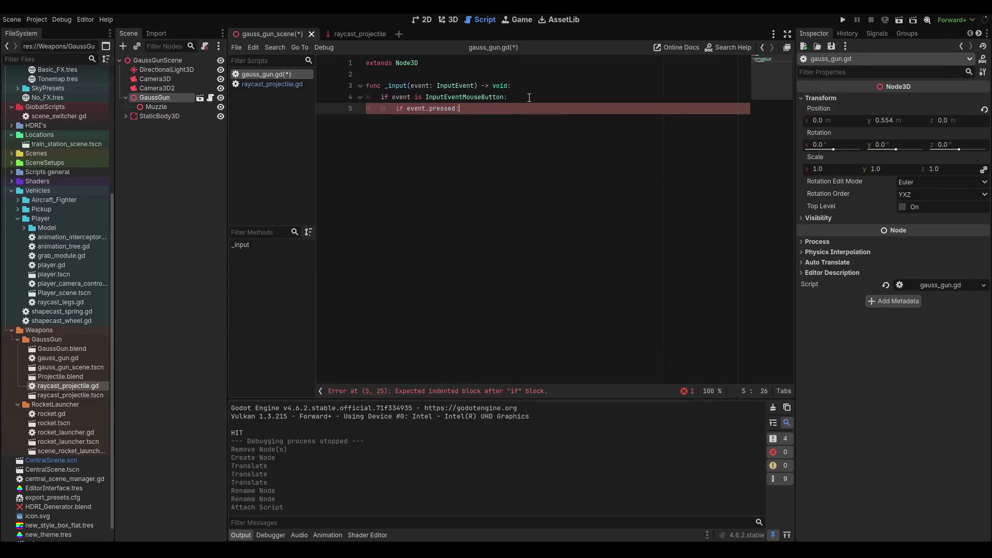
pyautogui.press('Return')
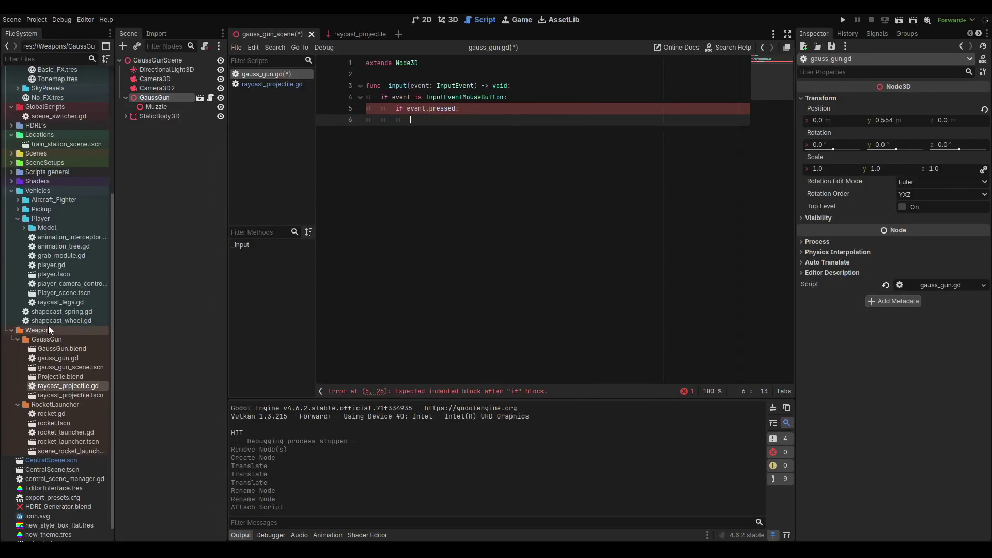
pyautogui.scroll(-1, 48, 327)
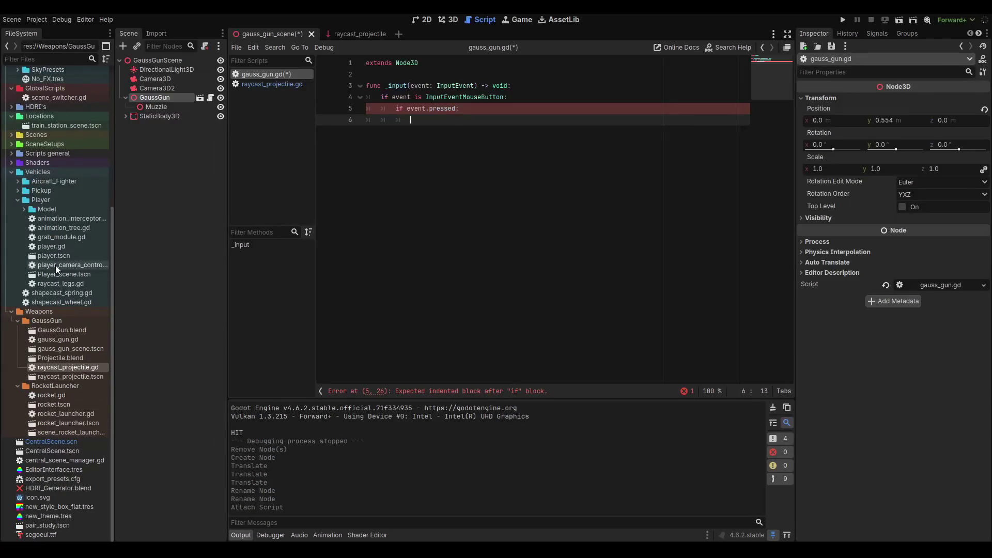
pyautogui.doubleClick(58, 237)
# Copy 'if event.button_index == MOUSE_BUTTON_LEFT:' from grab_module.gd into line 6 of gauss_gun.gd
pyautogui.scroll(-5, 465, 232)
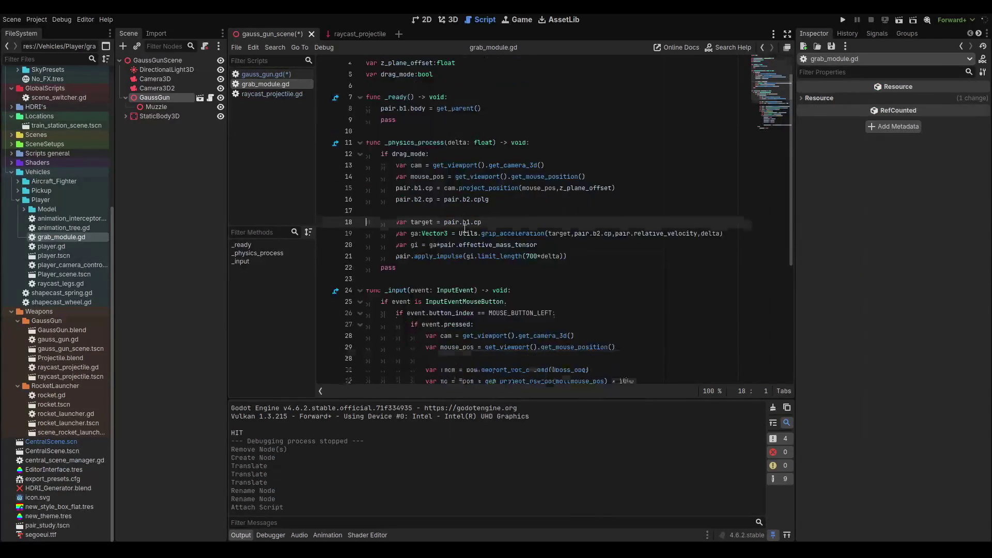
pyautogui.scroll(3, 547, 248)
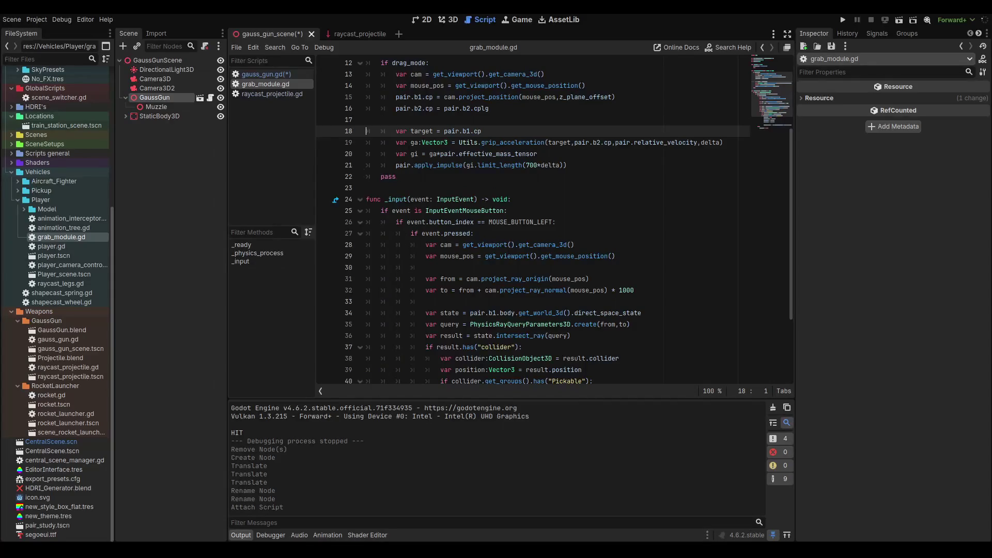
pyautogui.click(262, 72)
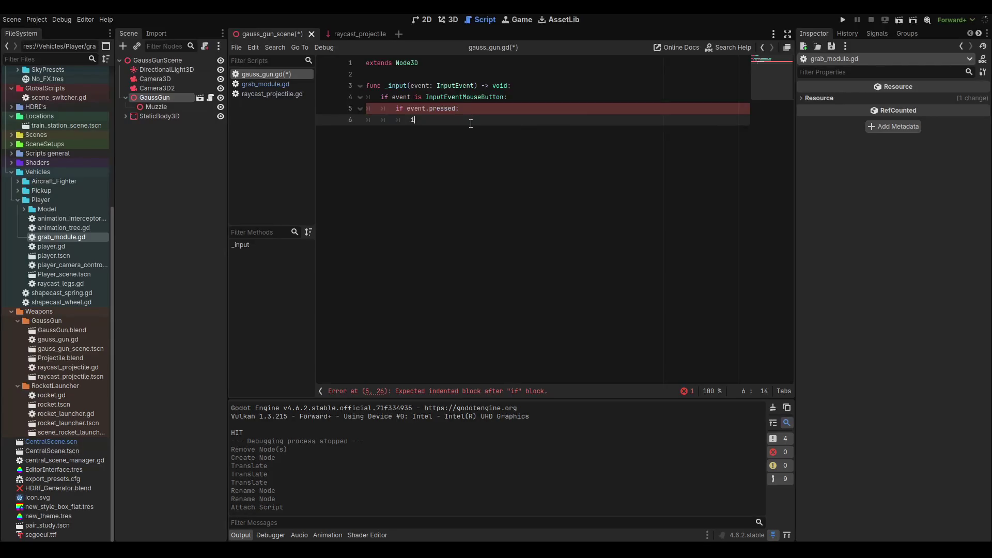
pyautogui.write('if event.mo')
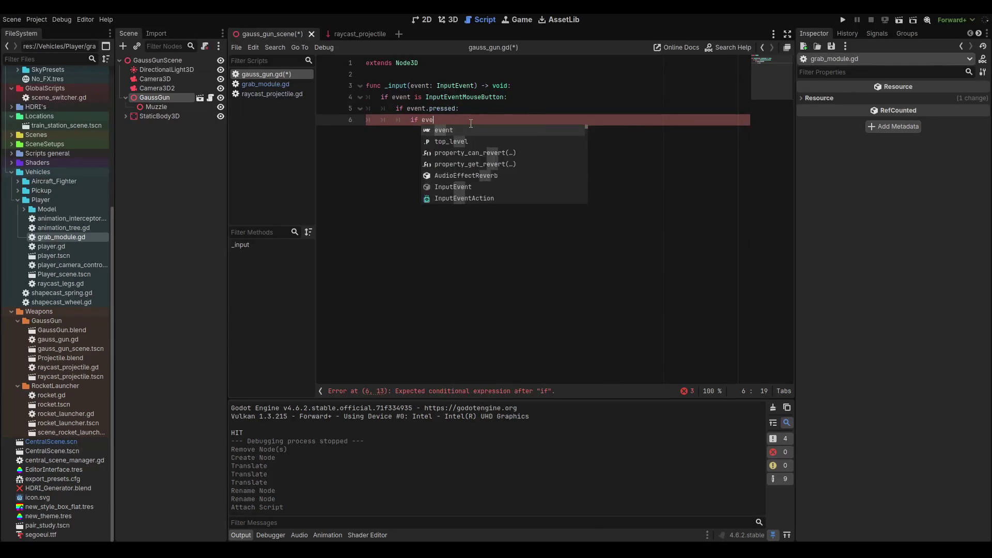
pyautogui.write('u')
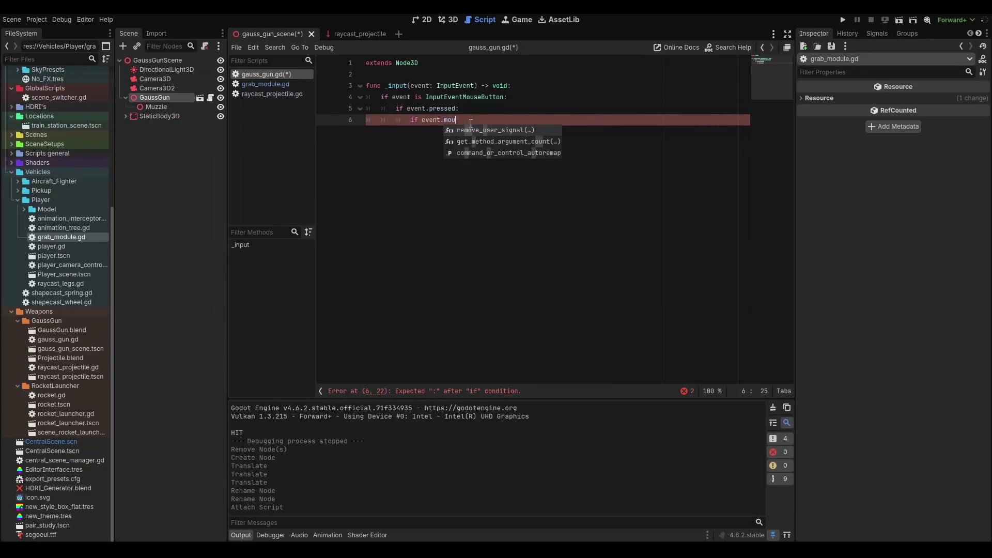
pyautogui.click(258, 83)
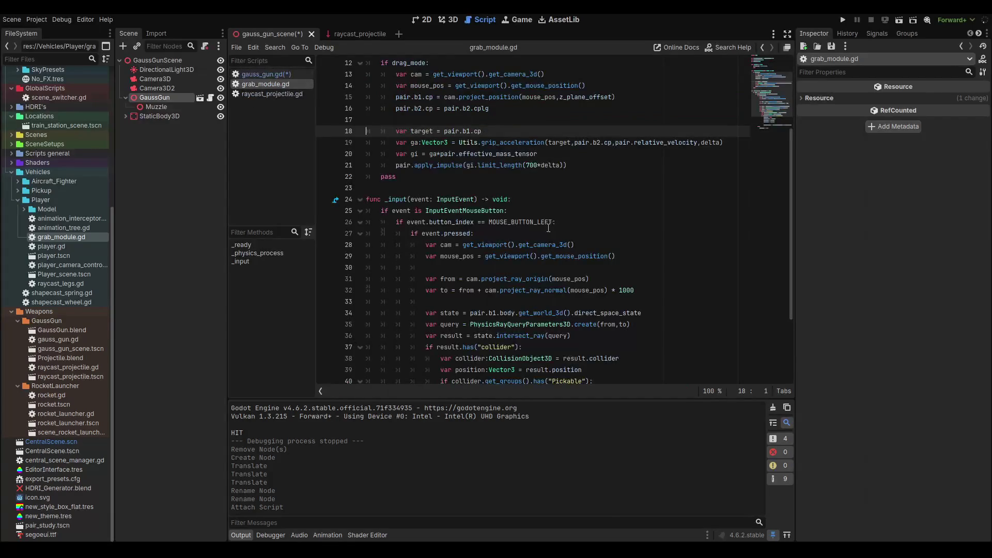
pyautogui.click(573, 219)
pyautogui.moveTo(573, 217); pyautogui.dragTo(397, 222)
pyautogui.hotkey('ctrl', 'c')
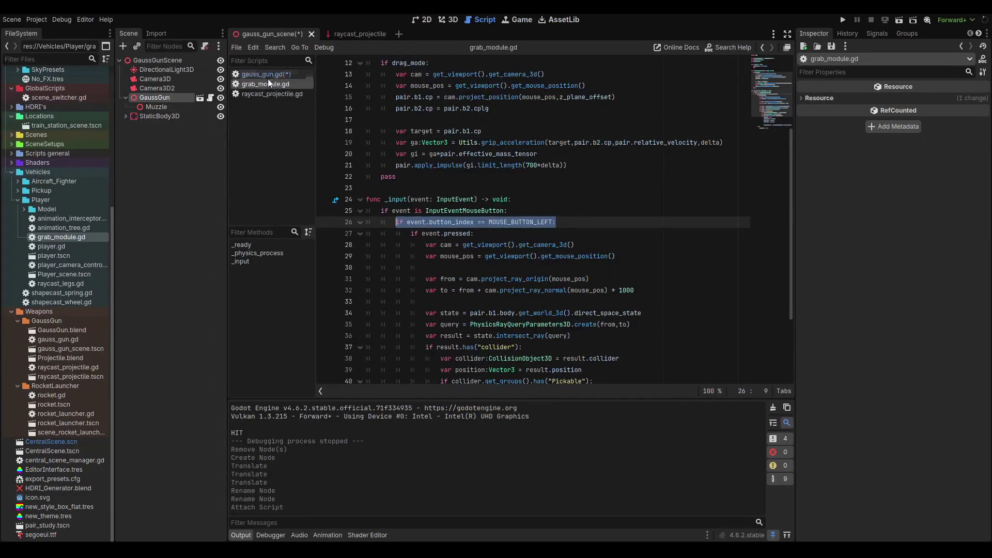
pyautogui.click(265, 76)
pyautogui.click(470, 118)
pyautogui.moveTo(470, 118); pyautogui.dragTo(410, 120)
pyautogui.hotkey('ctrl', 'v')
pyautogui.moveTo(474, 118)
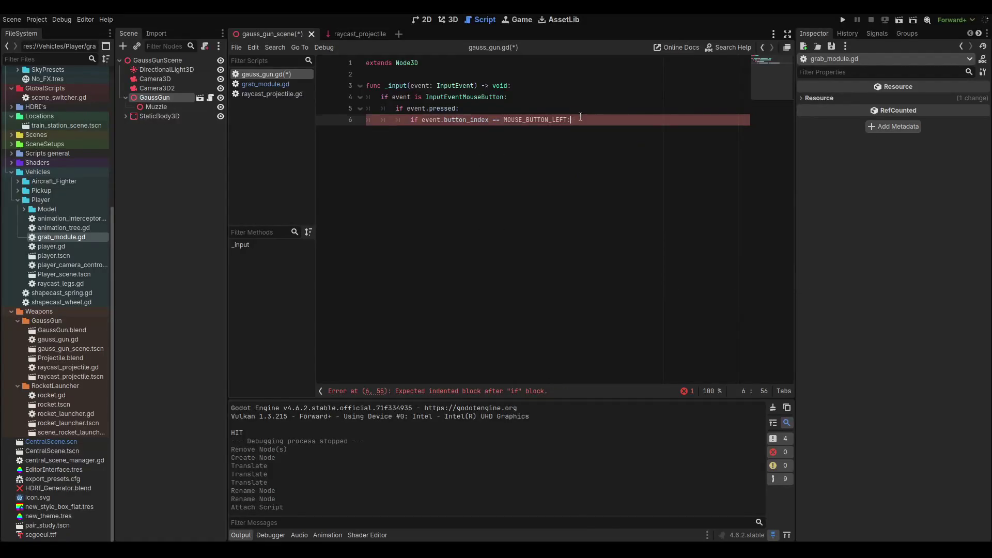
pyautogui.press('Return')
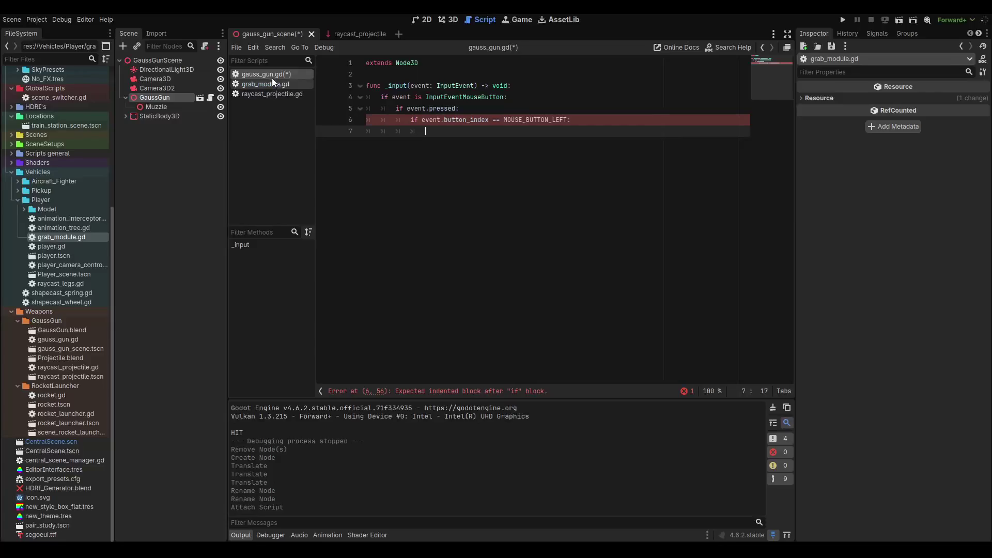
# Rearrange the lines so the left-button check sits nested under the pressed check
pyautogui.click(268, 83)
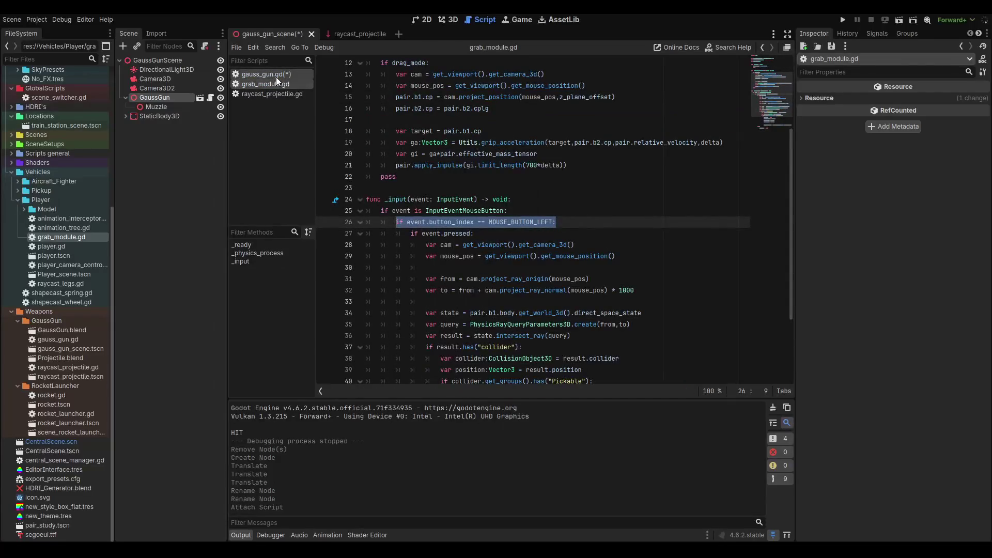
pyautogui.click(275, 76)
pyautogui.moveTo(612, 116); pyautogui.dragTo(411, 119)
pyautogui.press('BackSpace')
pyautogui.click(397, 108)
pyautogui.press('Return')
pyautogui.click(405, 108)
pyautogui.hotkey('ctrl', 'v')
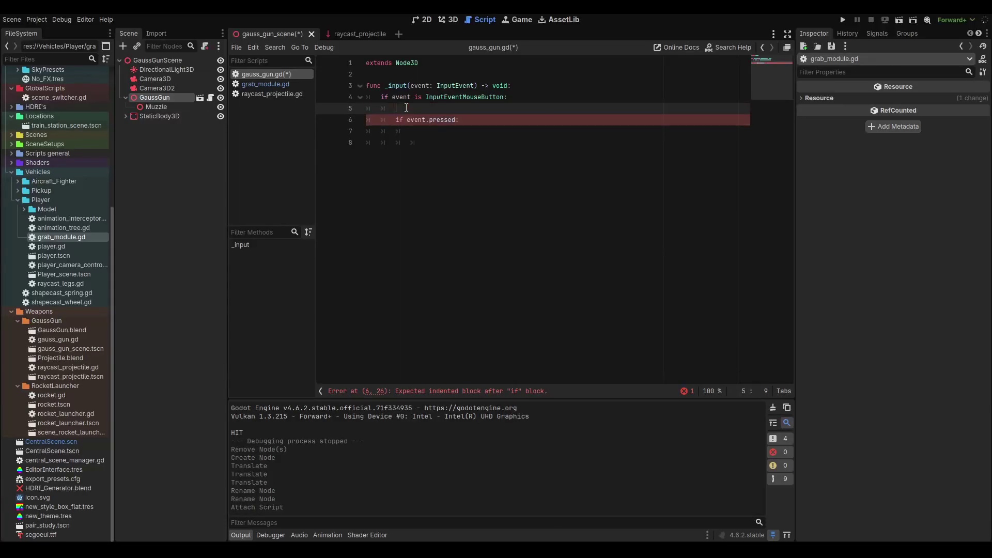
pyautogui.click(396, 119)
pyautogui.press('Tab')
pyautogui.click(442, 155)
pyautogui.moveTo(441, 156); pyautogui.dragTo(340, 130)
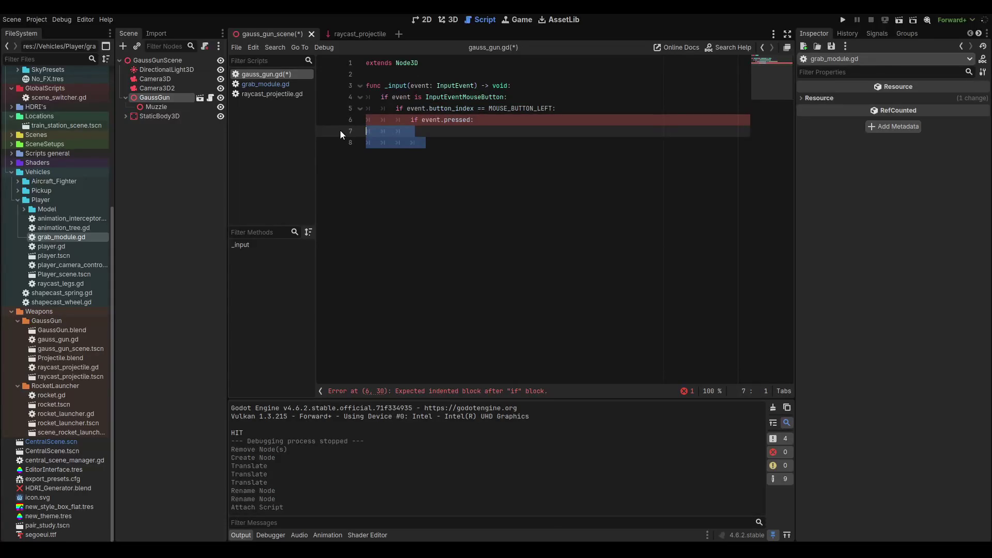
pyautogui.hotkey('ctrl', 'z')
pyautogui.hotkey('ctrl', 'z')
pyautogui.hotkey('ctrl', 'z')
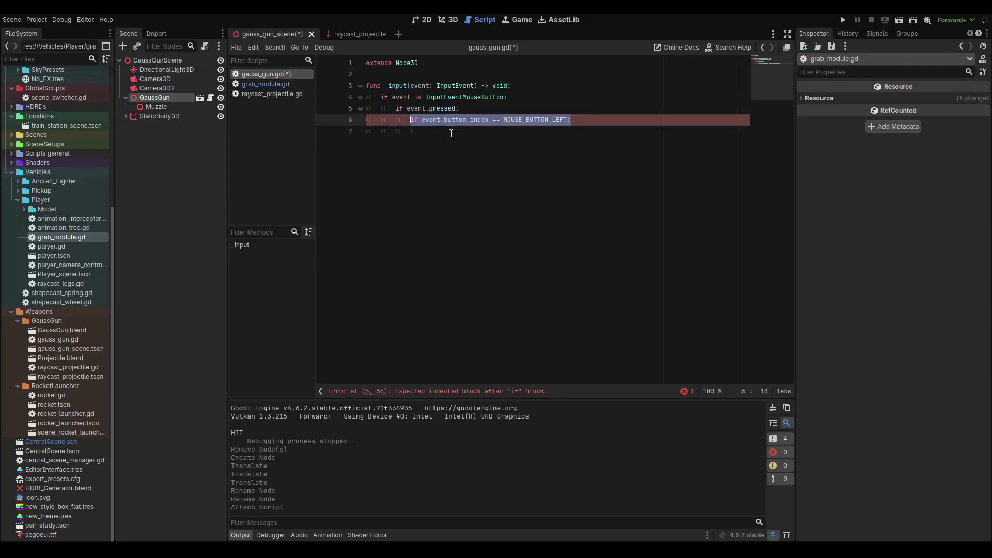
pyautogui.click(429, 73)
pyautogui.click(429, 66)
pyautogui.press('Return')
pyautogui.press('Return')
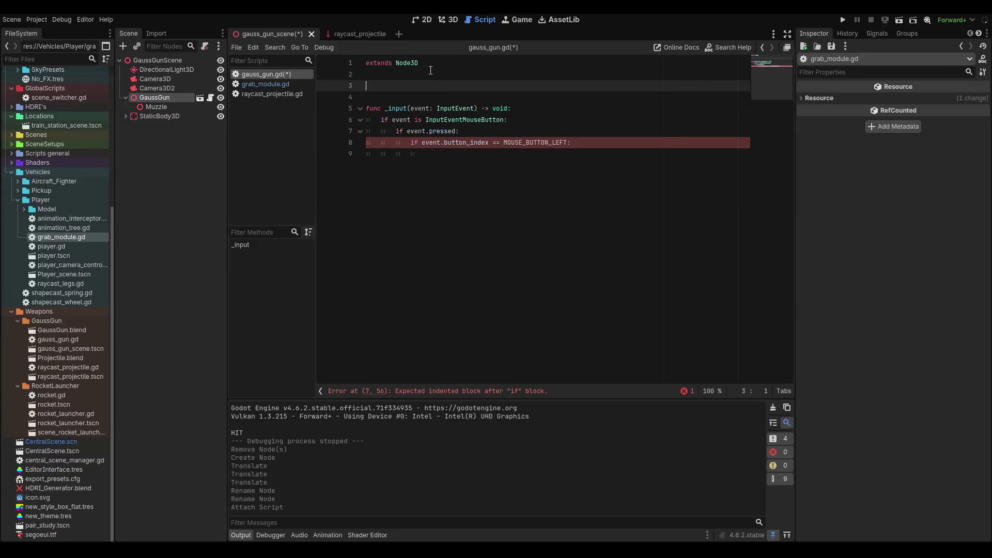
pyautogui.write('var')
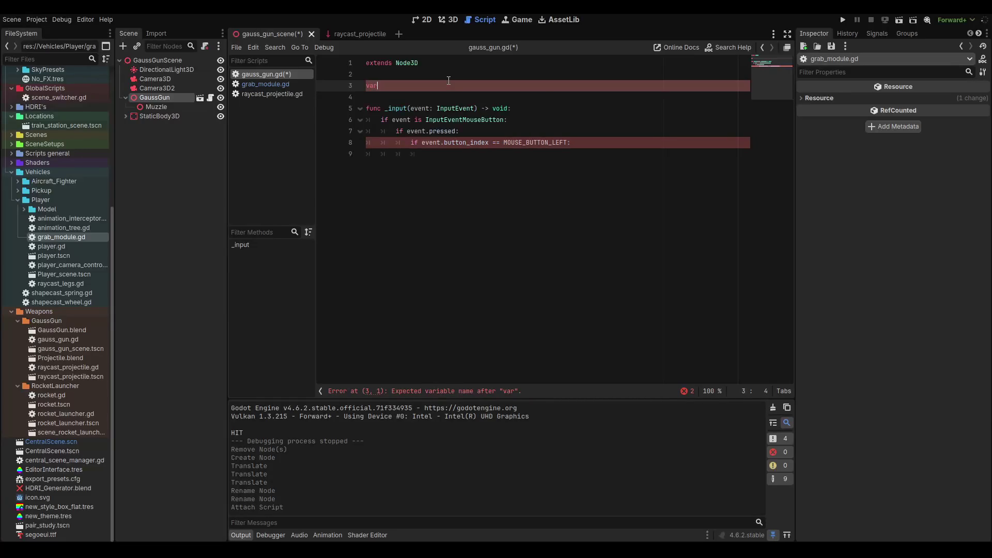
pyautogui.press('BackSpace')
pyautogui.press('BackSpace')
pyautogui.press('BackSpace')
pyautogui.write('@export var')
pyautogui.press('BackSpace')
pyautogui.press('BackSpace')
pyautogui.press('BackSpace')
pyautogui.write('var ')
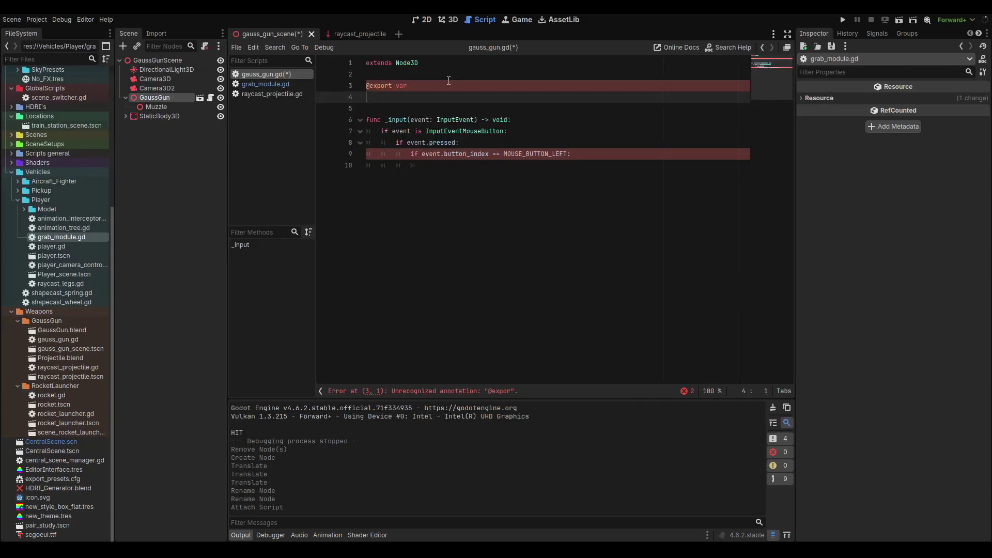
pyautogui.write('bullet')
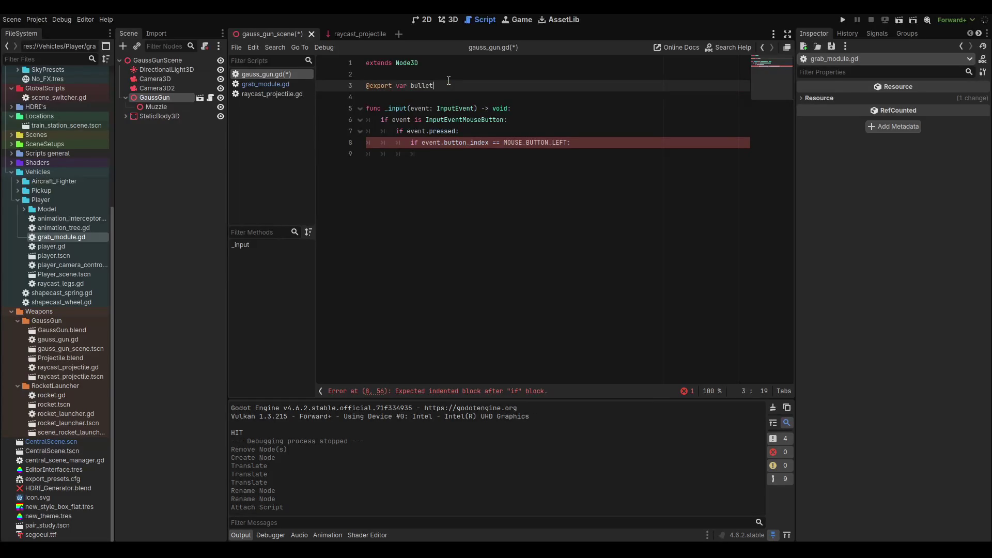
pyautogui.write(':resu')
pyautogui.press('Return')
pyautogui.write('_res:Resource')
# Save the script and select GaussGun to show its properties in the Inspector
pyautogui.press('End')
pyautogui.hotkey('ctrl', 's')
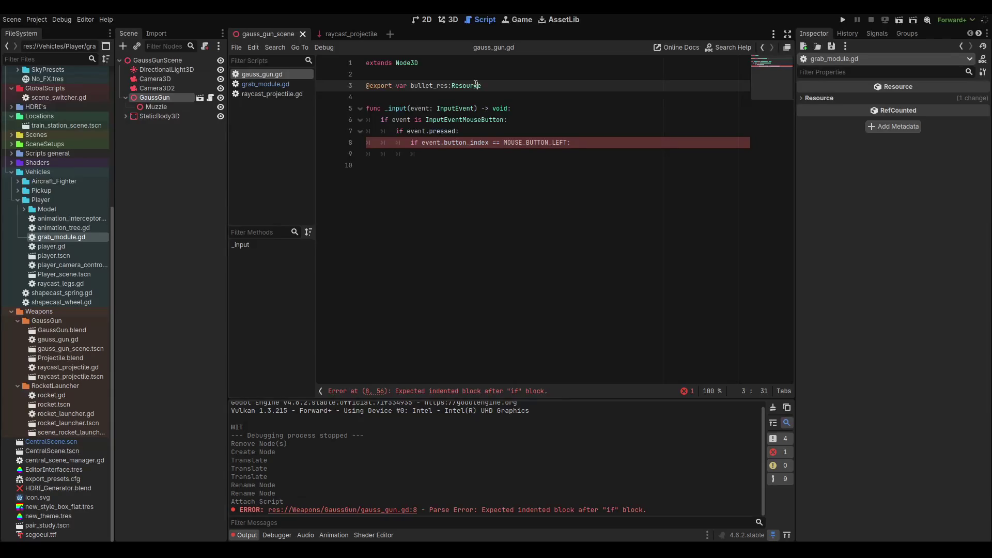
pyautogui.click(598, 152)
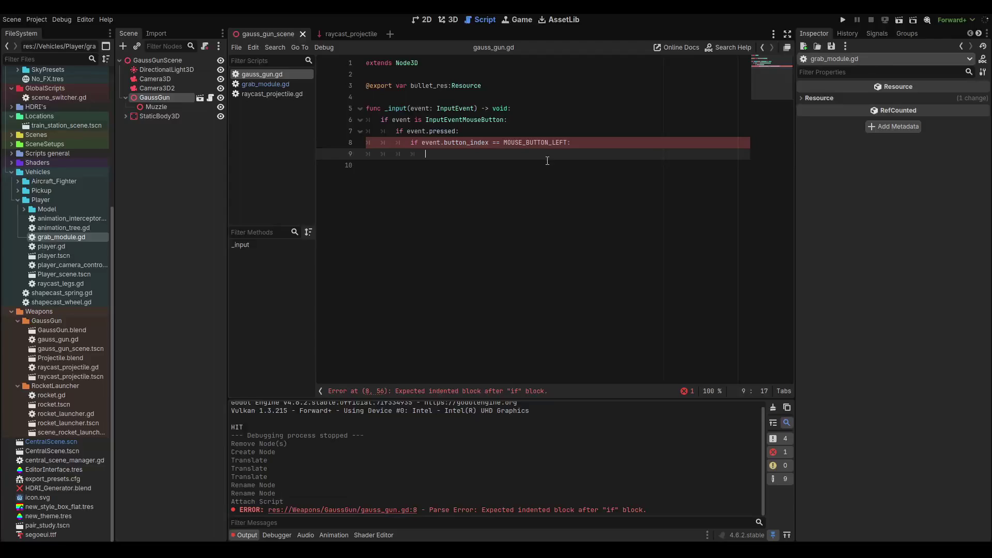
pyautogui.click(161, 97)
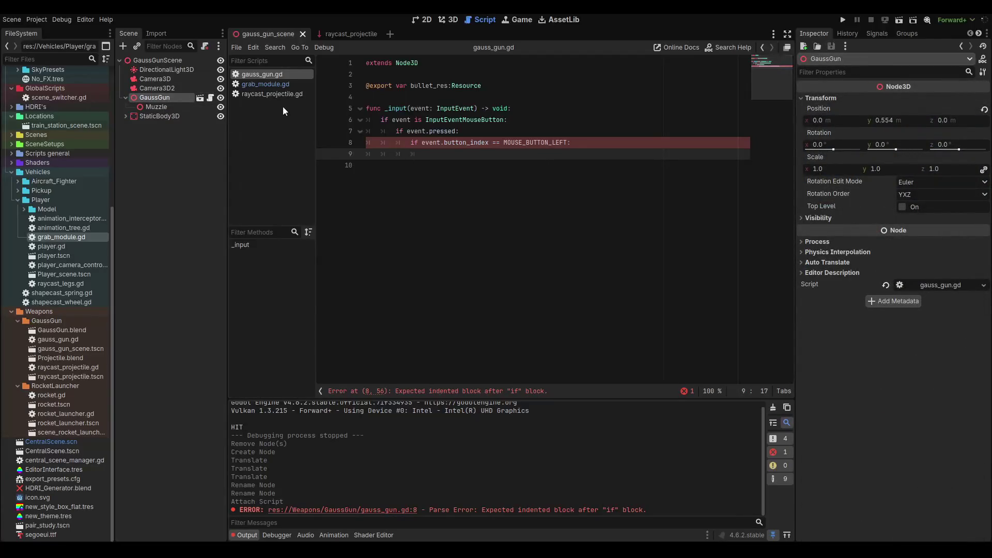
# Write 'var bullet = bullet_res.instantiate()' on line 9 inside the left-click branch
pyautogui.click(165, 89)
pyautogui.click(162, 95)
pyautogui.write('bullet_res.i')
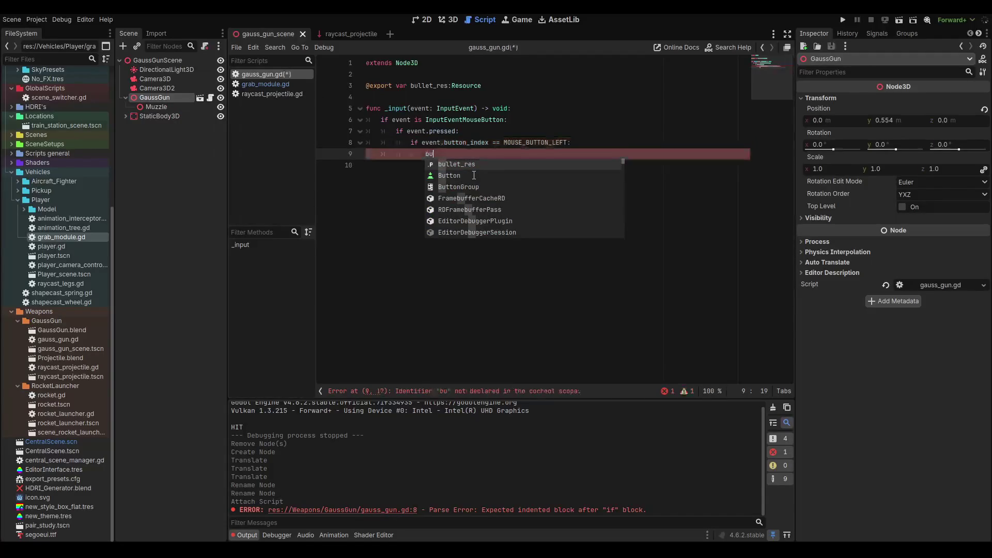
pyautogui.write('nstantia')
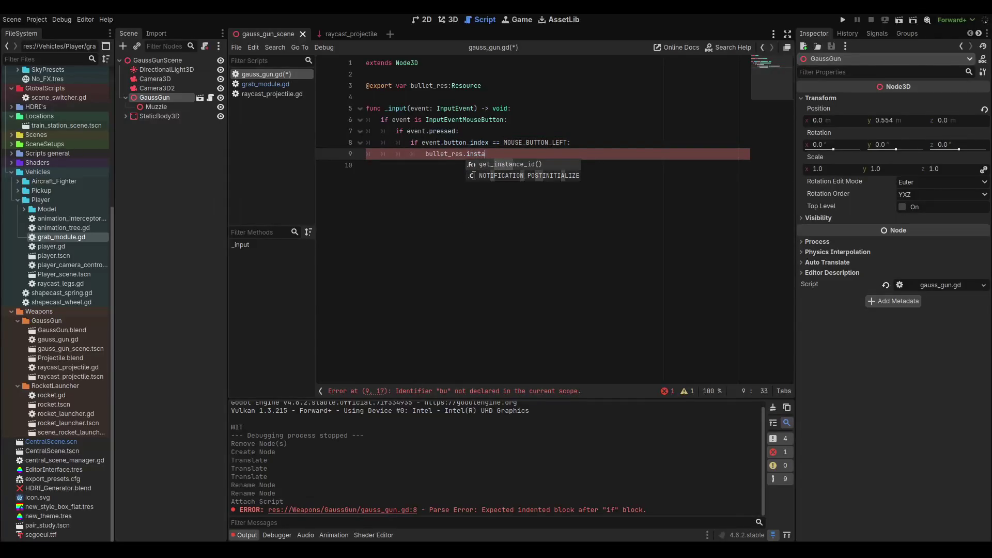
pyautogui.write('te()')
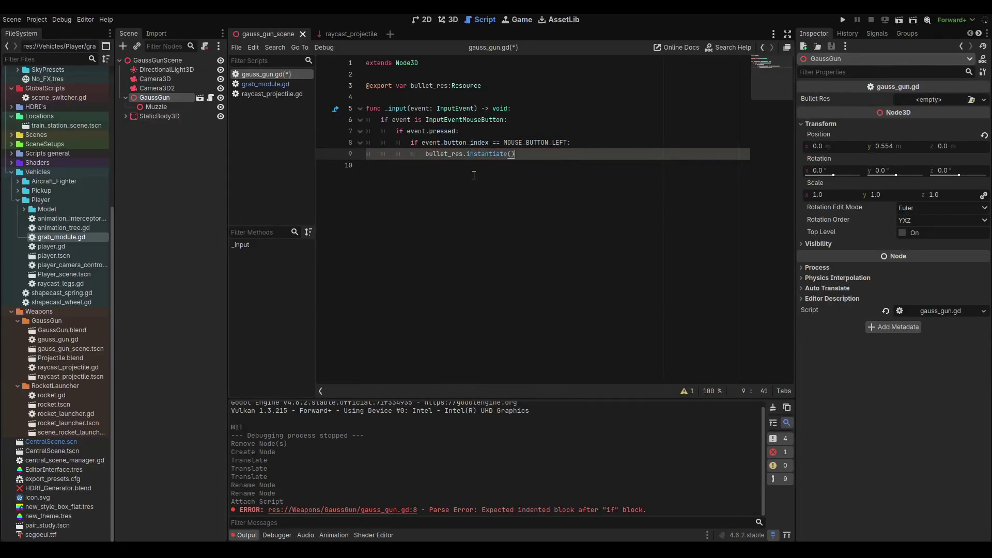
pyautogui.click(425, 154)
pyautogui.press('Tab')
pyautogui.write('var bulle')
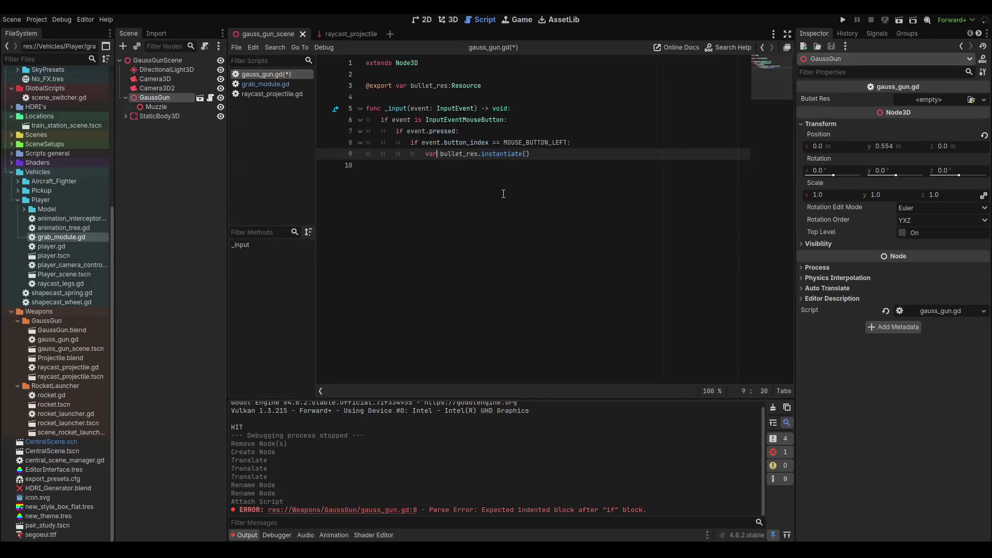
pyautogui.write('t')
pyautogui.press('Delete')
pyautogui.write('=')
pyautogui.hotkey('ctrl', 'space')
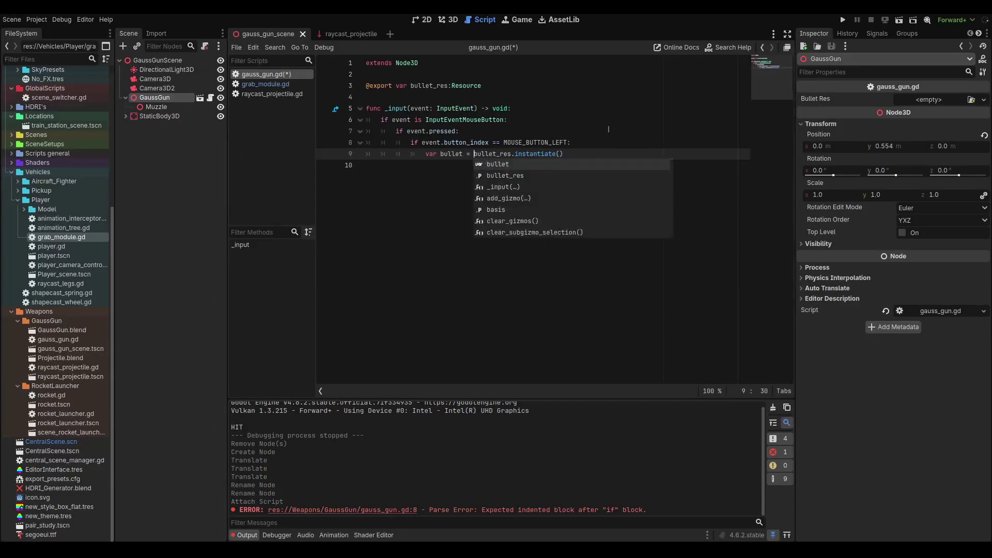
pyautogui.click(578, 153)
pyautogui.press('Return')
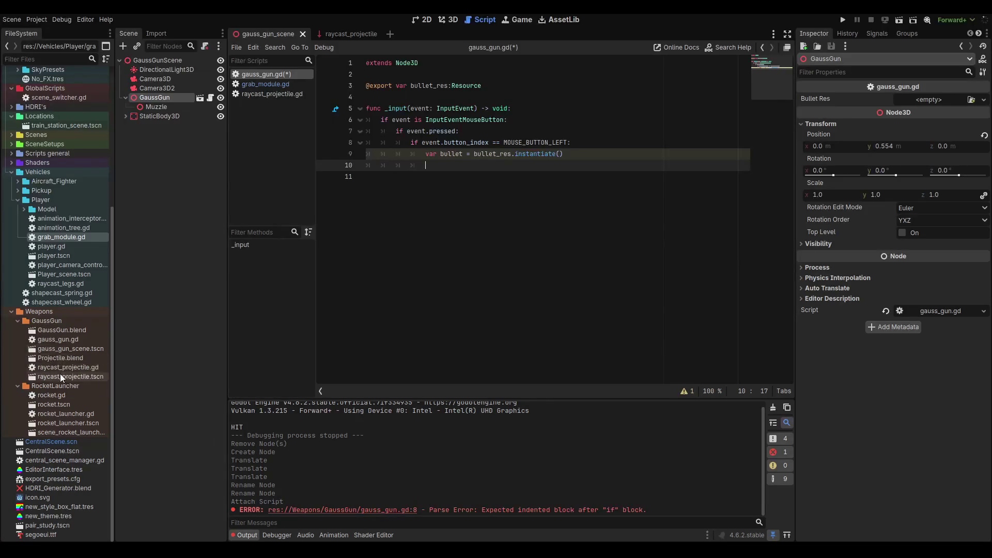
# Assign raycast_projectile.tscn as the gun's Bullet Res and save the scene
pyautogui.moveTo(61, 376)
pyautogui.mouseDown()
pyautogui.moveTo(602, 347)
pyautogui.moveTo(934, 99)
pyautogui.mouseUp()
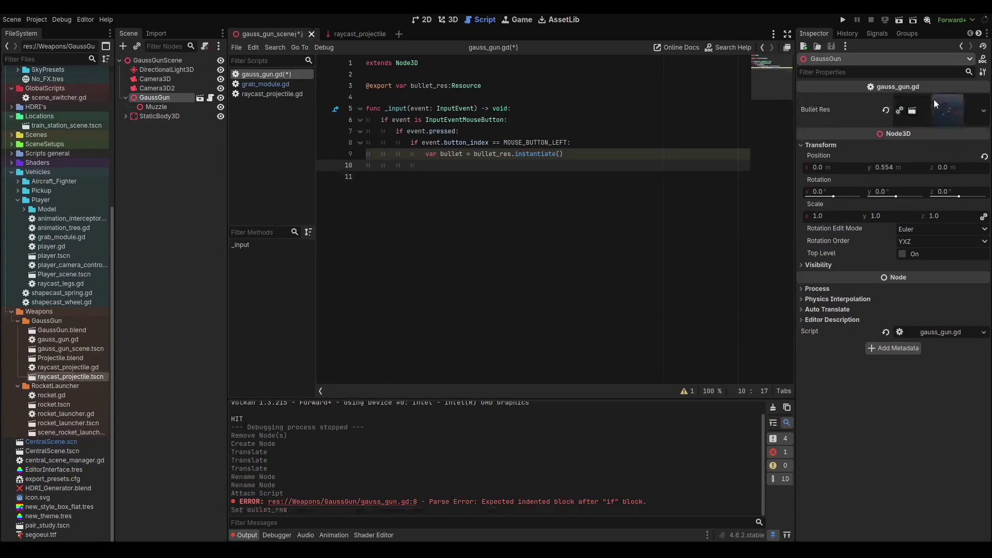
pyautogui.hotkey('ctrl', 's')
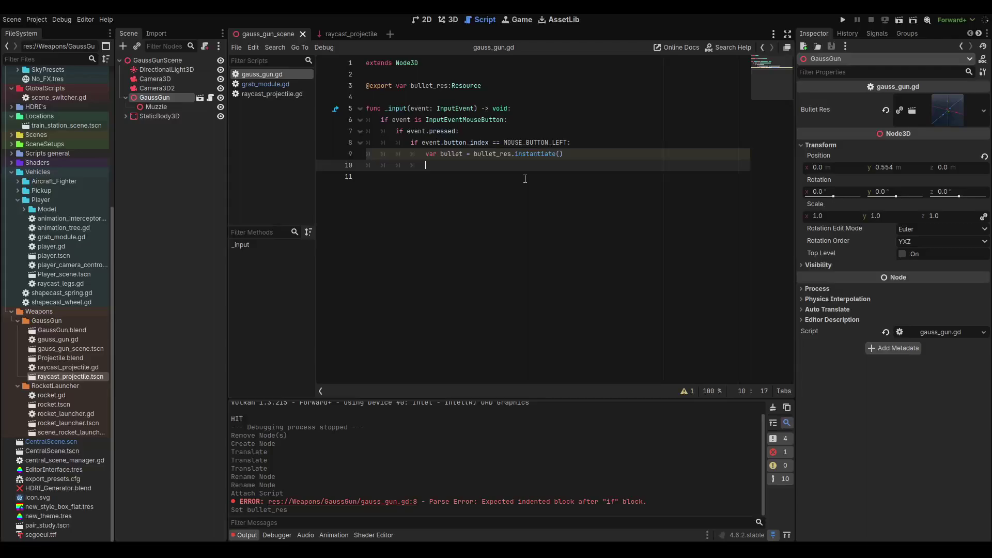
pyautogui.hotkey('ctrl', 'space')
pyautogui.press('Escape')
# Write get_tree().current_scene.add_child(bullet) on line 10, leaving an unindented empty line after it
pyautogui.write('gettree')
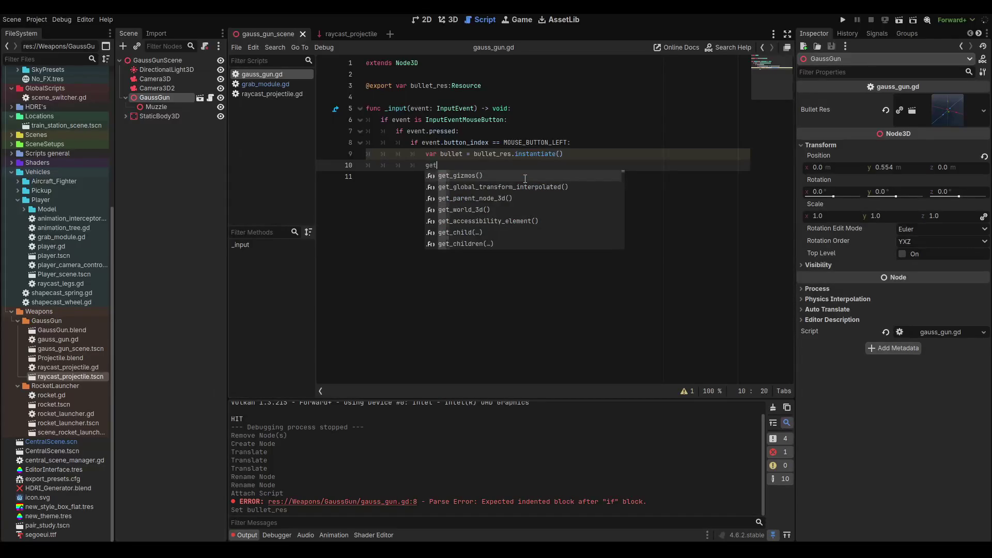
pyautogui.press('Return')
pyautogui.write('.')
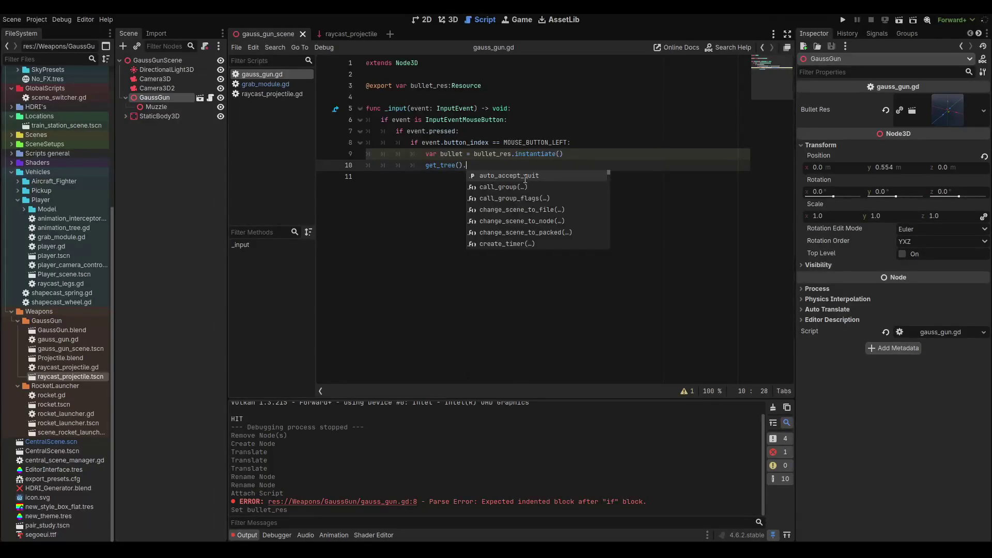
pyautogui.write('current_scene.')
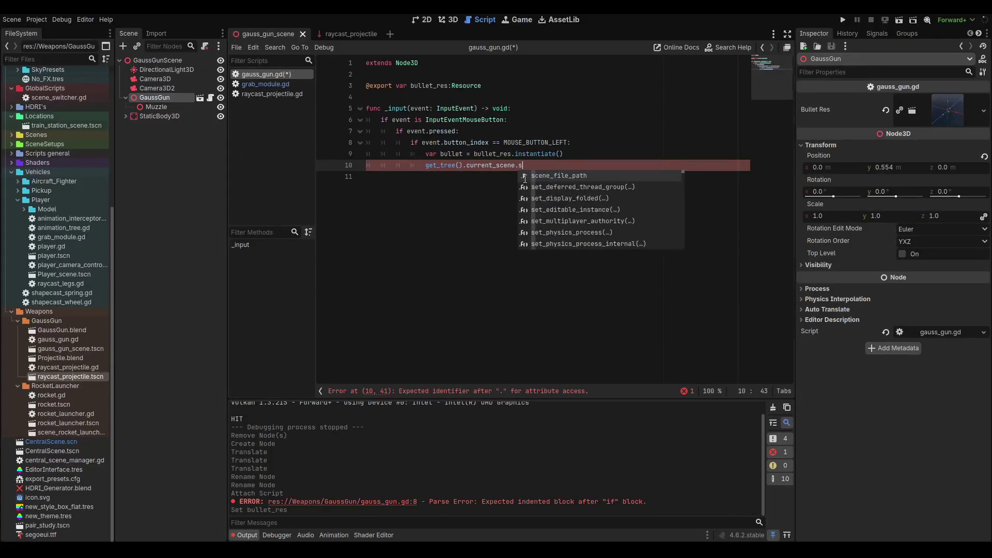
pyautogui.write('add')
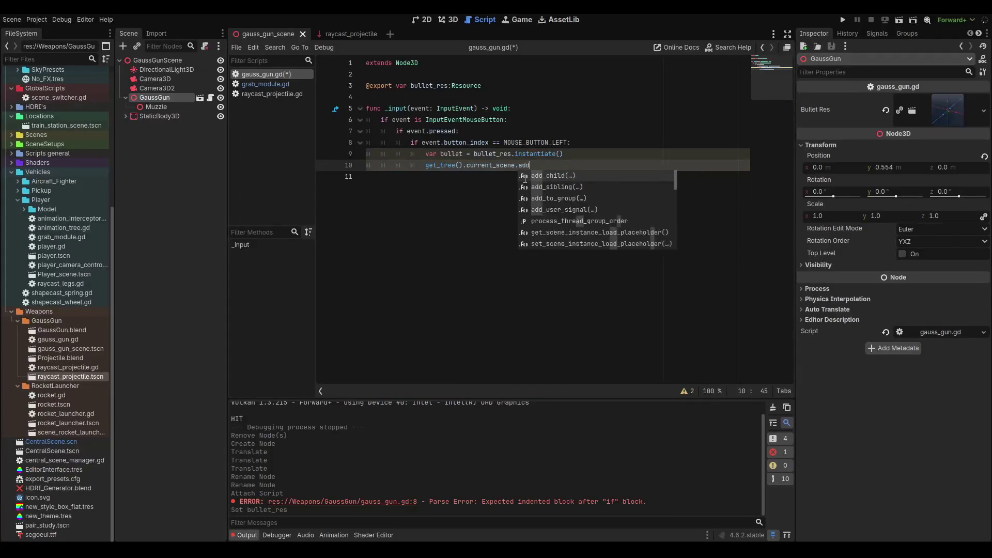
pyautogui.press('Return')
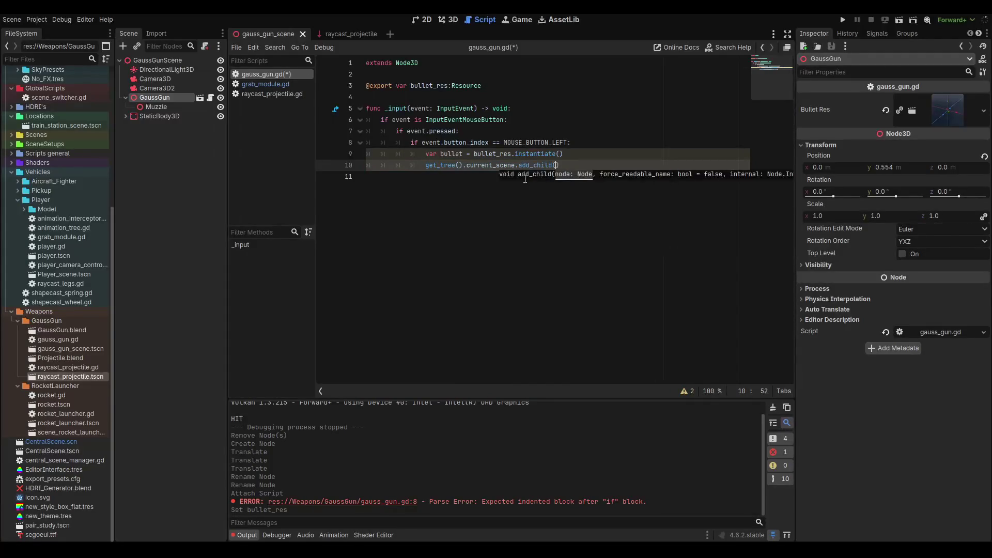
pyautogui.write('bullet')
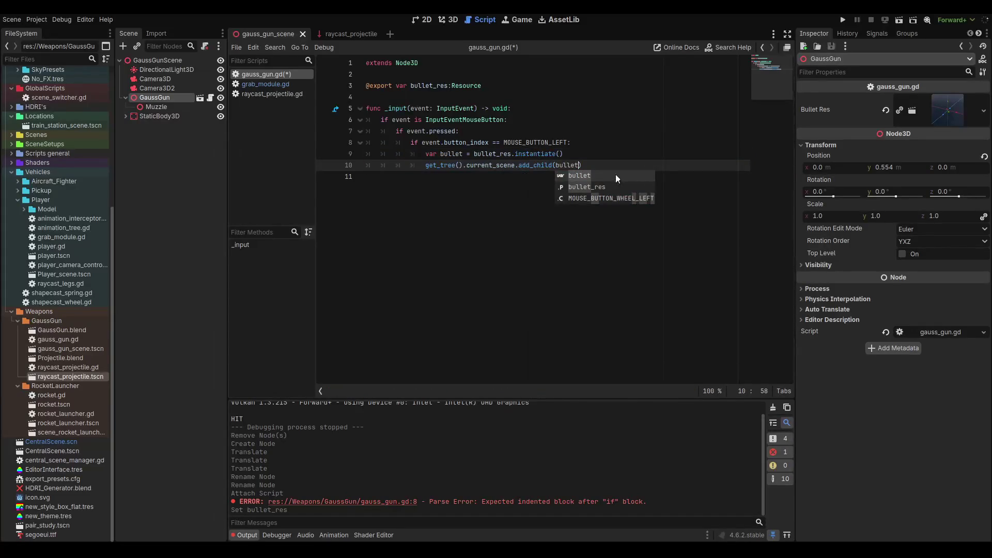
pyautogui.press('Right')
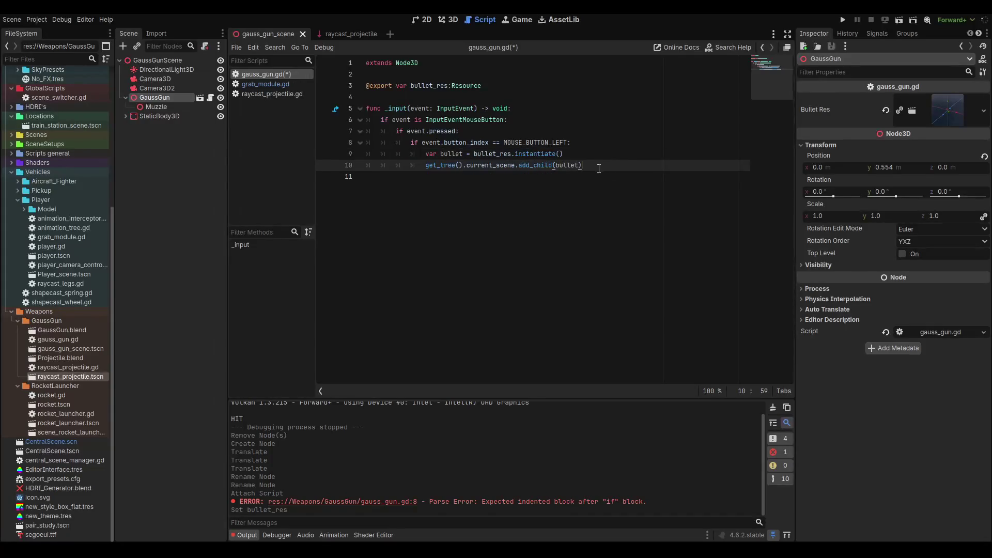
pyautogui.press('Return')
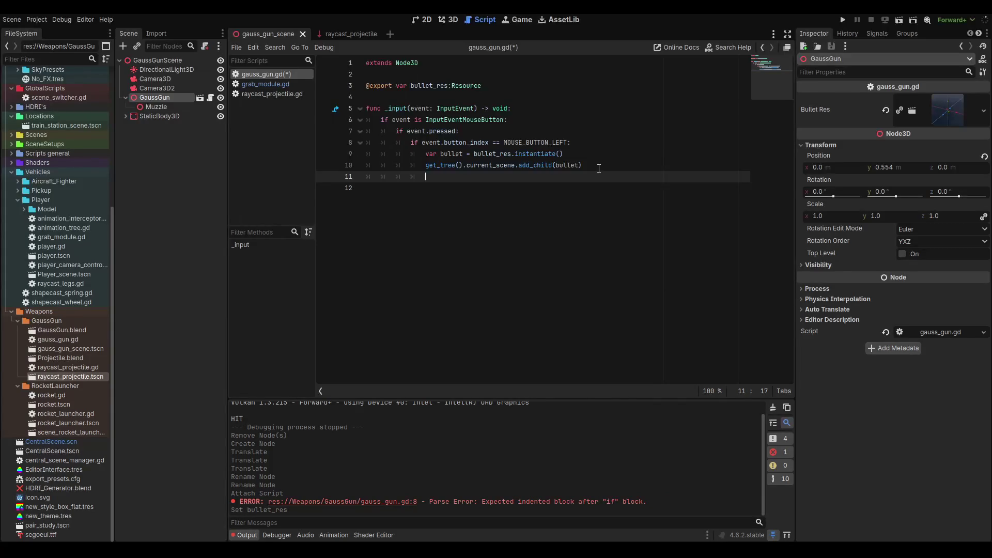
pyautogui.press('BackSpace')
pyautogui.press('BackSpace')
pyautogui.press('BackSpace')
pyautogui.press('BackSpace')
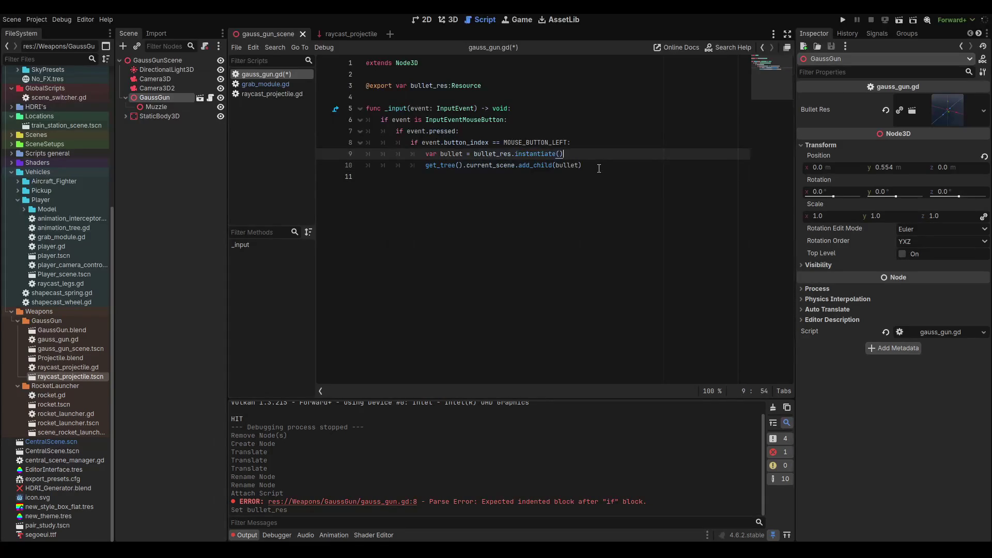
# Declare the bullet variable with the RayCastProjectile type
pyautogui.press('Return')
pyautogui.write('bullet')
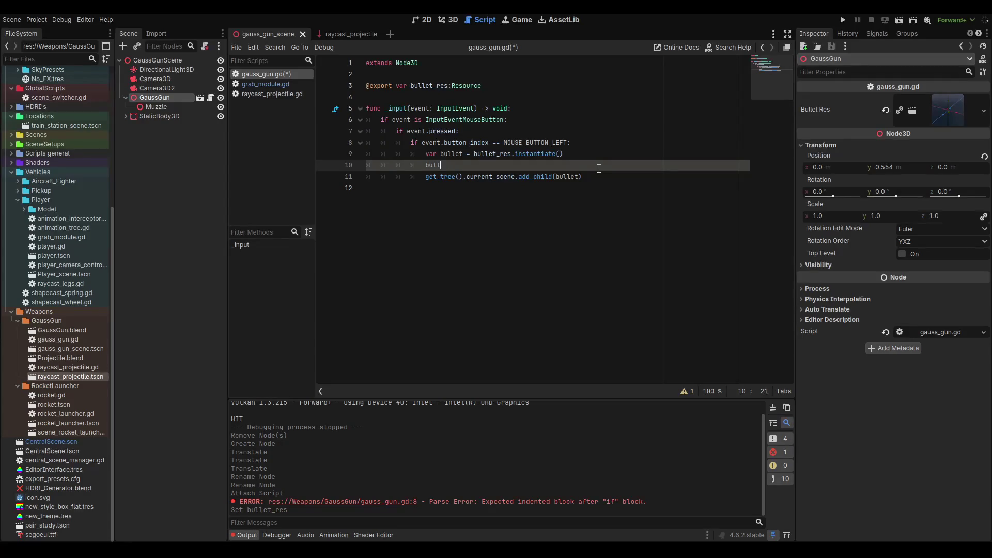
pyautogui.click(463, 154)
pyautogui.write(':p')
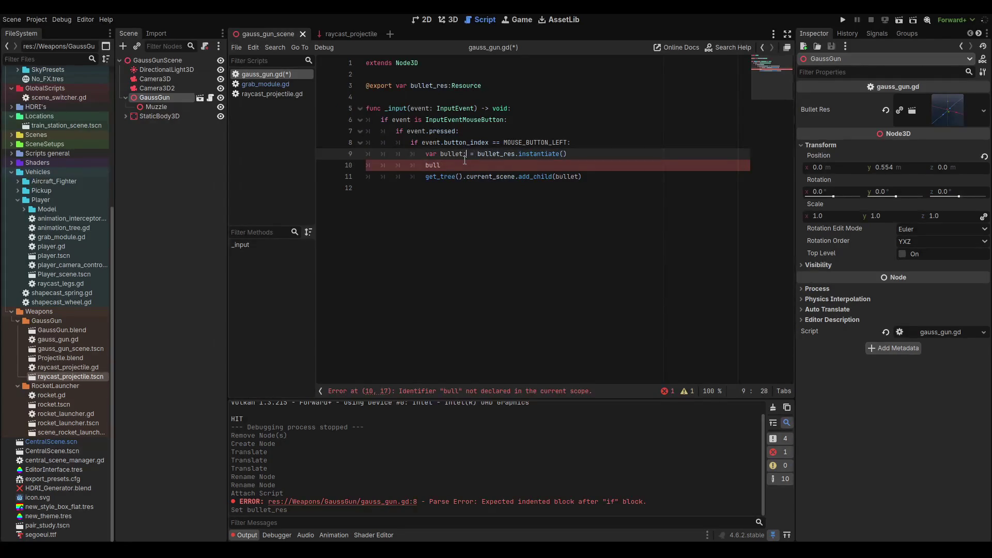
pyautogui.write('rojec')
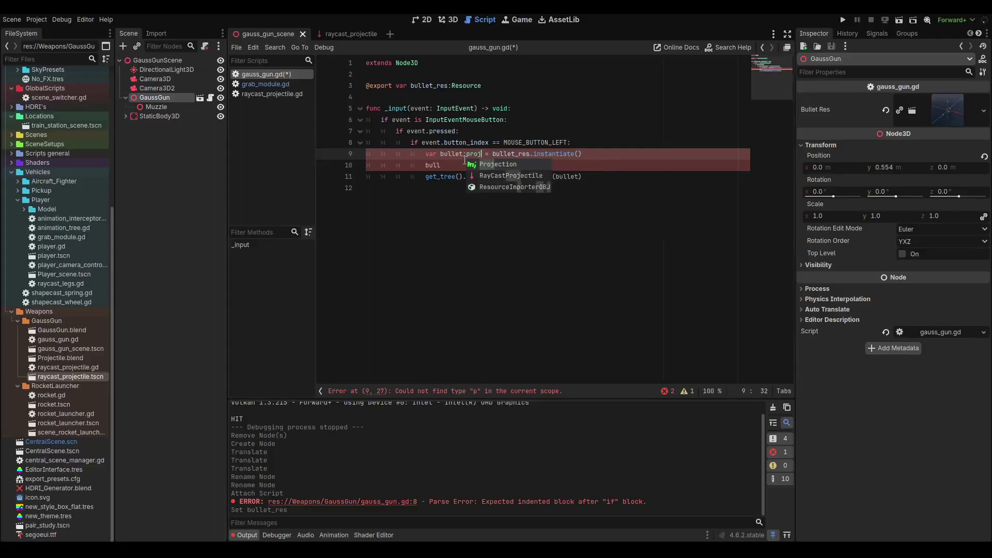
pyautogui.press('Down')
pyautogui.press('Return')
# Add bullet.global_position = $Muzzle.global_position before the add_child line
pyautogui.press('Down')
pyautogui.press('BackSpace')
pyautogui.press('BackSpace')
pyautogui.write('llet.')
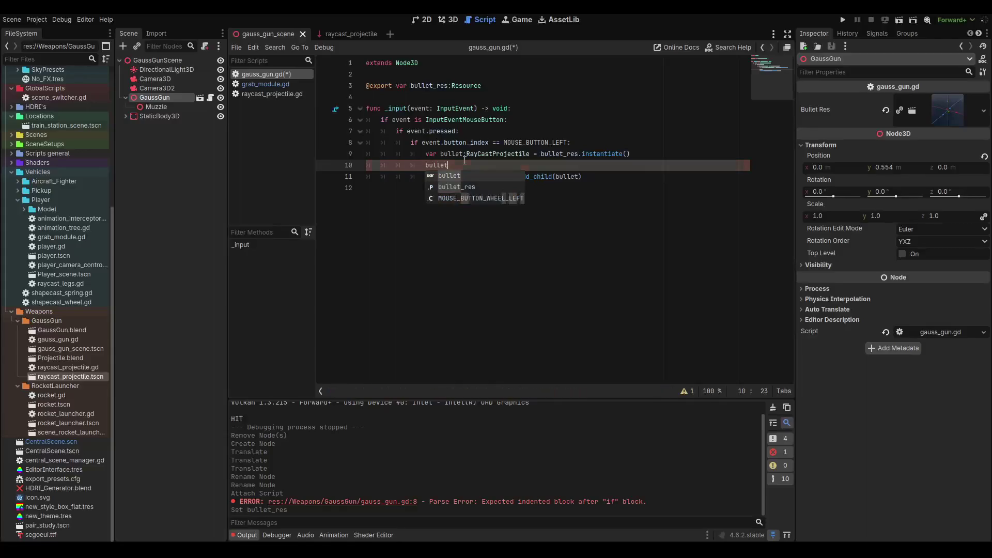
pyautogui.write('positio')
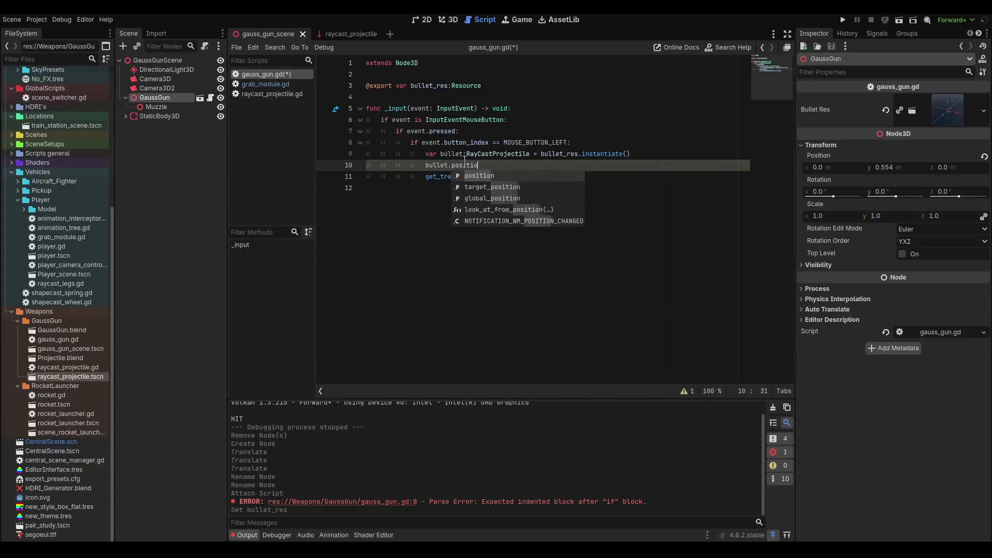
pyautogui.press('BackSpace')
pyautogui.press('BackSpace')
pyautogui.press('BackSpace')
pyautogui.write('glob')
pyautogui.press('Down')
pyautogui.press('Return')
pyautogui.write('=')
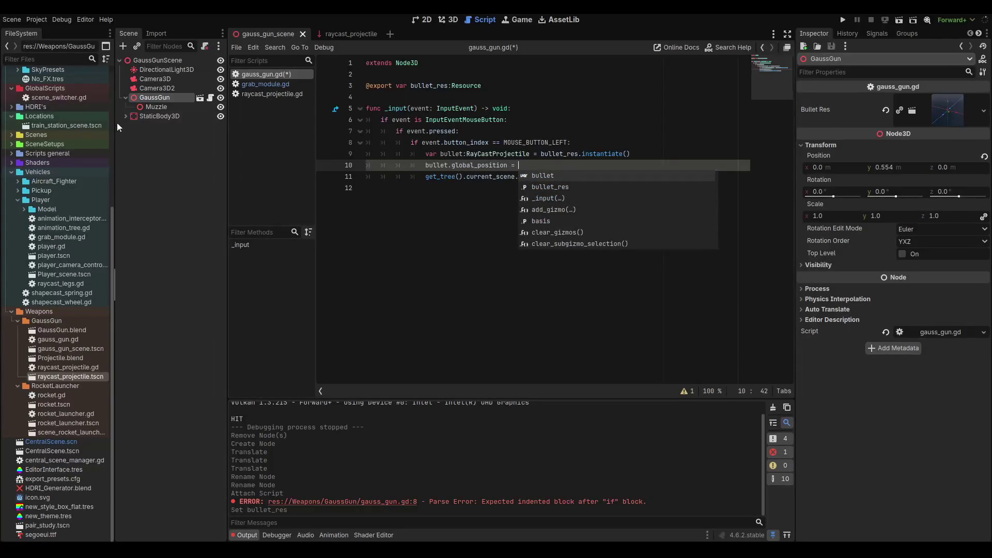
pyautogui.moveTo(154, 107); pyautogui.dragTo(578, 164)
pyautogui.write(',')
pyautogui.press('BackSpace')
pyautogui.write('.global')
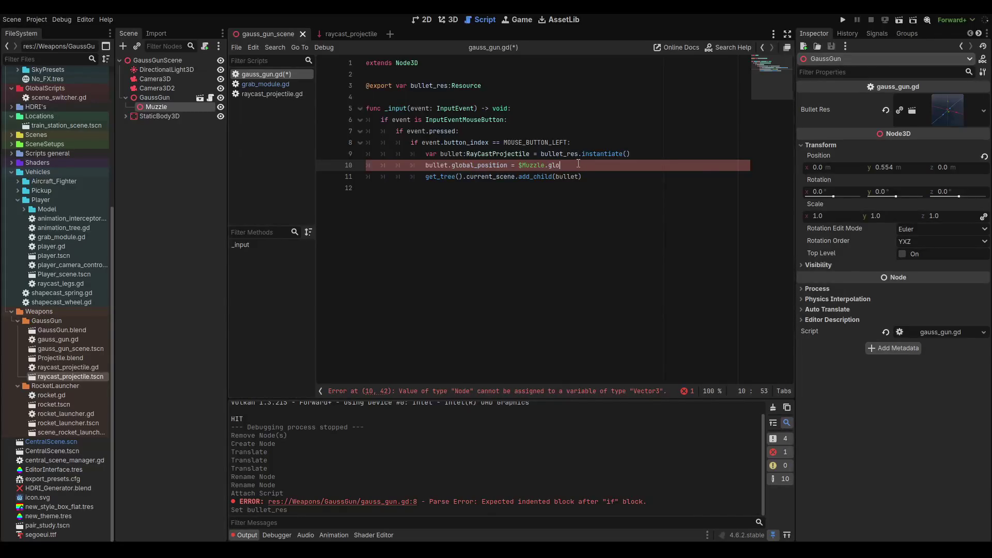
pyautogui.press('Down')
# Save the script and run the current scene with F6
pyautogui.press('Return')
pyautogui.hotkey('ctrl', 's')
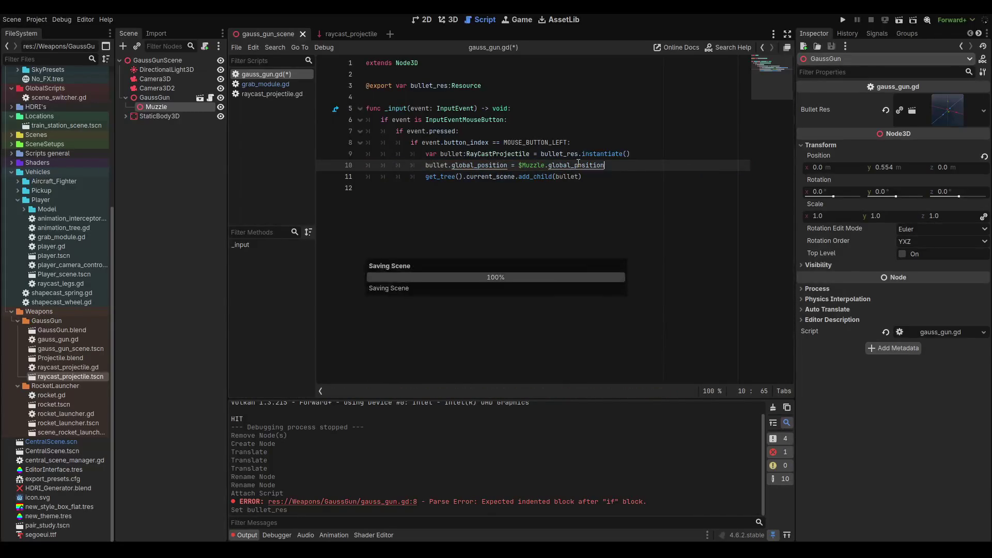
pyautogui.press('F6')
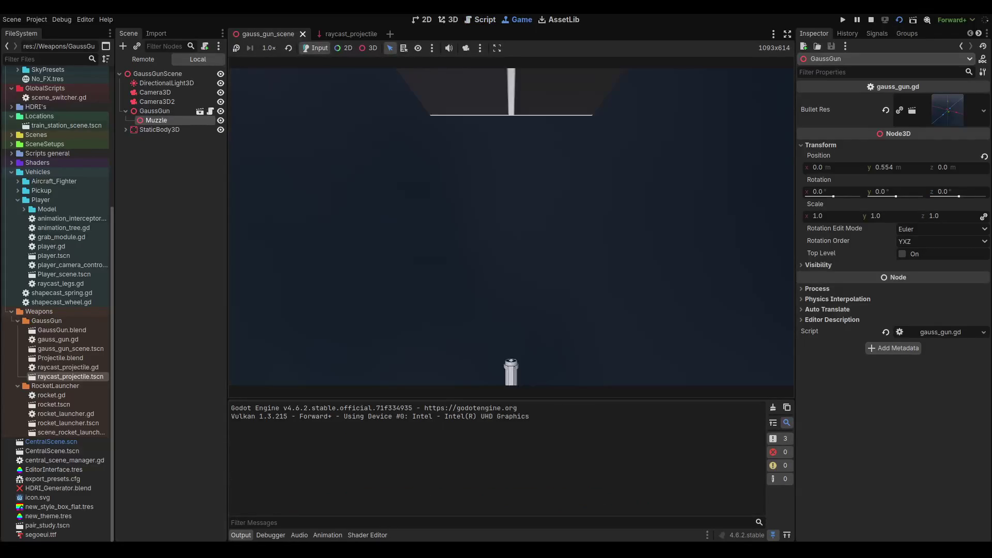
# Fire two bullets in the running game, stop it with F8, then check Bullet Res
pyautogui.click(512, 227)
pyautogui.click(511, 227)
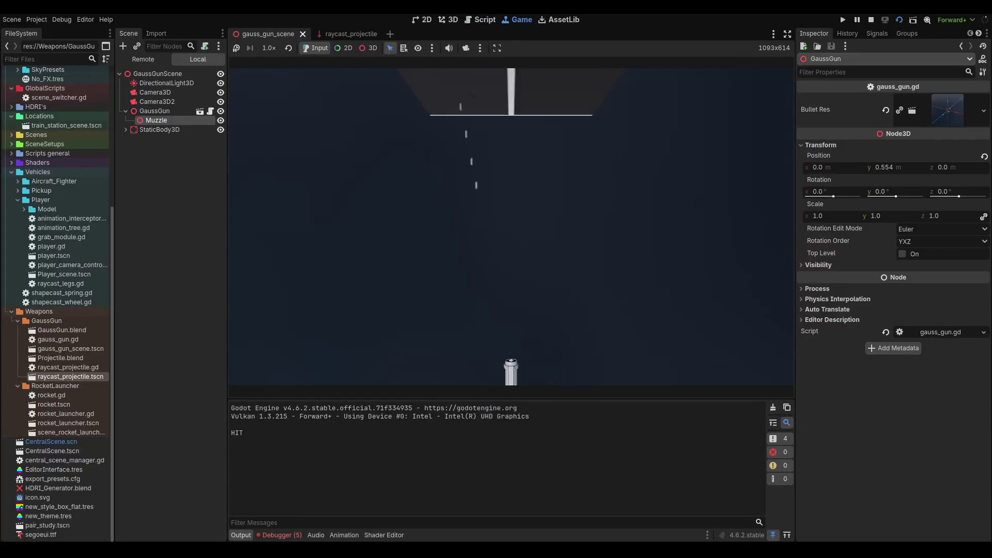
pyautogui.press('F8')
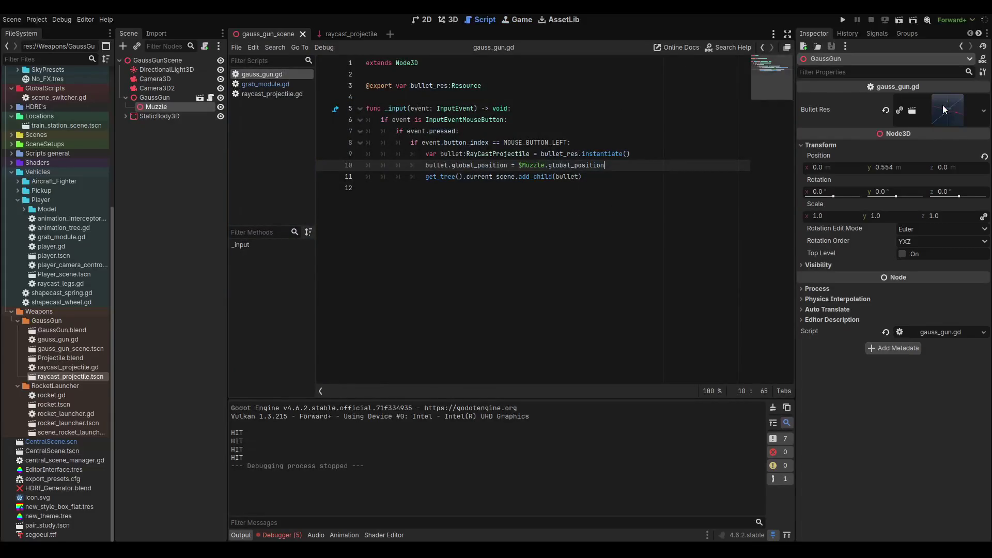
pyautogui.click(926, 115)
pyautogui.click(922, 111)
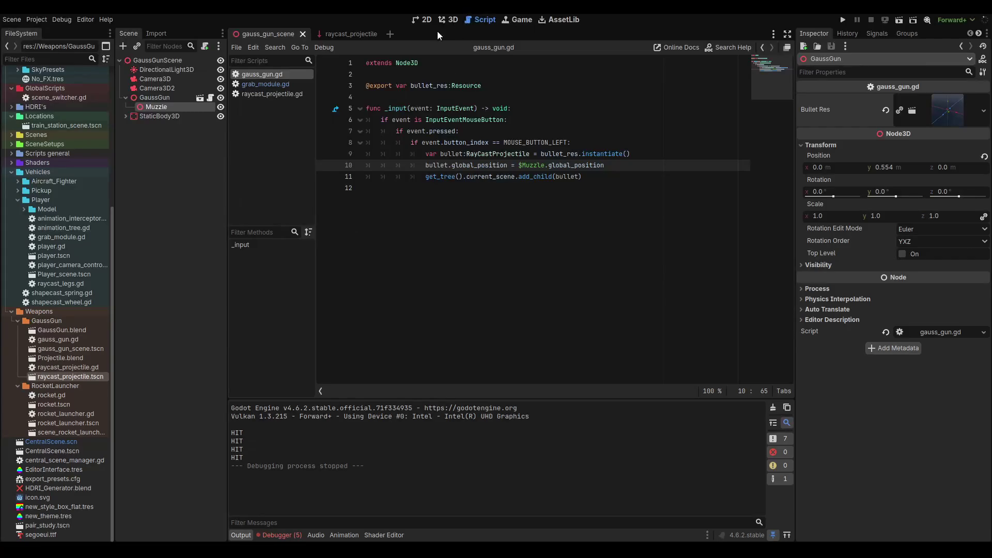
# In raycast_projectile, set Linear Velocity x to 0 and reset Initial Velocity x
pyautogui.click(150, 100)
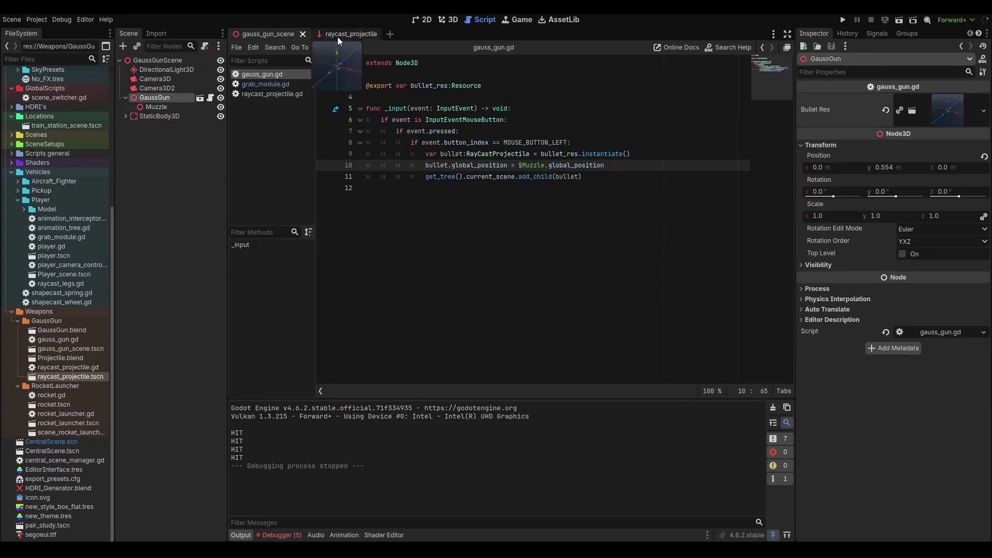
pyautogui.click(337, 35)
pyautogui.click(844, 109)
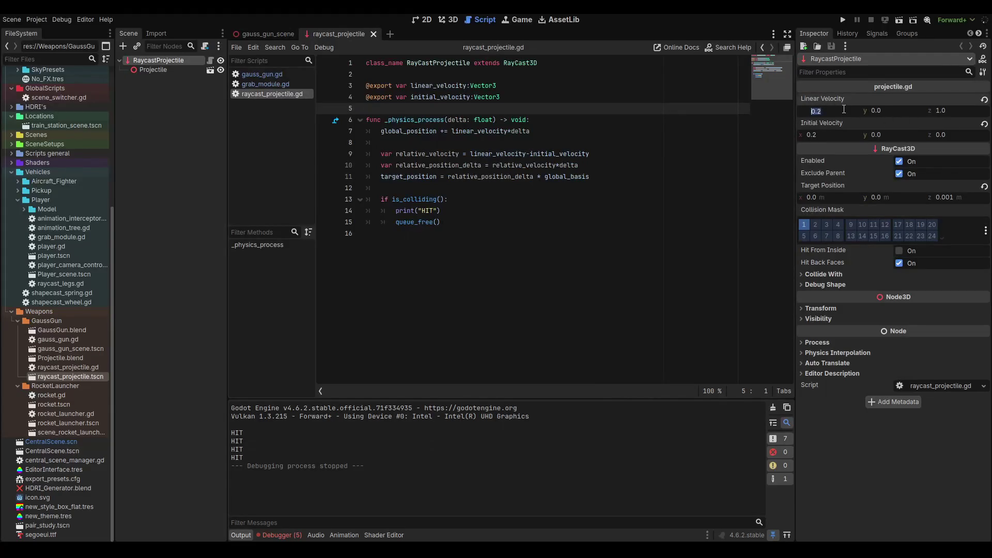
pyautogui.write('0')
pyautogui.press('Return')
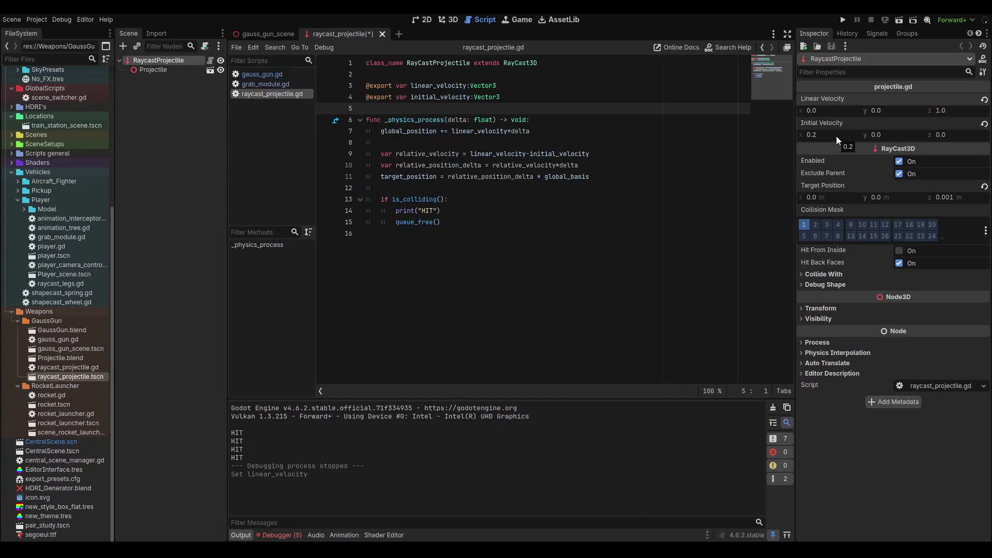
pyautogui.click(984, 124)
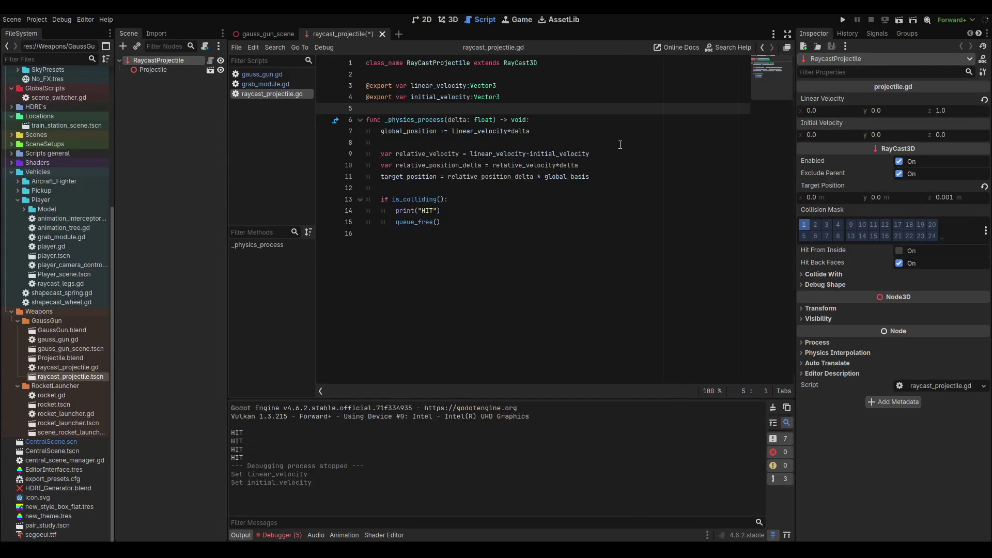
# Save the projectile scene and return to gauss_gun_scene's GaussGun node
pyautogui.hotkey('ctrl', 'F2')
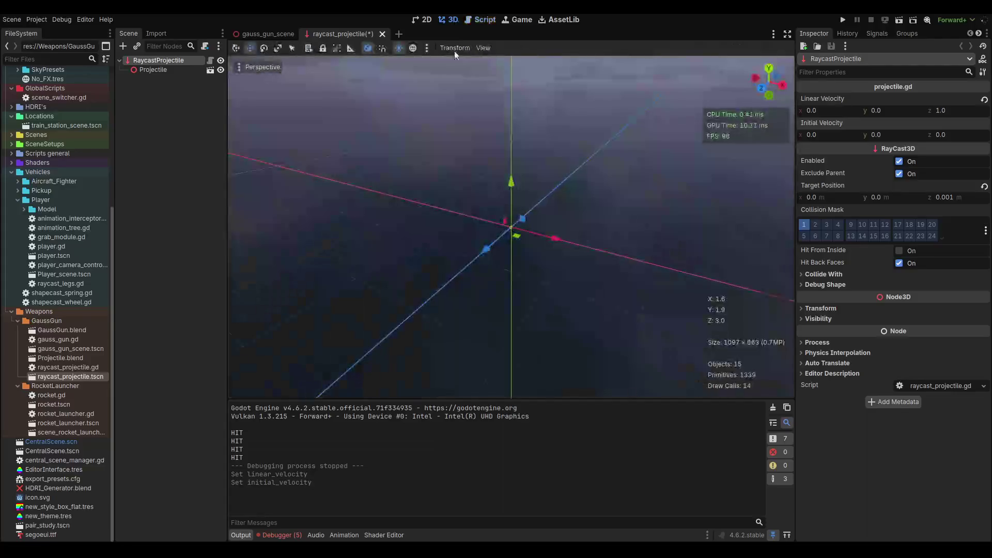
pyautogui.hotkey('ctrl', 's')
pyautogui.moveTo(504, 147)
pyautogui.mouseDown()
pyautogui.moveTo(436, 237)
pyautogui.moveTo(451, 208)
pyautogui.mouseUp()
pyautogui.scroll(2, 454, 202)
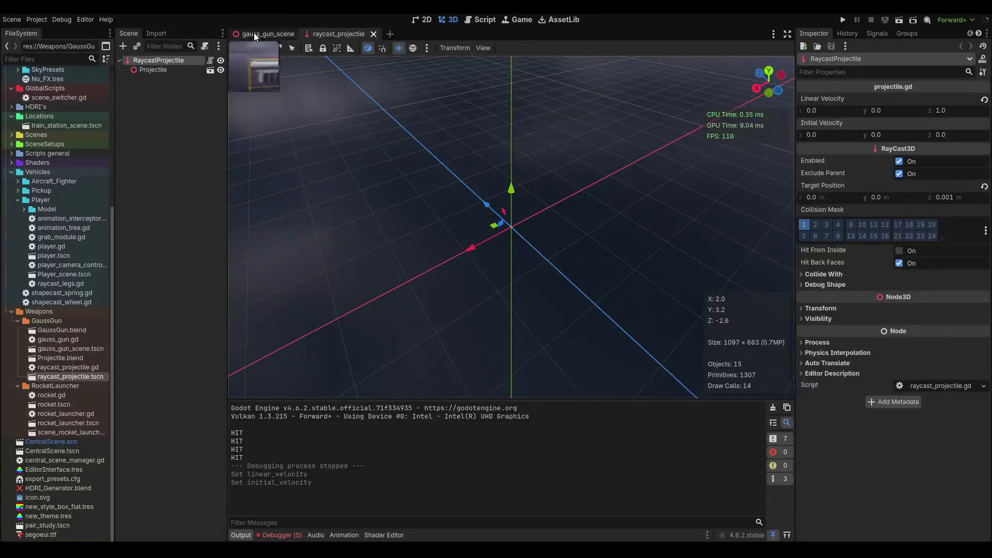
pyautogui.click(253, 32)
pyautogui.scroll(-3, 441, 203)
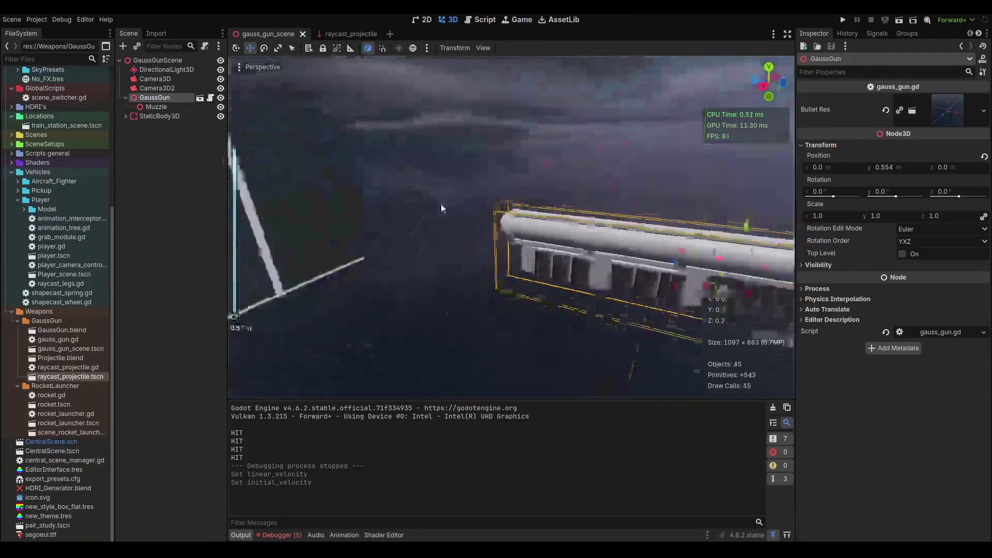
pyautogui.rightClick(168, 98)
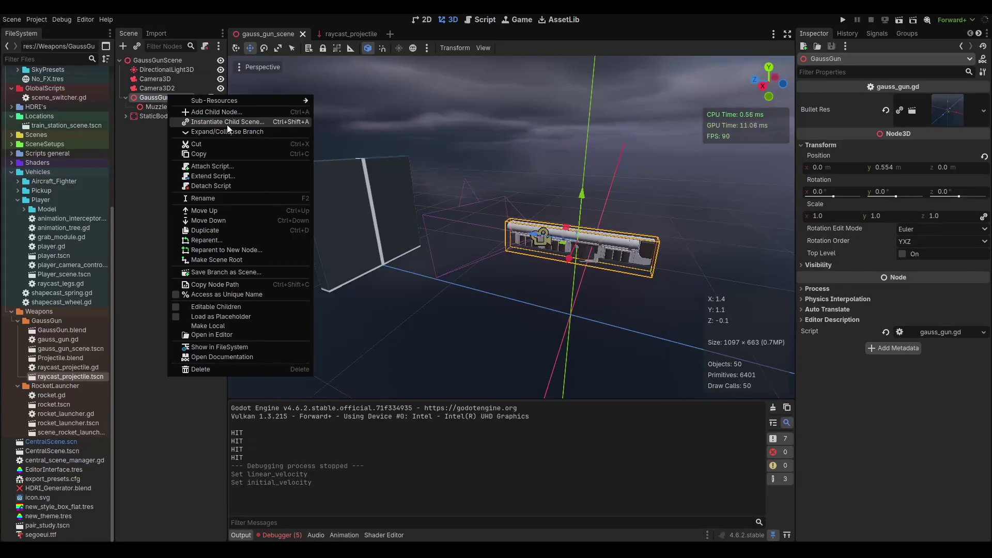
# Open and dismiss the context menus for the GaussGun and Camera3D2 nodes
pyautogui.click(157, 96)
pyautogui.rightClick(137, 96)
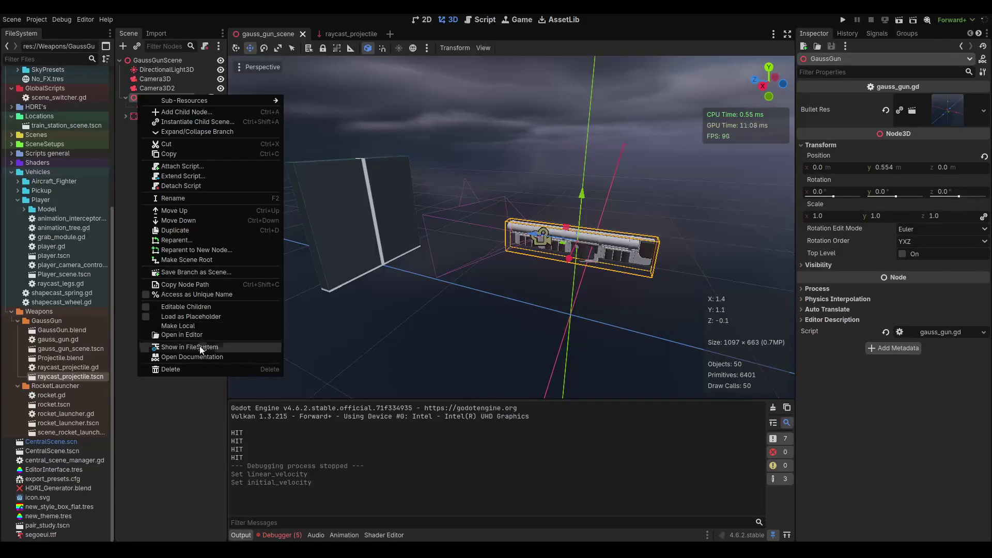
pyautogui.click(176, 282)
pyautogui.rightClick(162, 89)
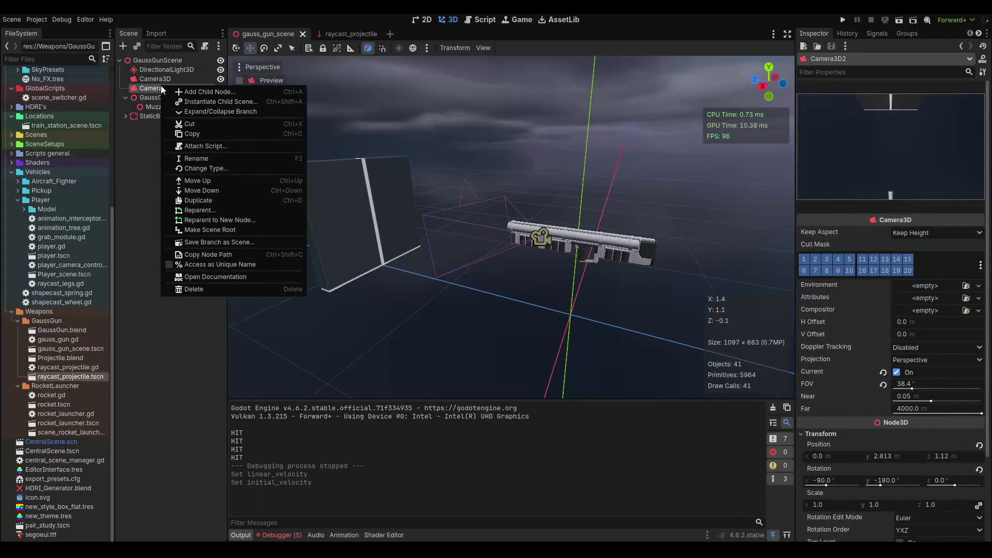
pyautogui.click(144, 96)
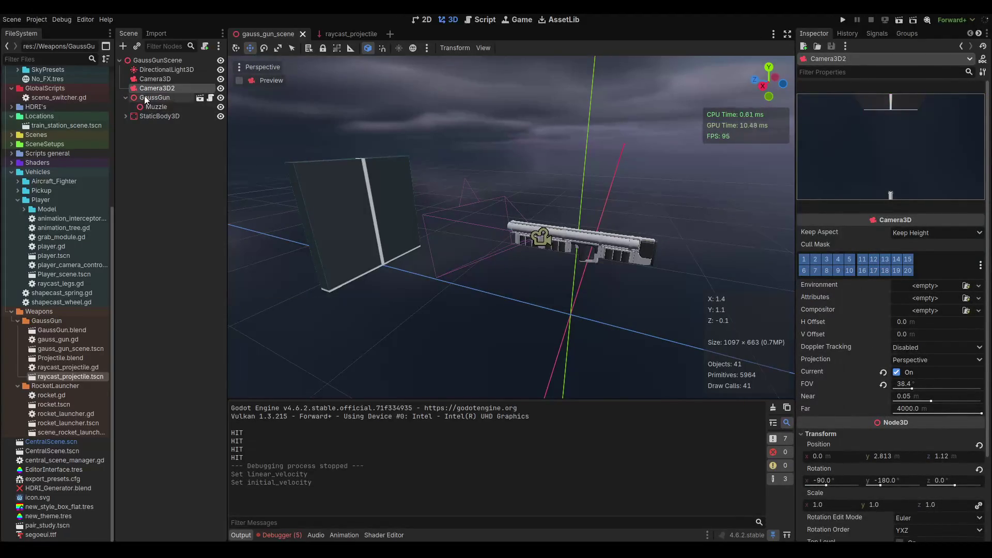
# Clear the selection and choose Add Child Node from the Scene dock's empty space
pyautogui.rightClick(145, 95)
pyautogui.click(138, 156)
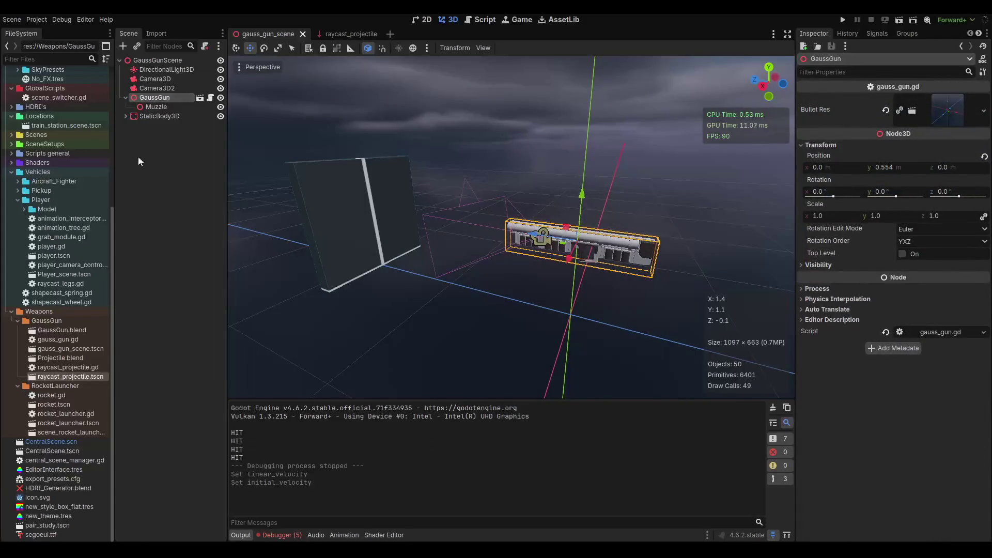
pyautogui.click(153, 162)
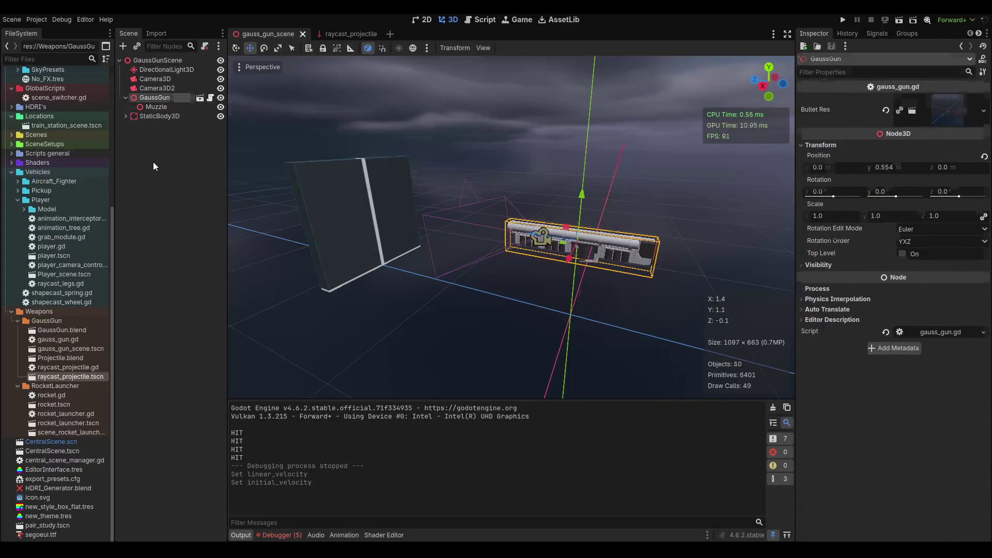
pyautogui.rightClick(157, 166)
pyautogui.click(171, 172)
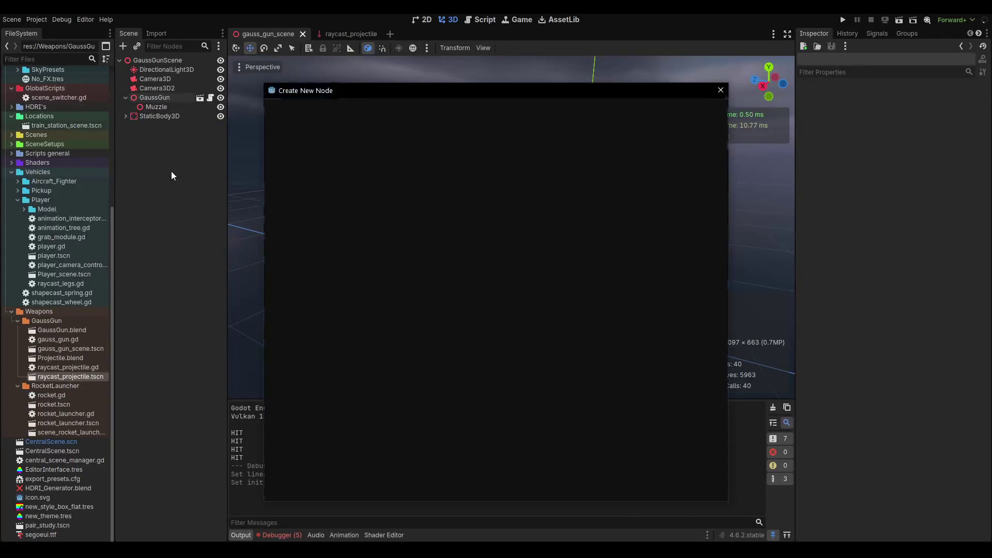
# Add a RigidBody3D, move it beside GaussGun, and attach gauss_gun.gd to it
pyautogui.write('rigidbody')
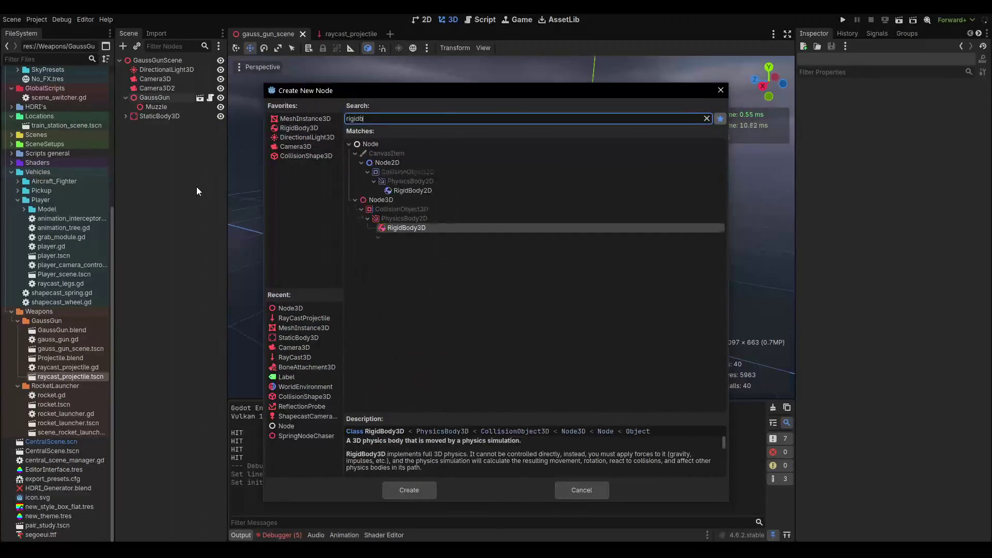
pyautogui.press('Return')
pyautogui.moveTo(154, 126); pyautogui.dragTo(160, 98)
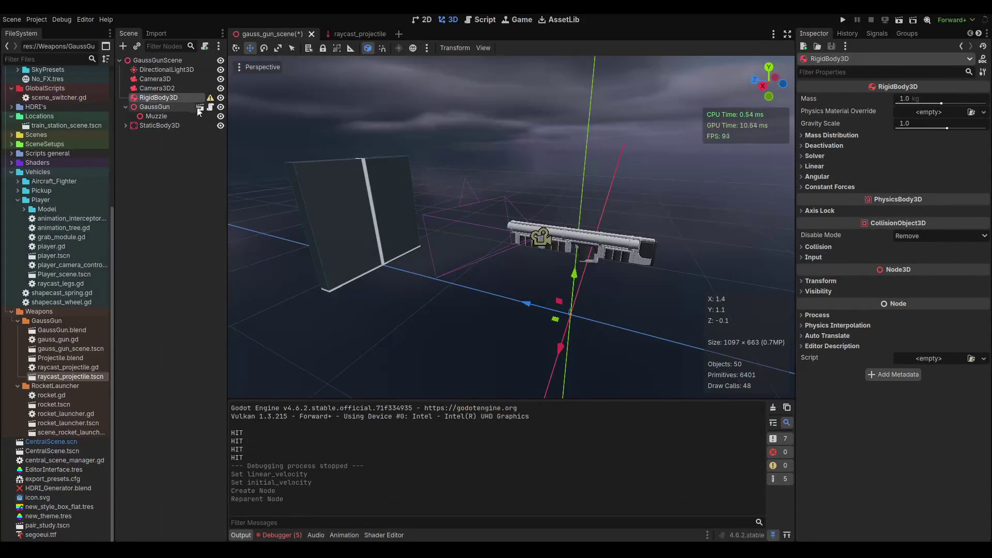
pyautogui.click(210, 108)
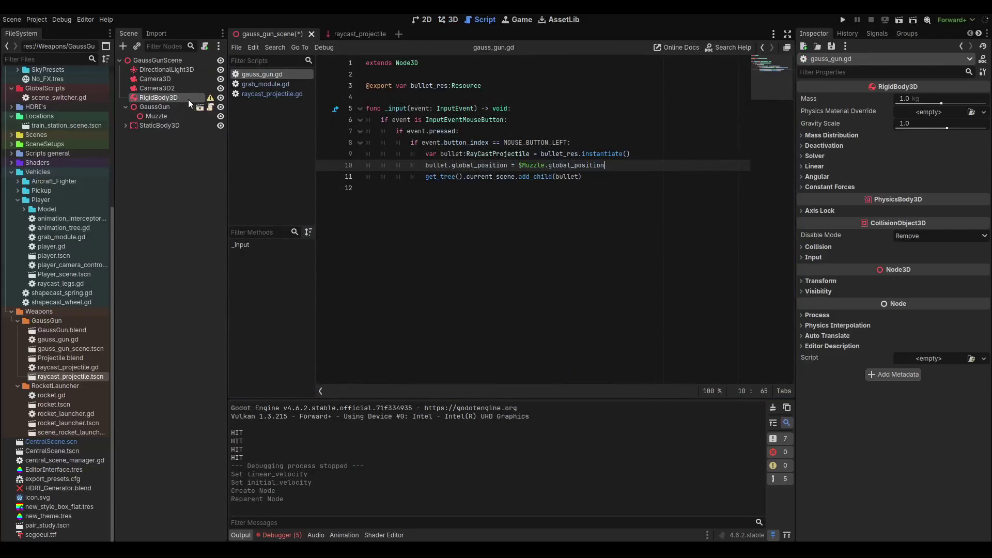
pyautogui.doubleClick(189, 100)
pyautogui.press('Return')
pyautogui.moveTo(264, 75)
pyautogui.mouseDown()
pyautogui.moveTo(961, 340)
pyautogui.moveTo(932, 360)
pyautogui.mouseUp()
# Reparent GaussGun and Muzzle under RigidBody3D, then run the scene with F6
pyautogui.moveTo(160, 105); pyautogui.dragTo(161, 99)
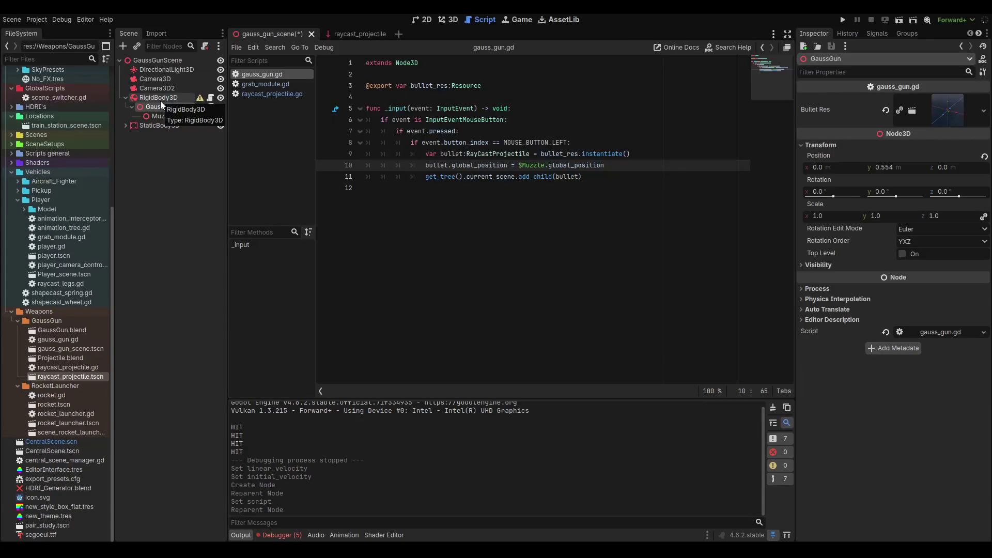
pyautogui.moveTo(197, 102)
pyautogui.moveTo(162, 116); pyautogui.dragTo(631, 170)
pyautogui.hotkey('ctrl', 'shift', 'Left')
pyautogui.hotkey('ctrl', 'shift', 'Left')
pyautogui.hotkey('ctrl', 'shift', 'Left')
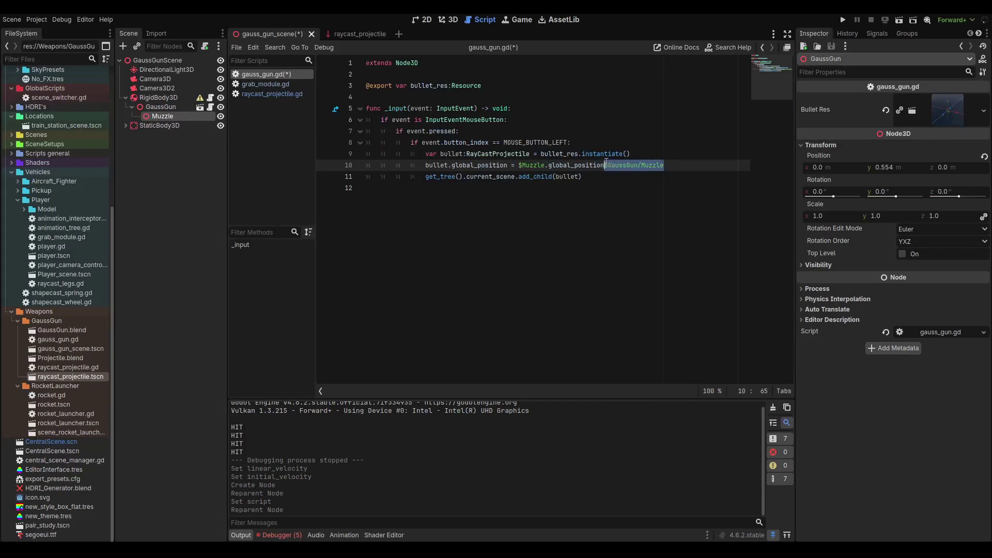
pyautogui.hotkey('ctrl', 'z')
pyautogui.moveTo(158, 116); pyautogui.dragTo(158, 103)
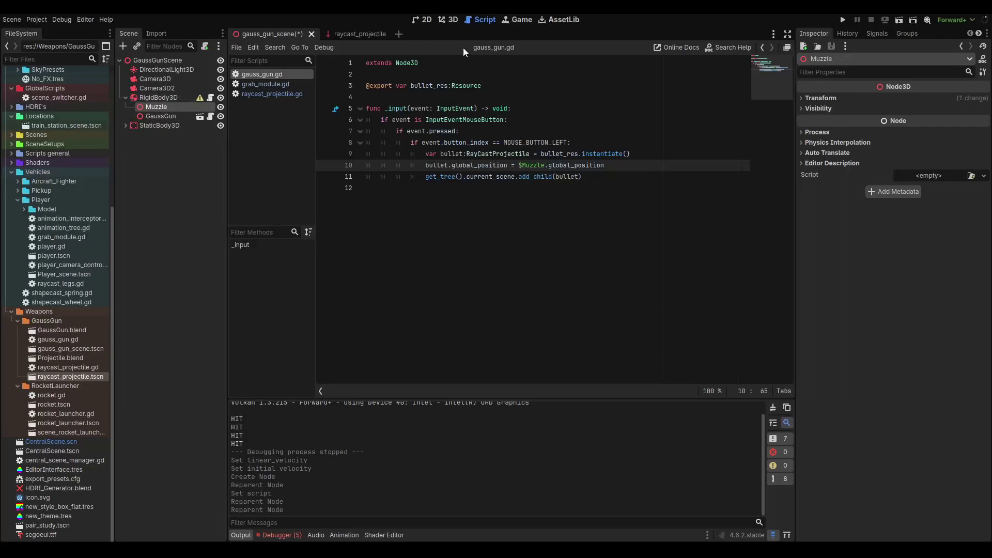
pyautogui.click(453, 19)
pyautogui.press('F6')
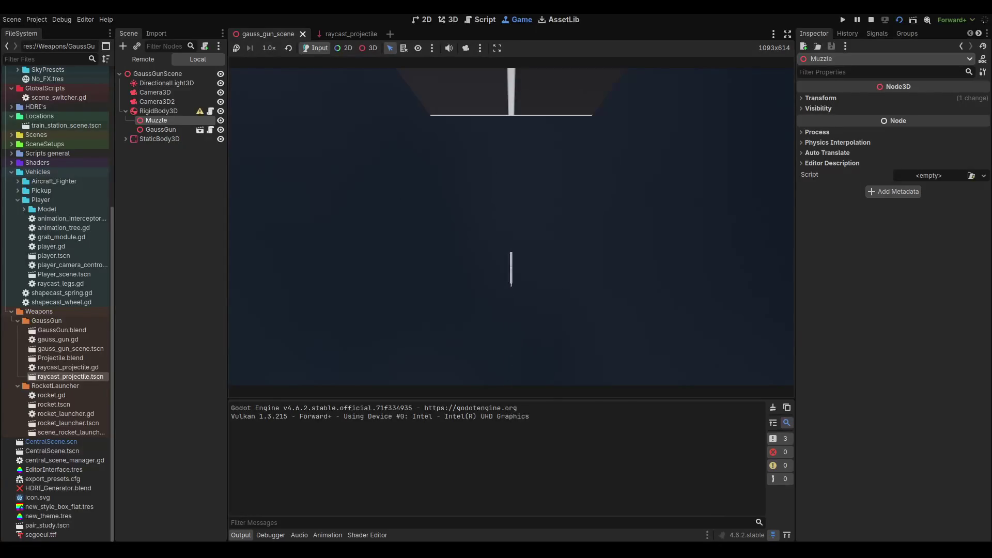
# Stop the game and set the RigidBody3D's Gravity Scale to 0.0
pyautogui.press('F8')
pyautogui.click(179, 98)
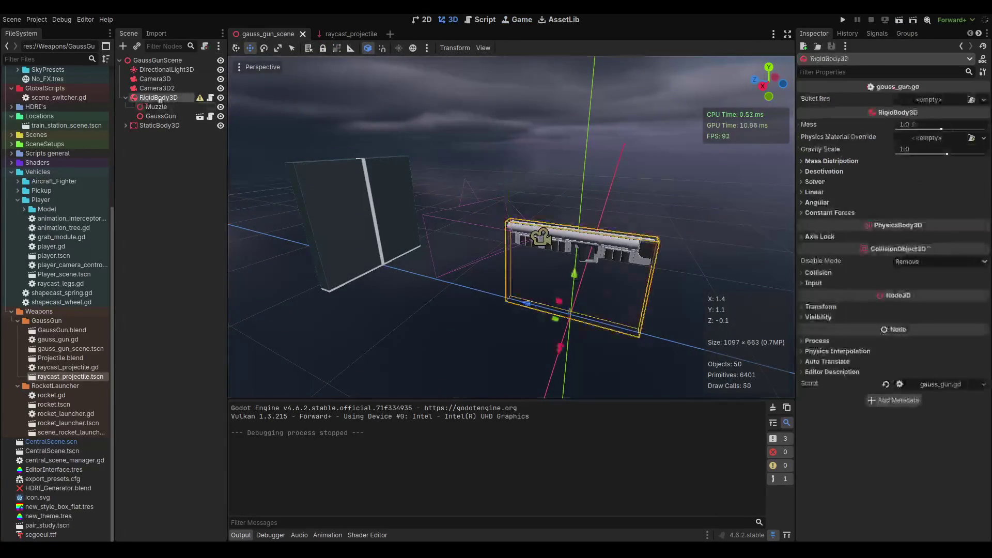
pyautogui.click(913, 126)
pyautogui.click(922, 149)
pyautogui.write('0')
pyautogui.press('Return')
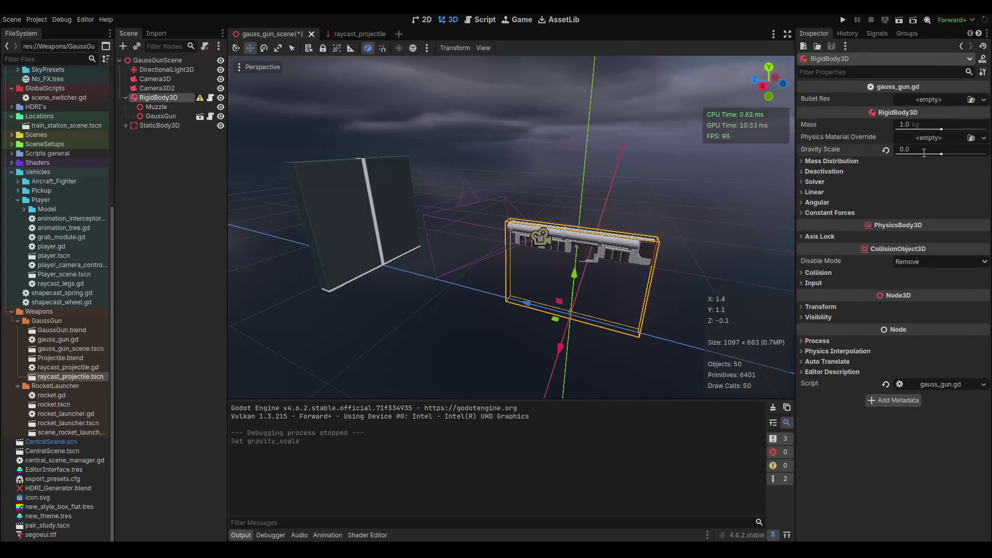
# Rerun and fire the gun, inspect the line 10 error, and drop a $Muzzle reference there
pyautogui.press('F6')
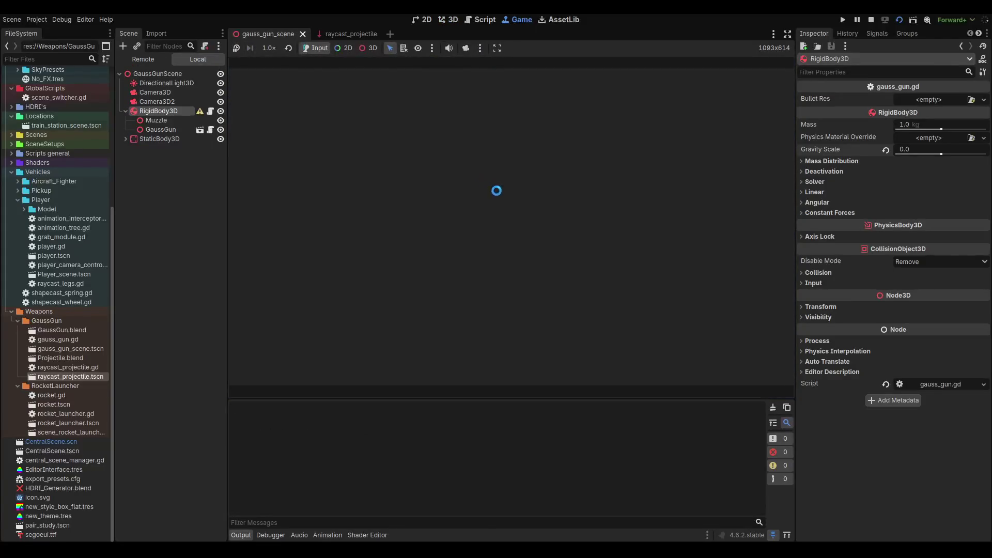
pyautogui.click(511, 227)
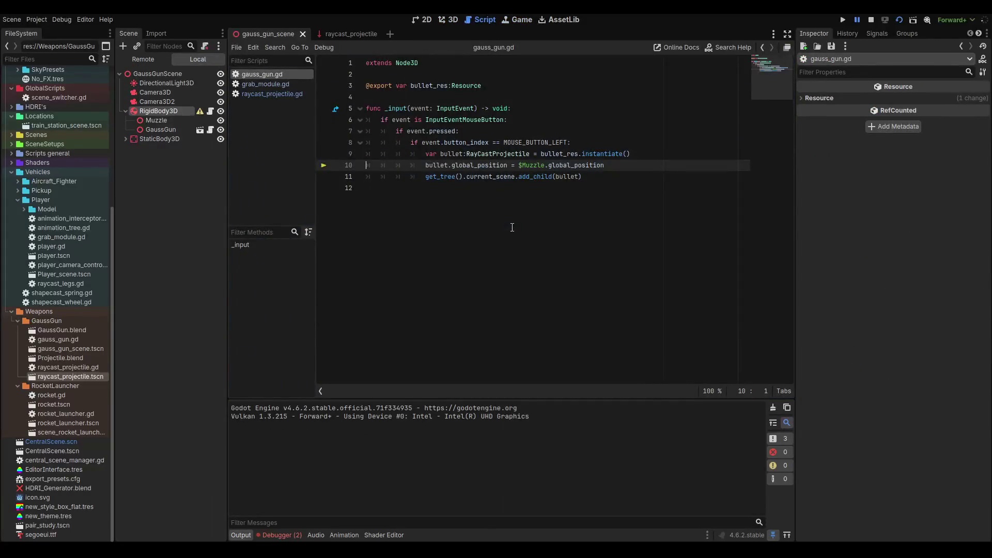
pyautogui.click(277, 536)
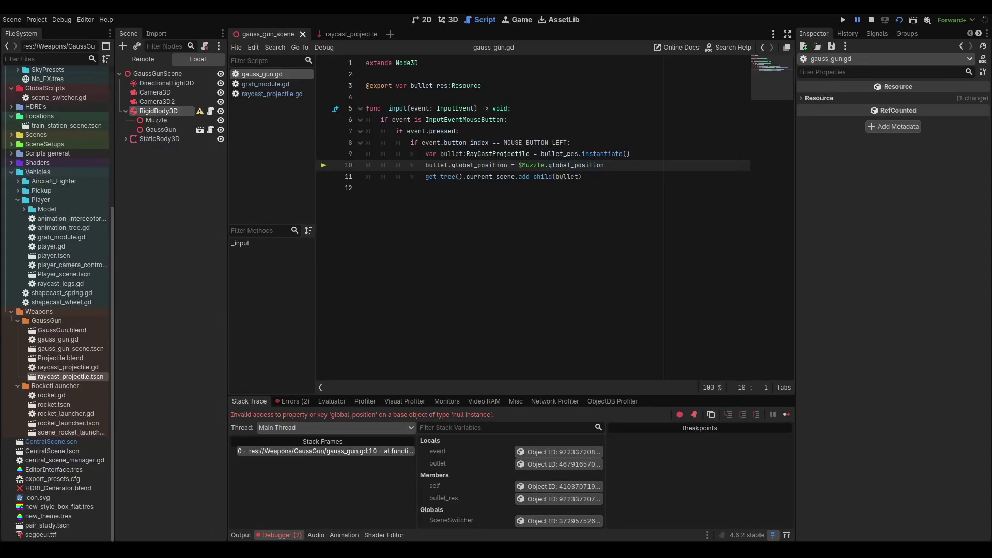
pyautogui.moveTo(153, 123)
pyautogui.mouseDown()
pyautogui.moveTo(638, 146)
pyautogui.moveTo(645, 167)
pyautogui.moveTo(547, 166)
pyautogui.mouseUp()
# Remove the stray Muzzle reference from line 10 and save gauss_gun.gd
pyautogui.press('End')
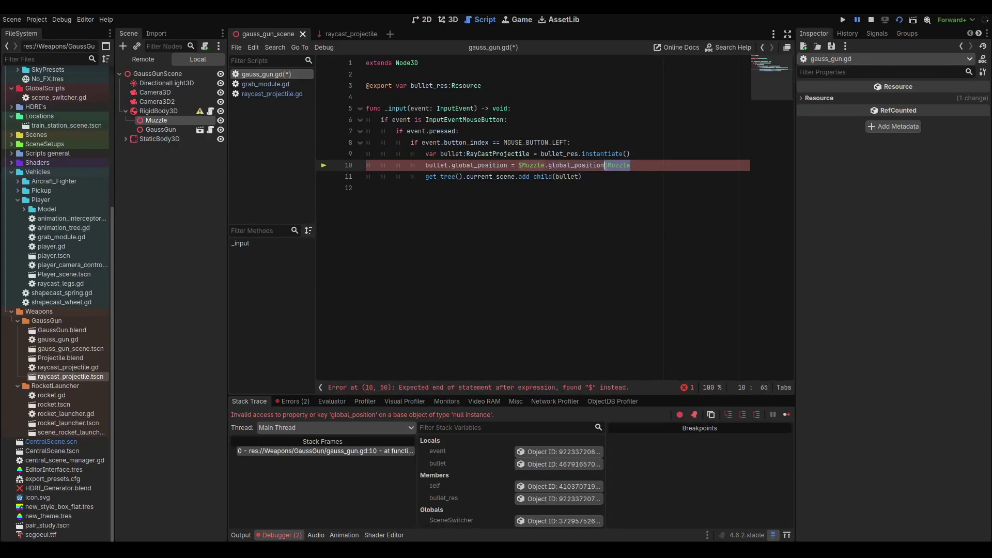
pyautogui.press('BackSpace')
pyautogui.press('BackSpace')
pyautogui.press('BackSpace')
pyautogui.click(546, 165)
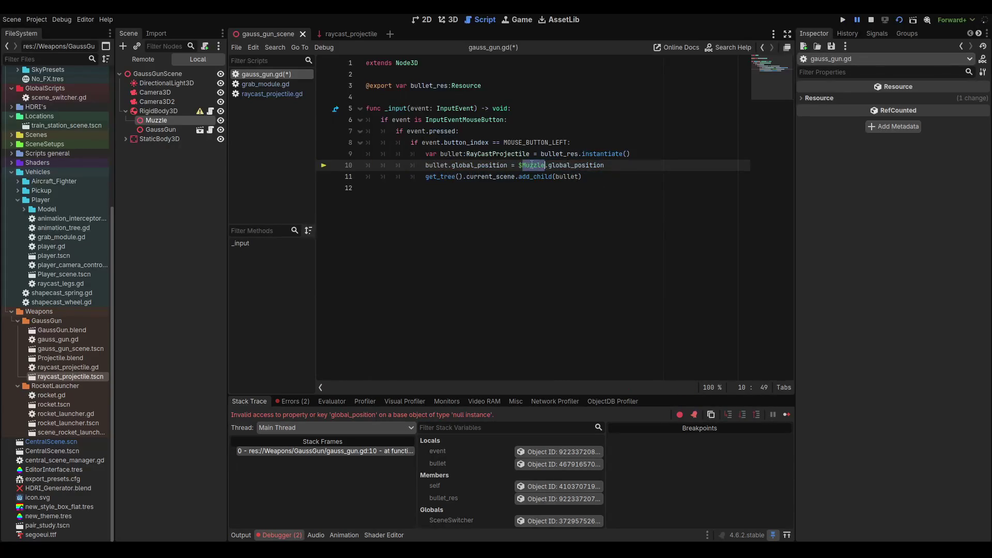
pyautogui.hotkey('ctrl', 's')
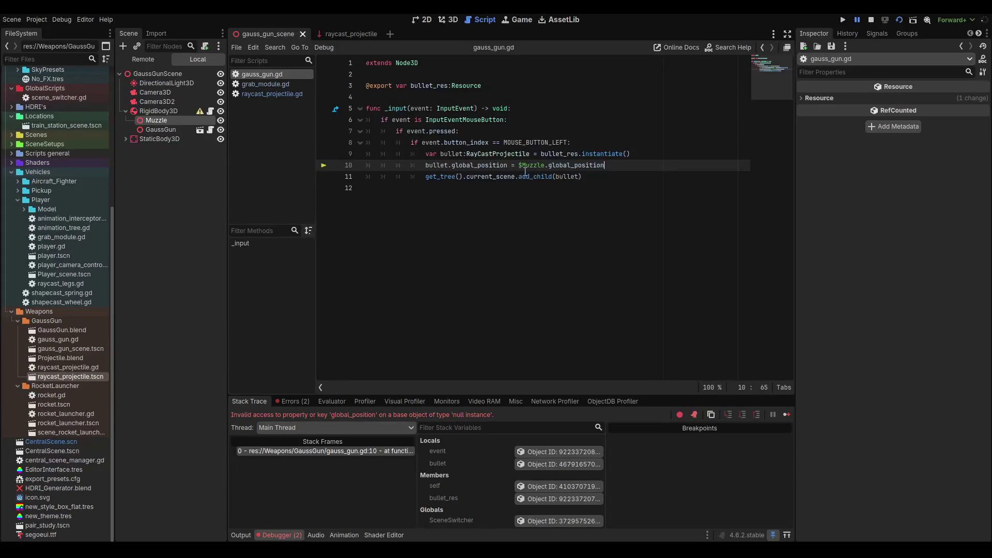
# Clear GaussGun's Script property and save the scene
pyautogui.click(160, 113)
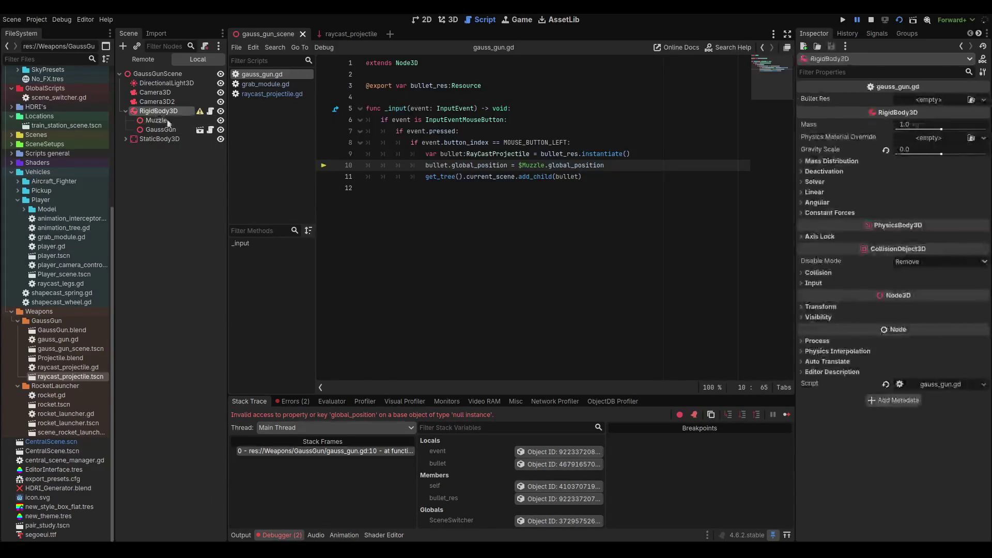
pyautogui.click(180, 128)
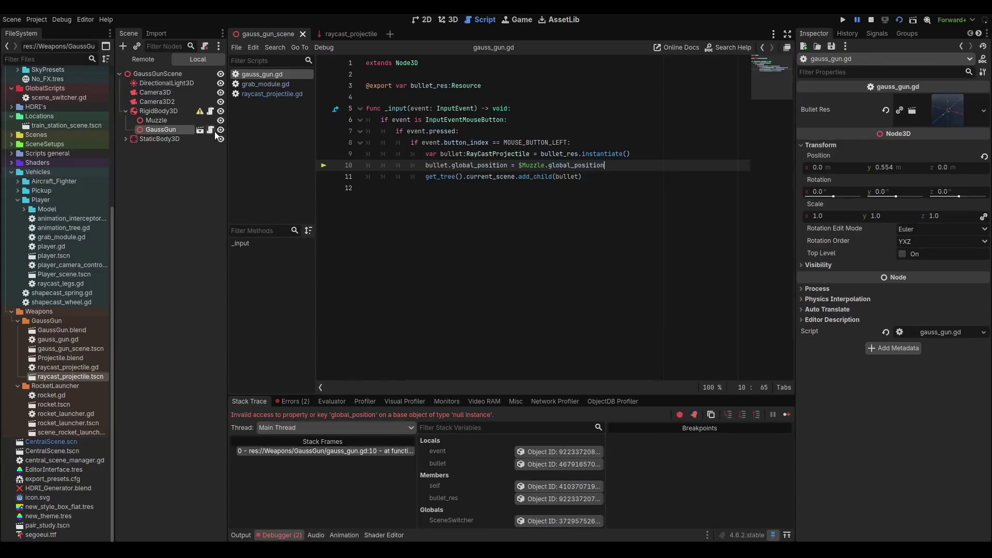
pyautogui.click(886, 333)
pyautogui.hotkey('ctrl', 's')
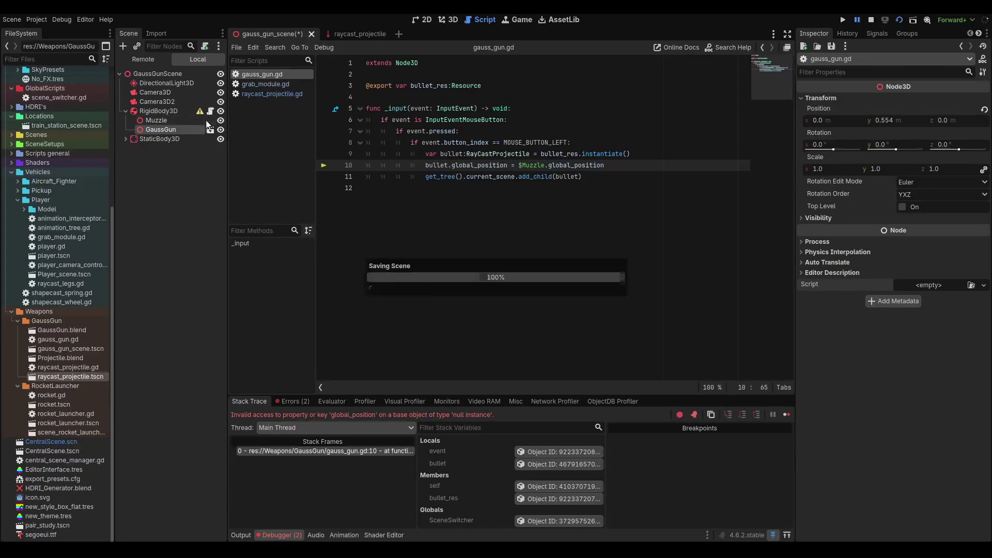
# Assign raycast_projectile.tscn to RigidBody3D's Bullet Res and run the scene
pyautogui.click(171, 112)
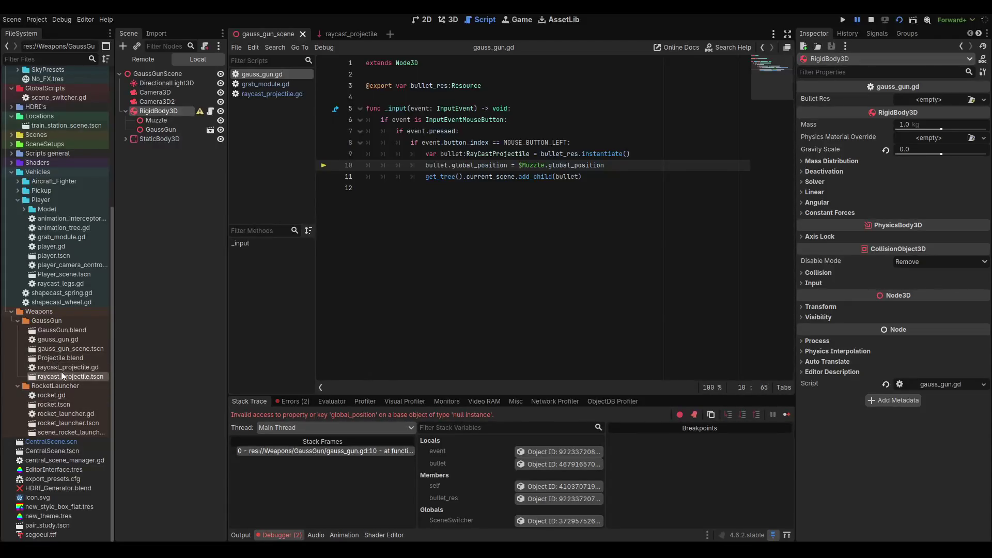
pyautogui.moveTo(60, 374)
pyautogui.mouseDown()
pyautogui.moveTo(900, 136)
pyautogui.moveTo(929, 101)
pyautogui.mouseUp()
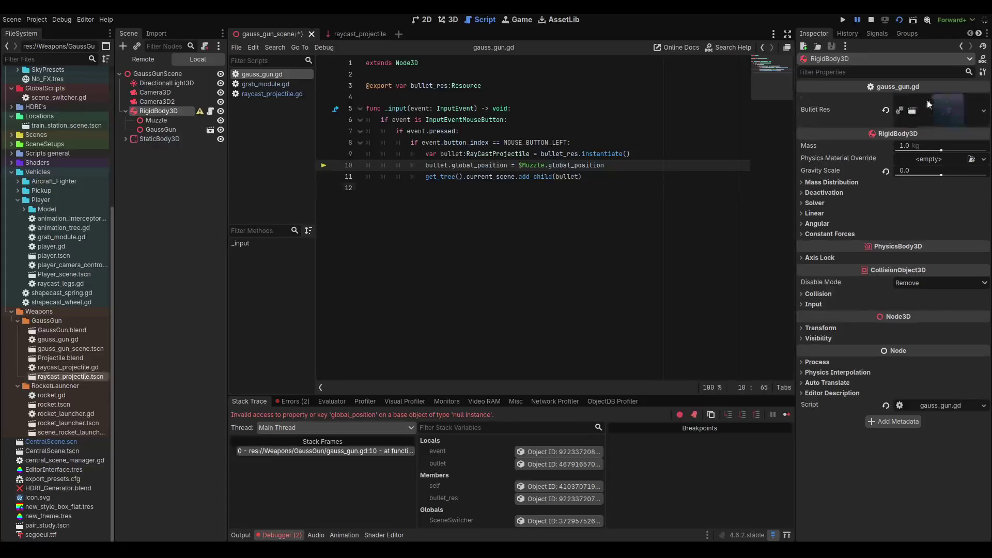
pyautogui.press('F6')
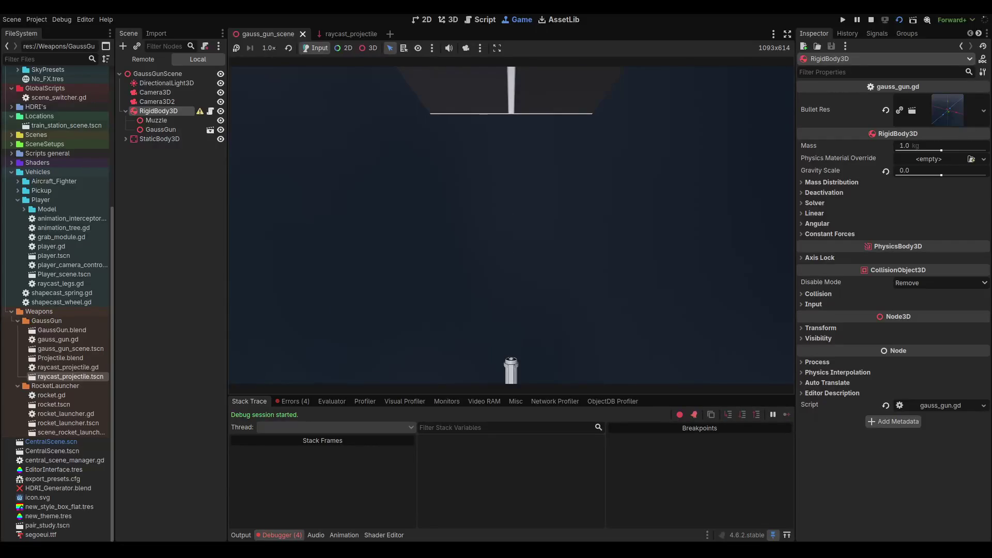
# Stop the game, check the error list, and return to the re-angled 3D view
pyautogui.press('F8')
pyautogui.click(282, 400)
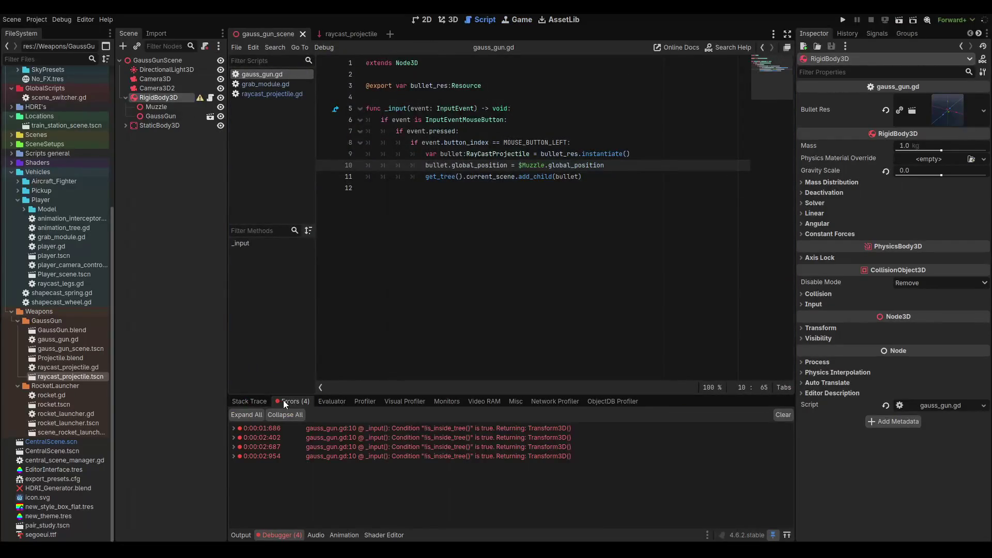
pyautogui.click(278, 532)
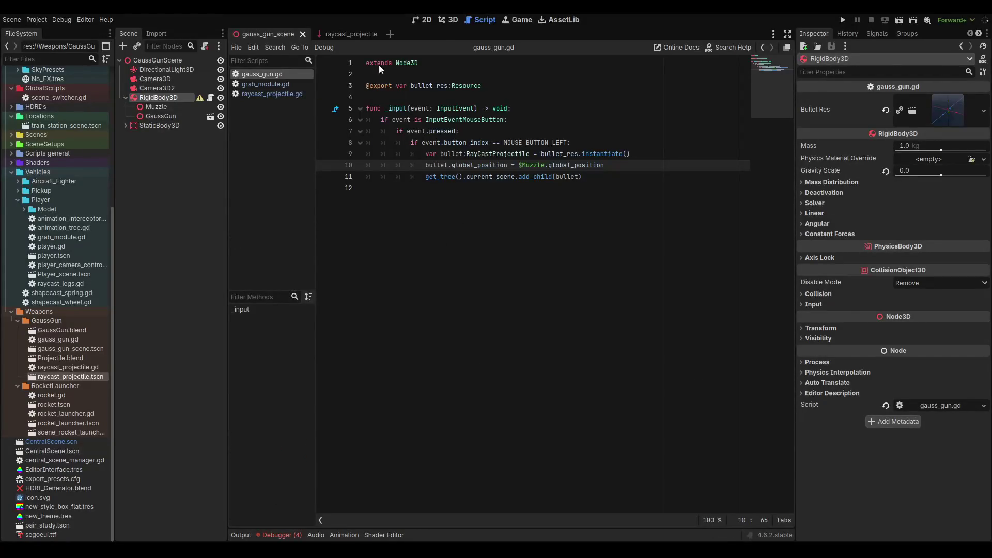
pyautogui.click(457, 21)
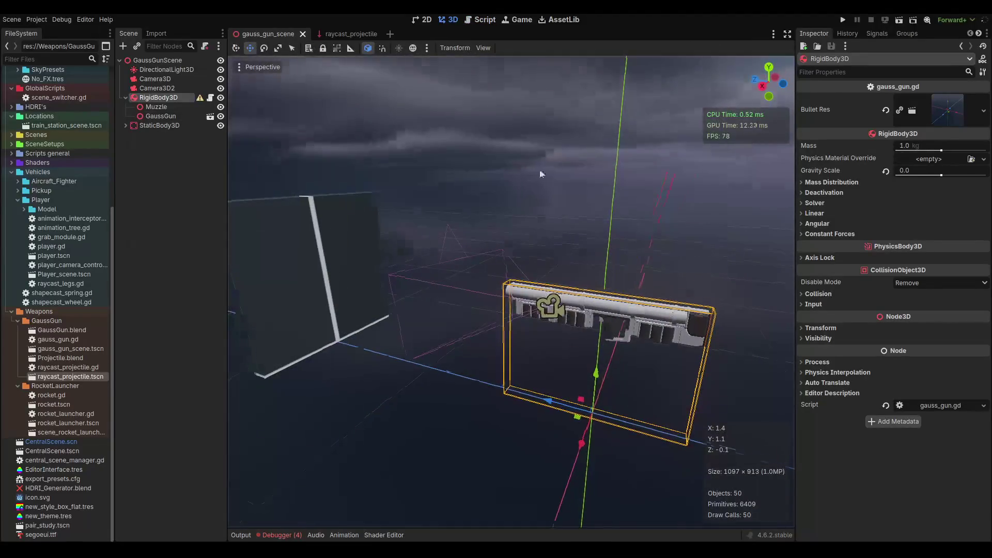
pyautogui.scroll(-5, 458, 193)
pyautogui.moveTo(521, 362); pyautogui.dragTo(422, 385)
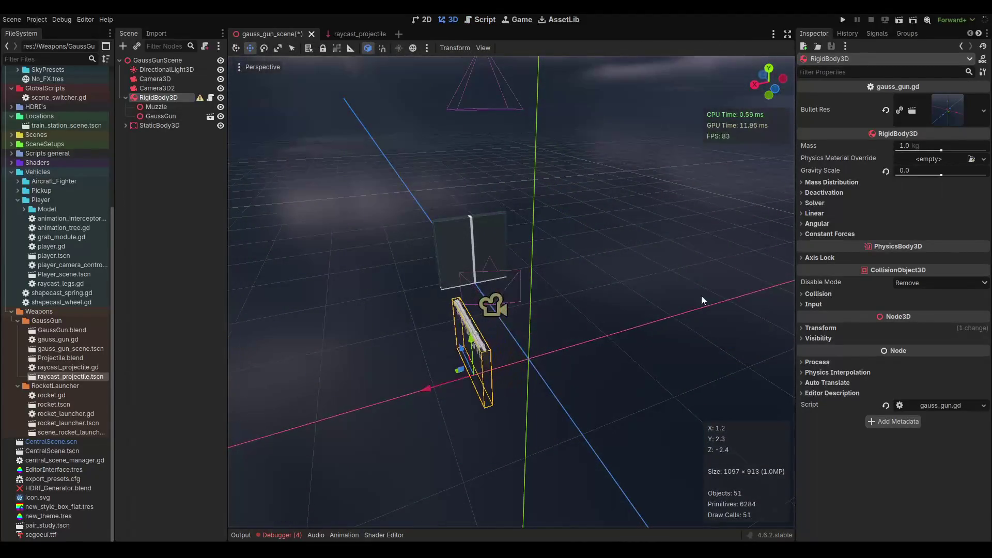
# Set the RigidBody3D's linear velocity to x -0.1 m/s, z 0, and test-fire it
pyautogui.click(815, 213)
pyautogui.moveTo(946, 238); pyautogui.dragTo(915, 240)
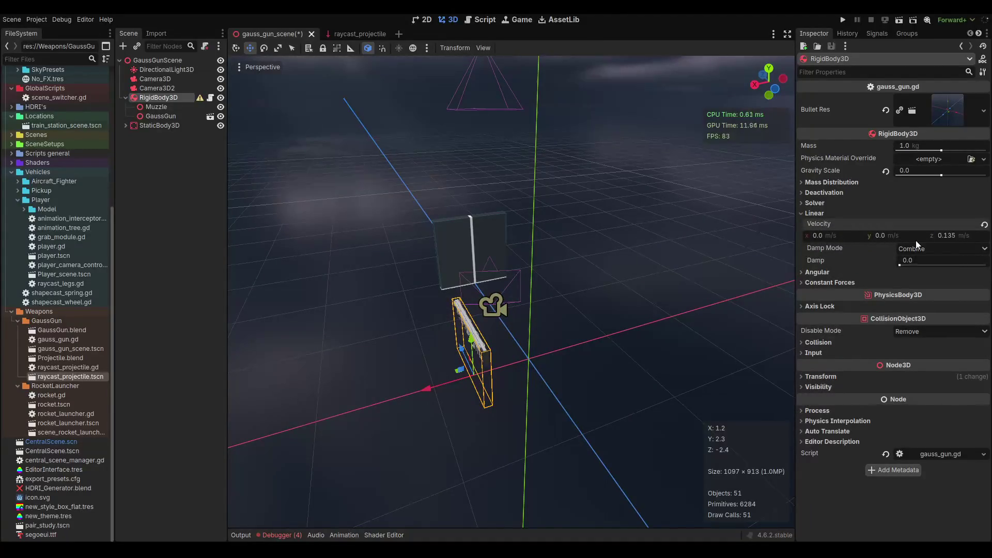
pyautogui.write('0')
pyautogui.press('Return')
pyautogui.moveTo(833, 234); pyautogui.dragTo(825, 235)
pyautogui.press('F6')
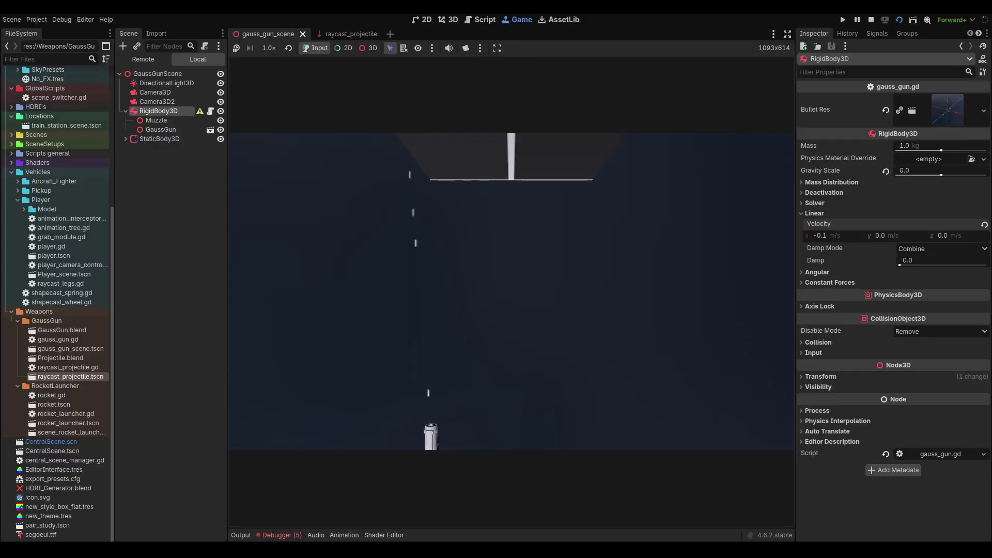
pyautogui.press('F8')
pyautogui.click(478, 20)
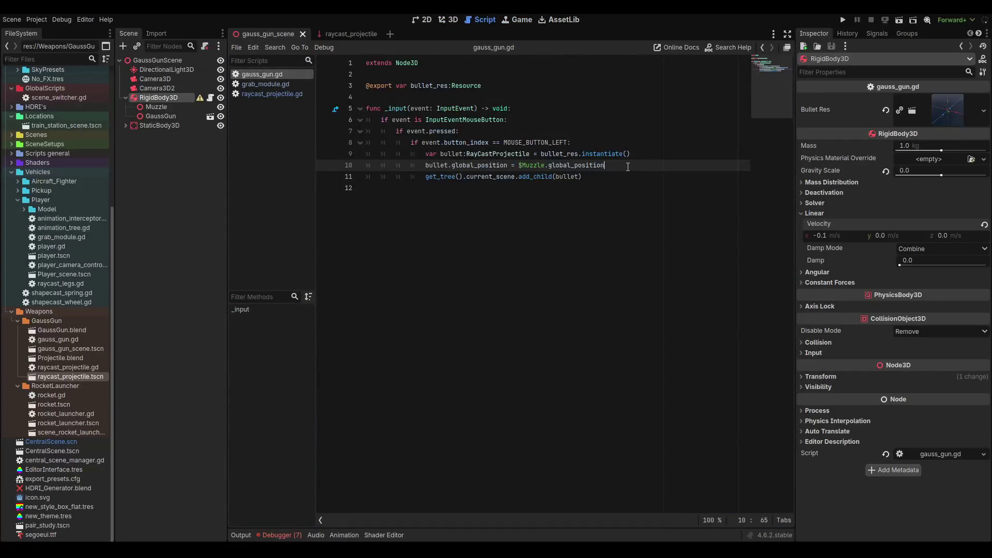
# Start a bullet.initial_velocity line after the muzzle position line
pyautogui.press('Return')
pyautogui.write('bullet')
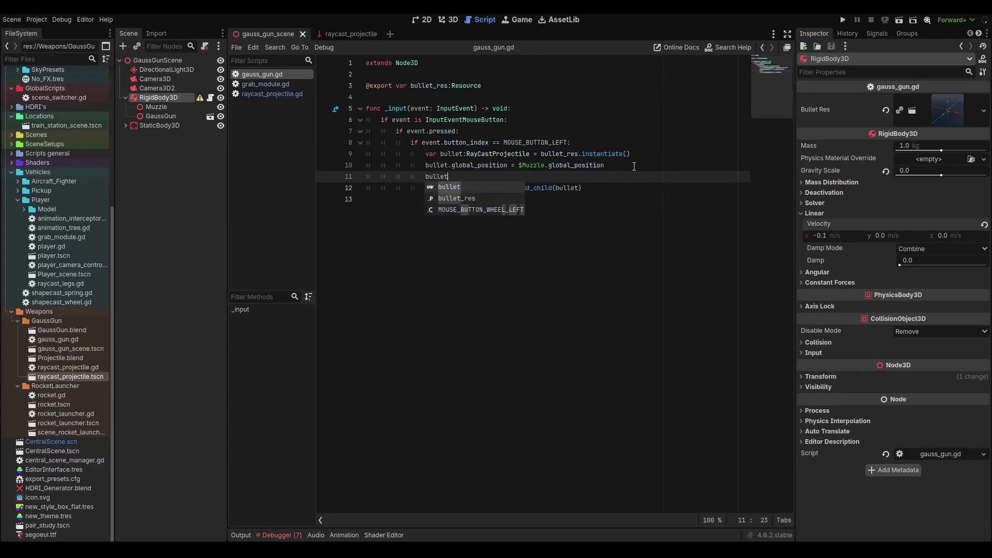
pyautogui.write('.in')
pyautogui.press('Return')
pyautogui.write('linarv')
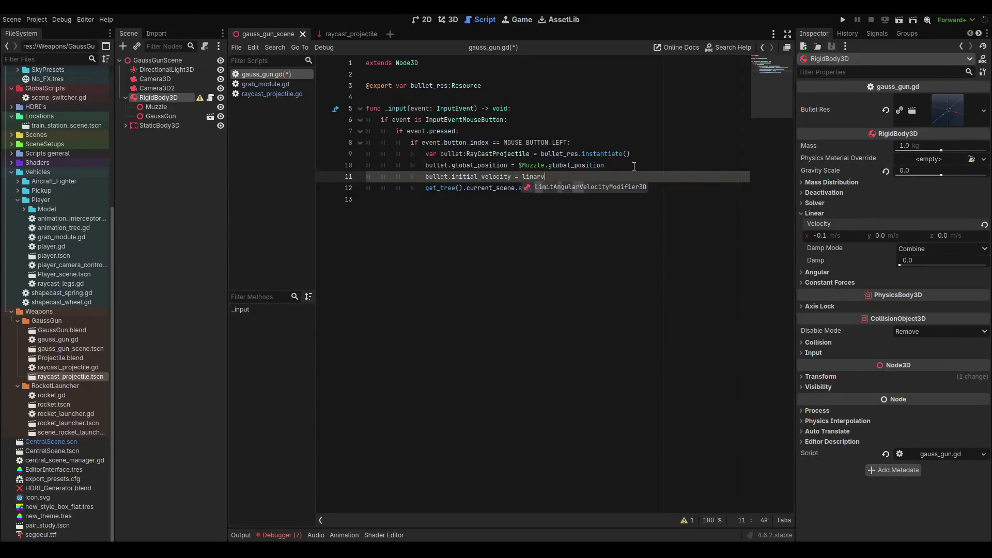
pyautogui.press('BackSpace')
pyautogui.press('BackSpace')
pyautogui.press('BackSpace')
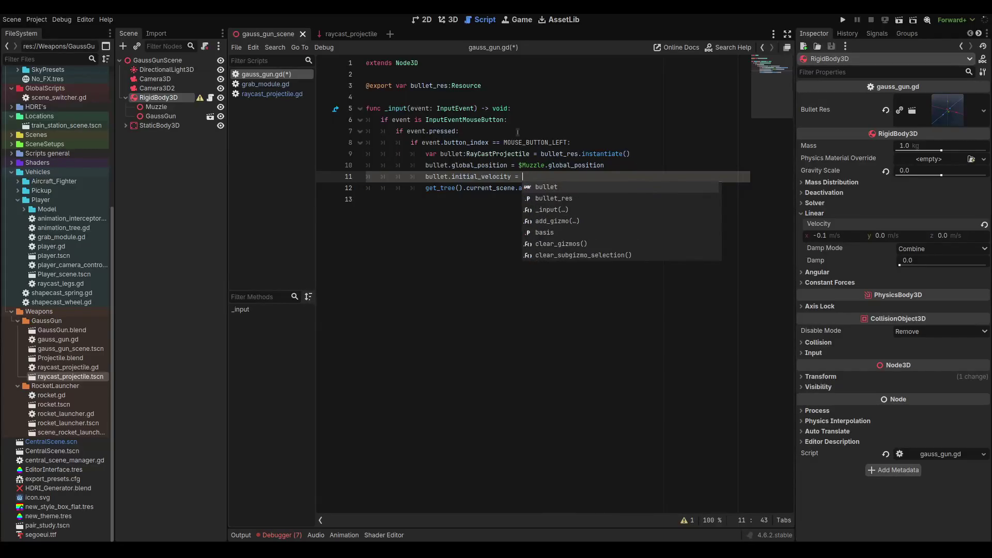
# Change the script's base class from Node3D to RigidBody3D
pyautogui.doubleClick(404, 63)
pyautogui.write('rigi')
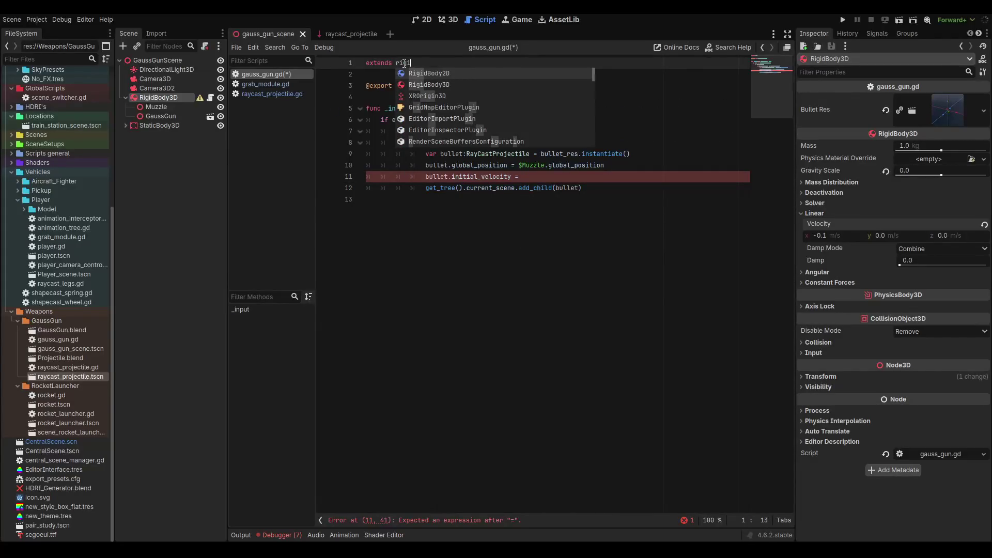
pyautogui.press('Down')
pyautogui.press('Return')
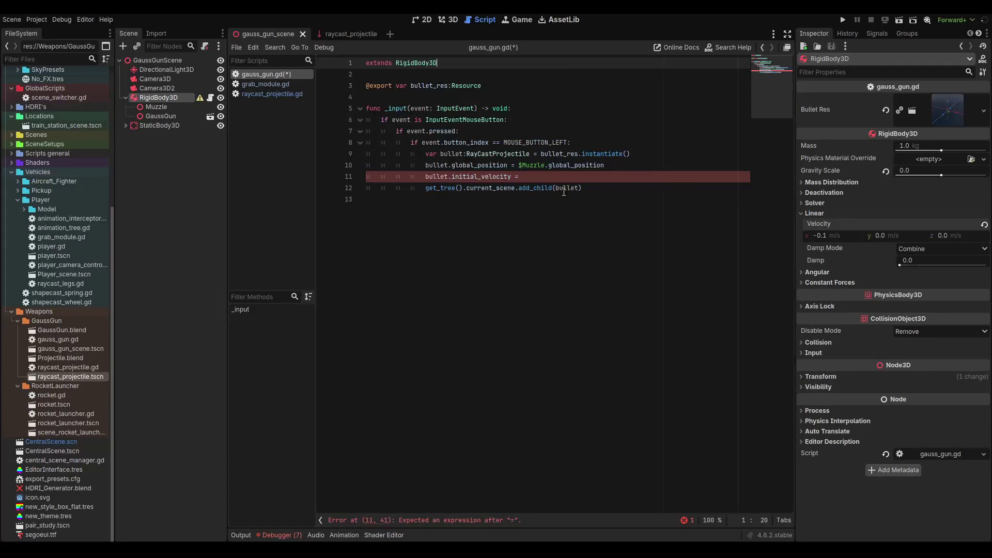
# Assign linear_velocity to bullet.initial_velocity and save the script
pyautogui.click(562, 178)
pyautogui.write('near')
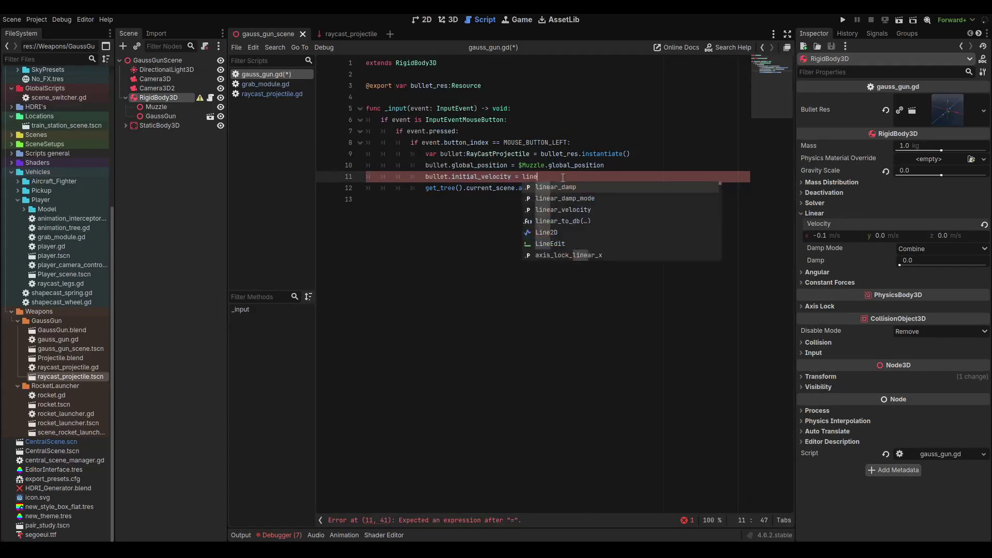
pyautogui.press('Return')
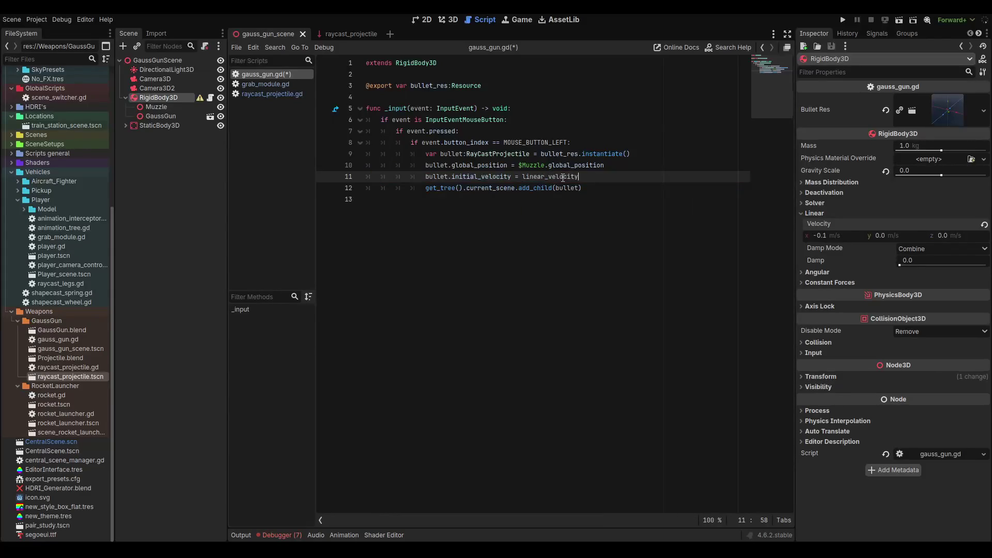
pyautogui.hotkey('ctrl', 's')
# Add line 12 'bullet.linear_velocity = linear_velocity' and test-run the scene
pyautogui.press('Return')
pyautogui.write('llet.')
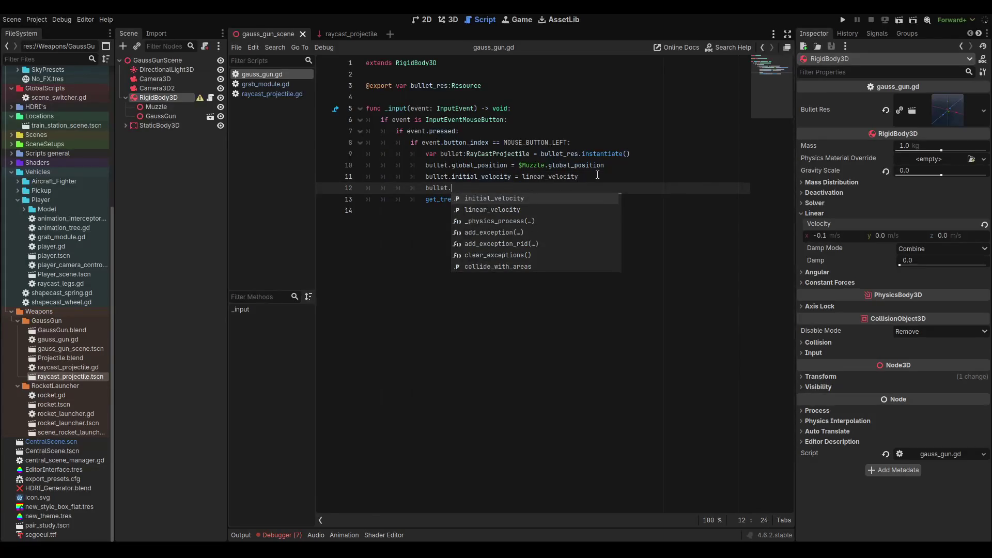
pyautogui.press('Down')
pyautogui.press('Return')
pyautogui.write('= l')
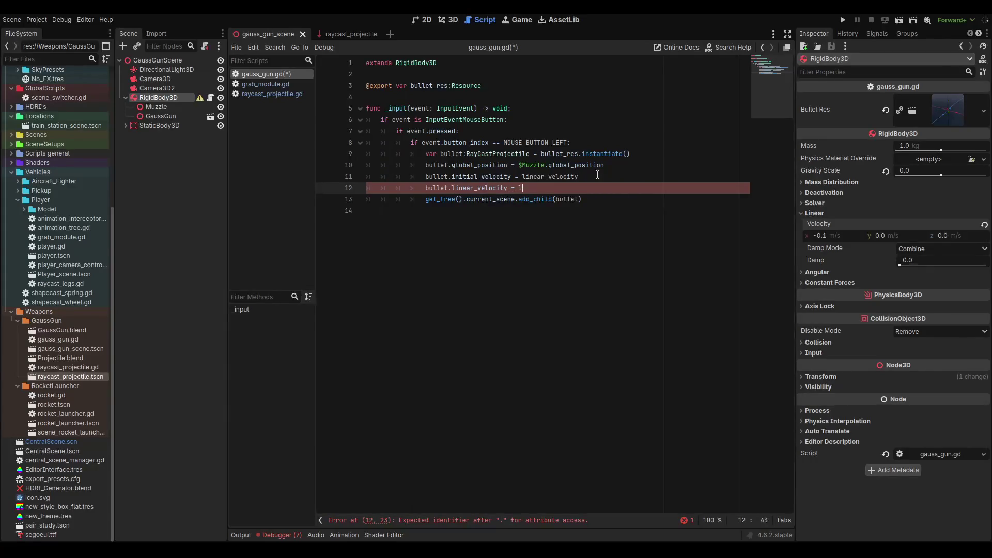
pyautogui.write('in')
pyautogui.press('Down')
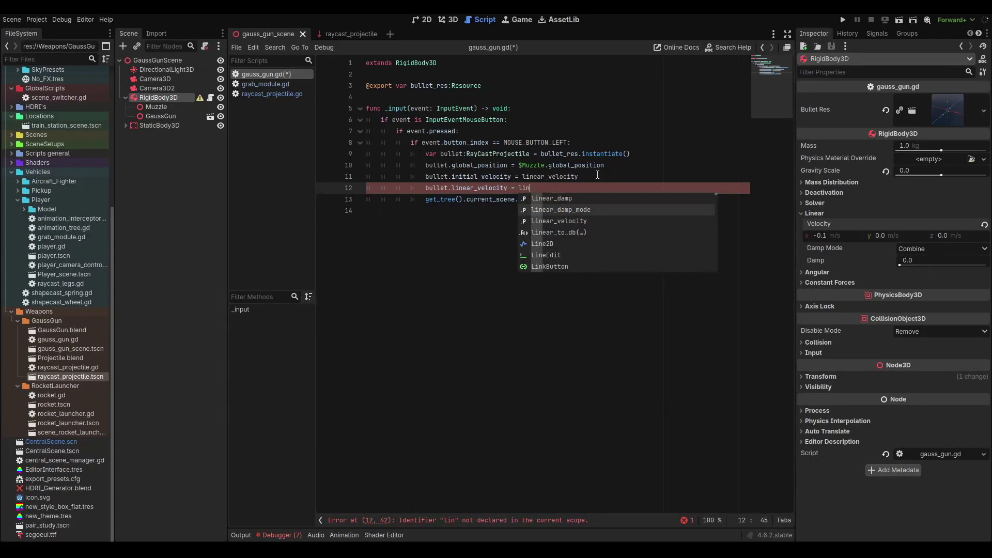
pyautogui.press('Down')
pyautogui.press('Return')
pyautogui.press('F6')
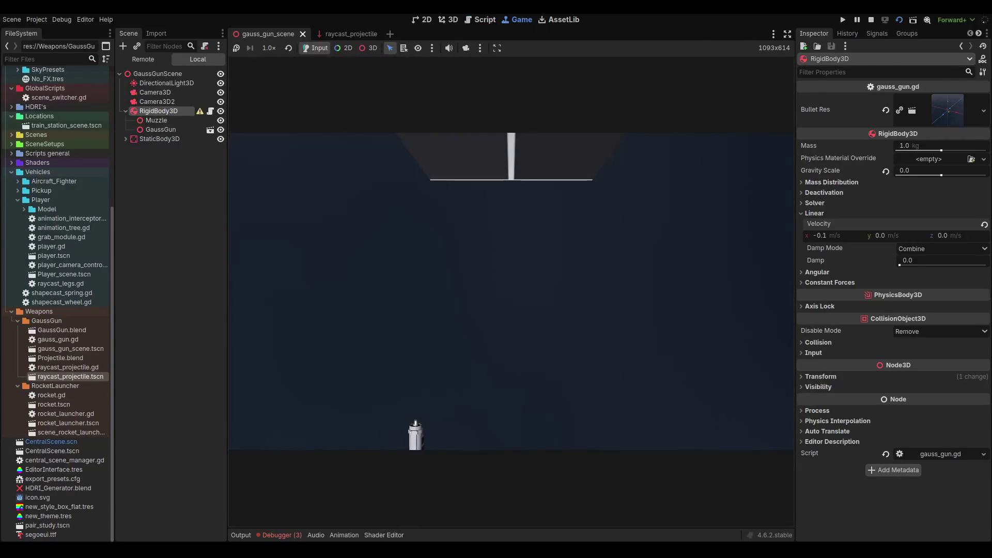
pyautogui.press('F8')
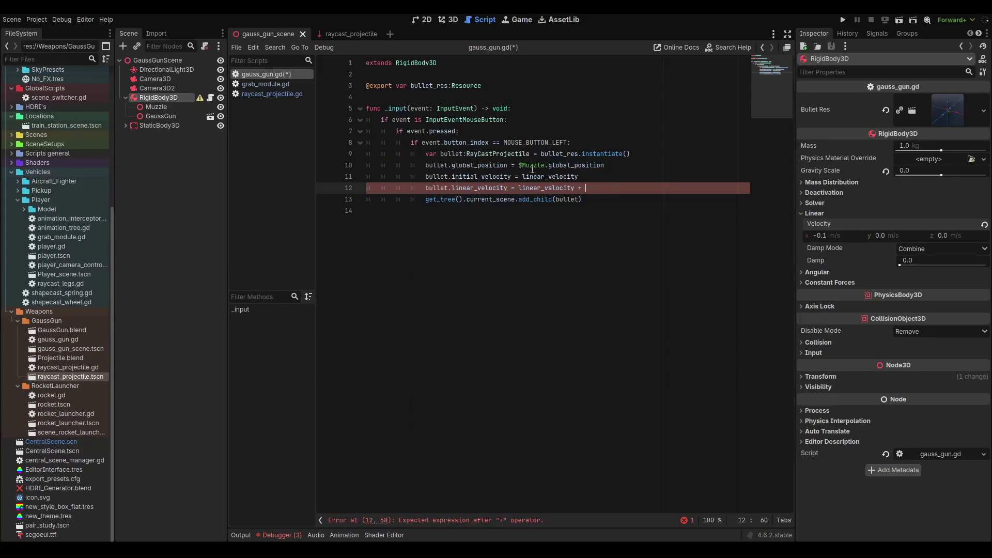
# Append '+ $Muzzle.global_basis.z' to the bullet's linear_velocity on line 12
pyautogui.moveTo(519, 165); pyautogui.dragTo(605, 166)
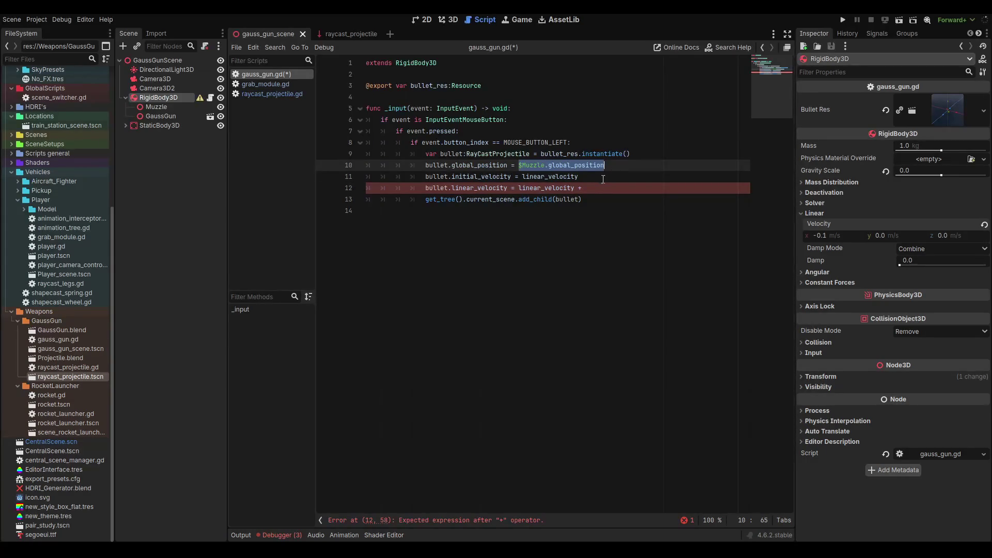
pyautogui.hotkey('ctrl', 'c')
pyautogui.click(646, 188)
pyautogui.hotkey('ctrl', 'v')
pyautogui.press('BackSpace')
pyautogui.press('BackSpace')
pyautogui.press('BackSpace')
pyautogui.press('BackSpace')
pyautogui.press('BackSpace')
pyautogui.press('BackSpace')
pyautogui.write('basis')
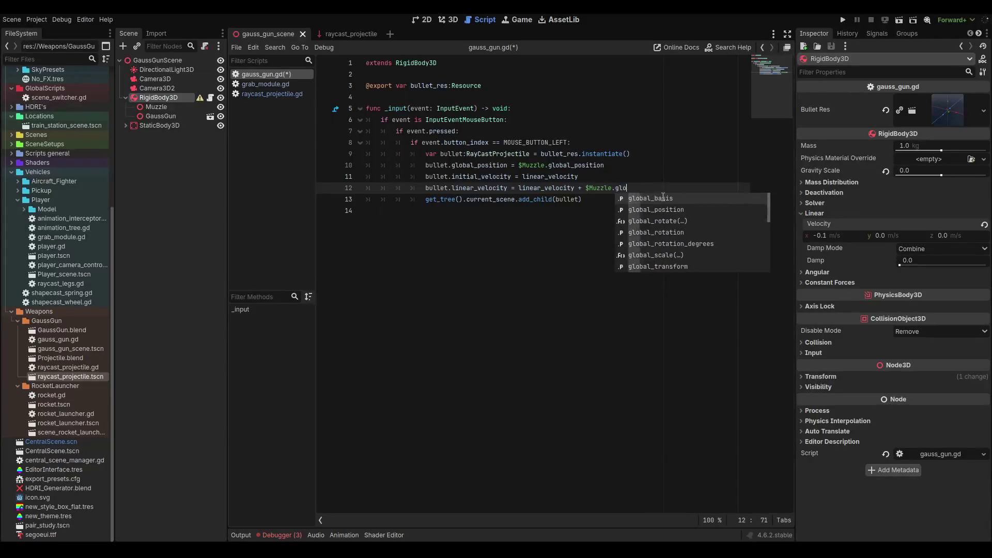
pyautogui.press('Return')
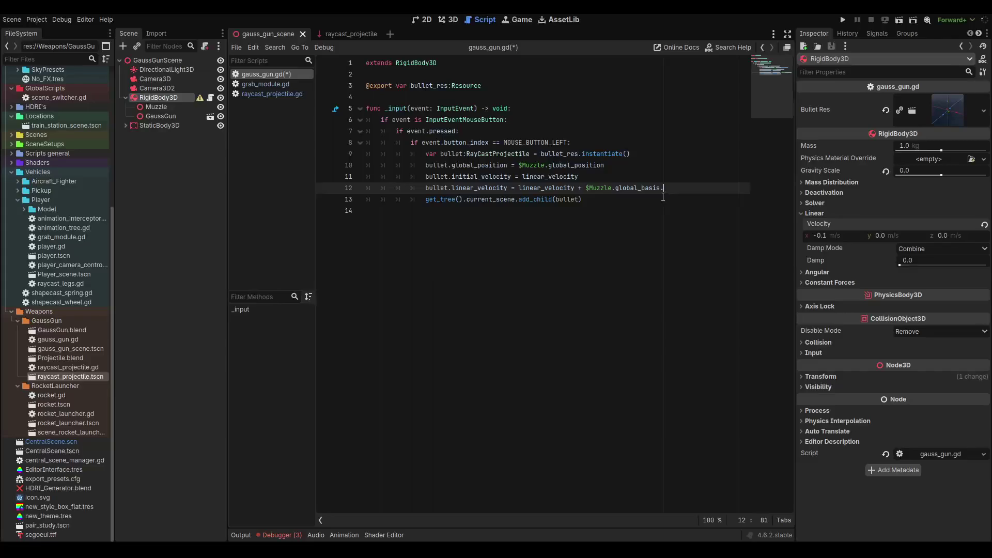
# Frame the Muzzle in the 3D view to check its axis, then test-fire again
pyautogui.doubleClick(188, 101)
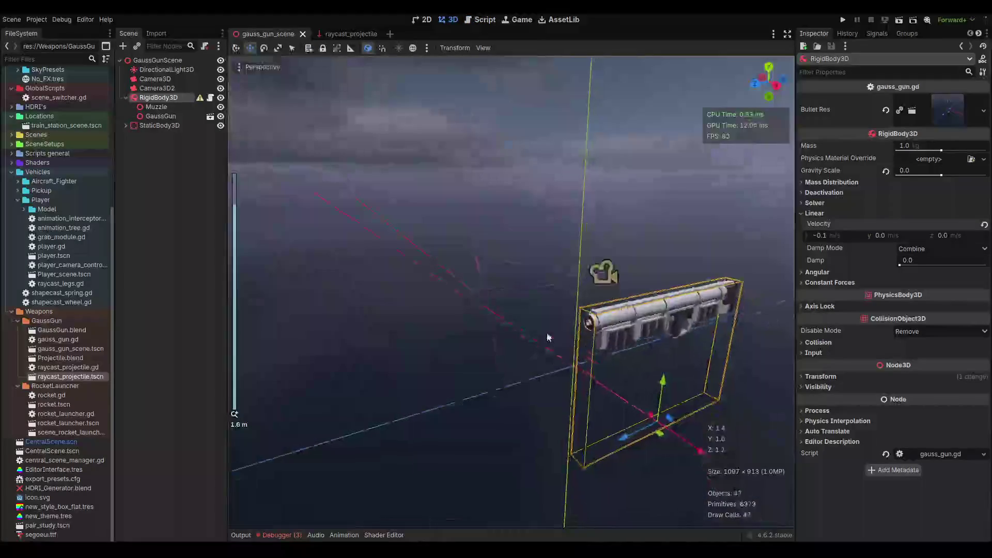
pyautogui.doubleClick(157, 107)
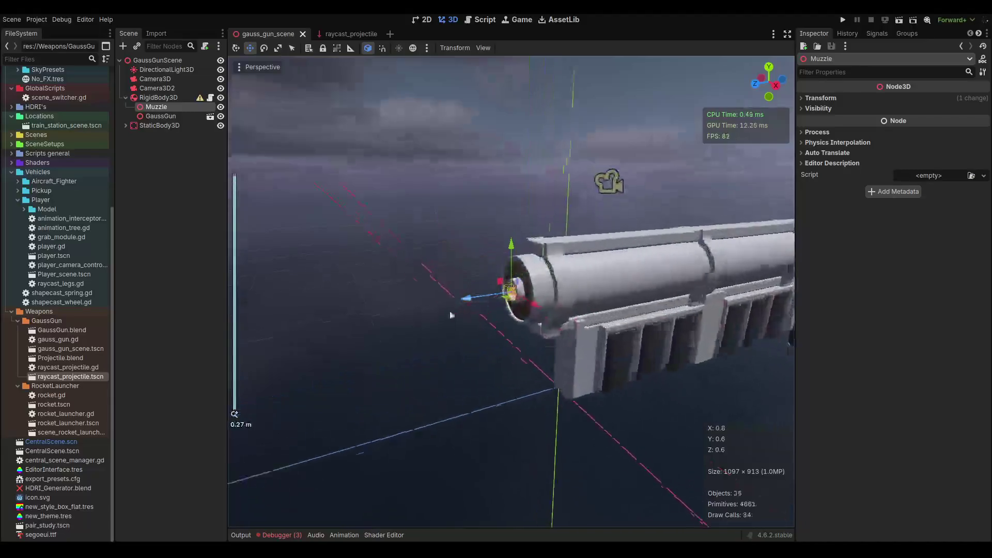
pyautogui.moveTo(451, 315); pyautogui.dragTo(428, 319)
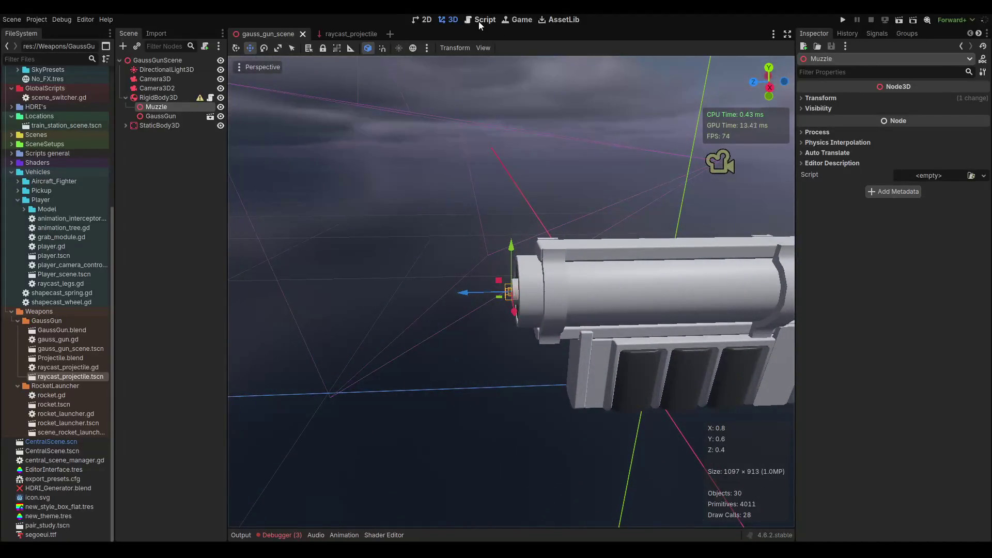
pyautogui.click(480, 20)
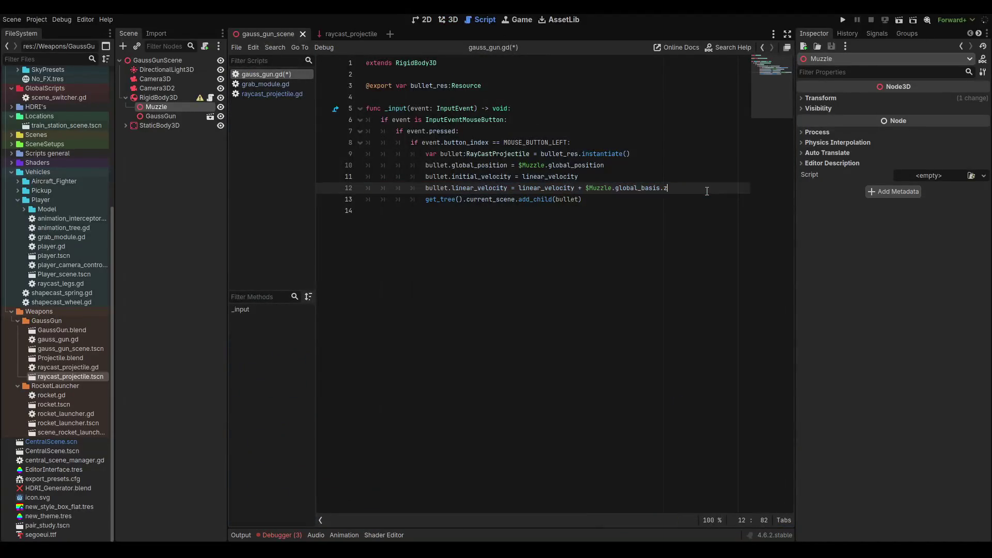
pyautogui.press('F6')
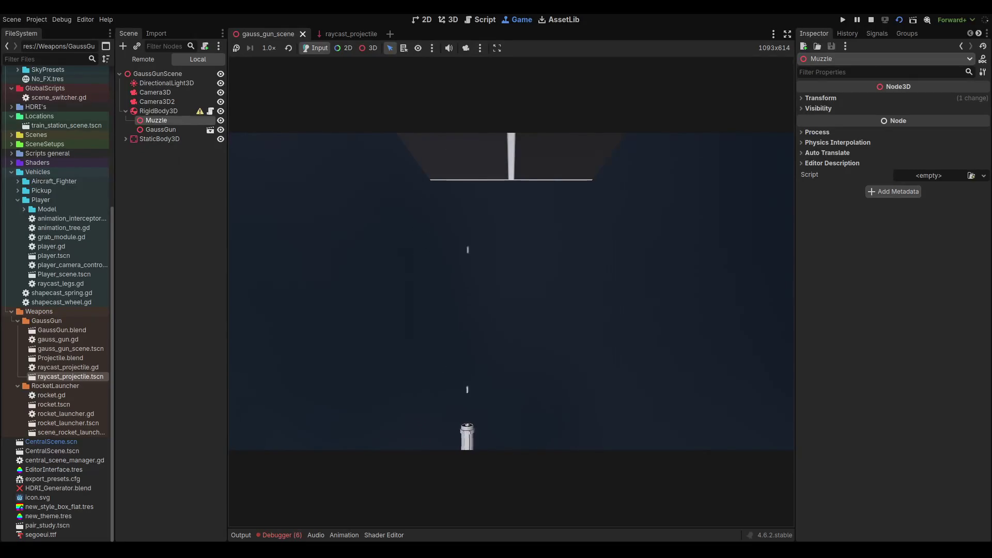
# Stop the game and set the rigid body's linear velocity x to 0.1 m/s
pyautogui.press('F8')
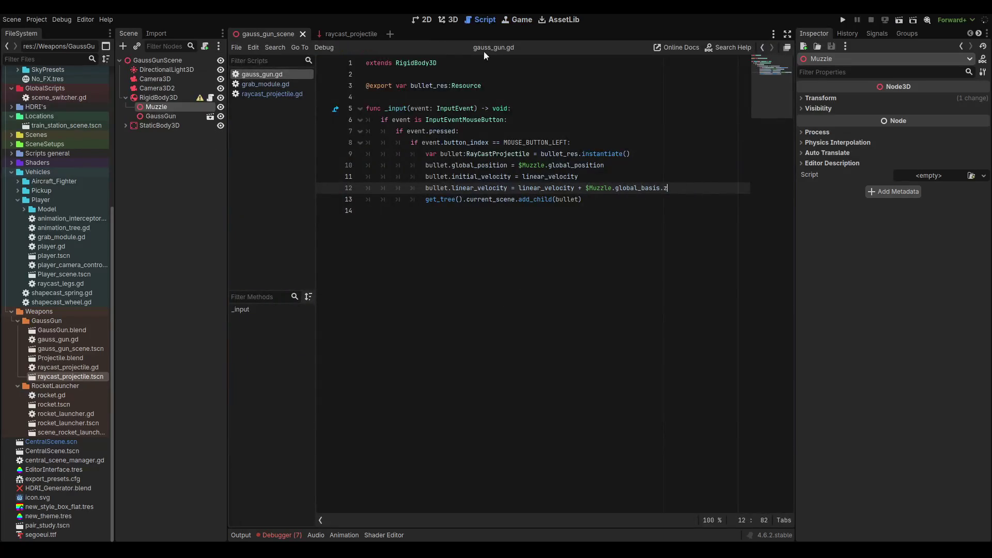
pyautogui.click(451, 19)
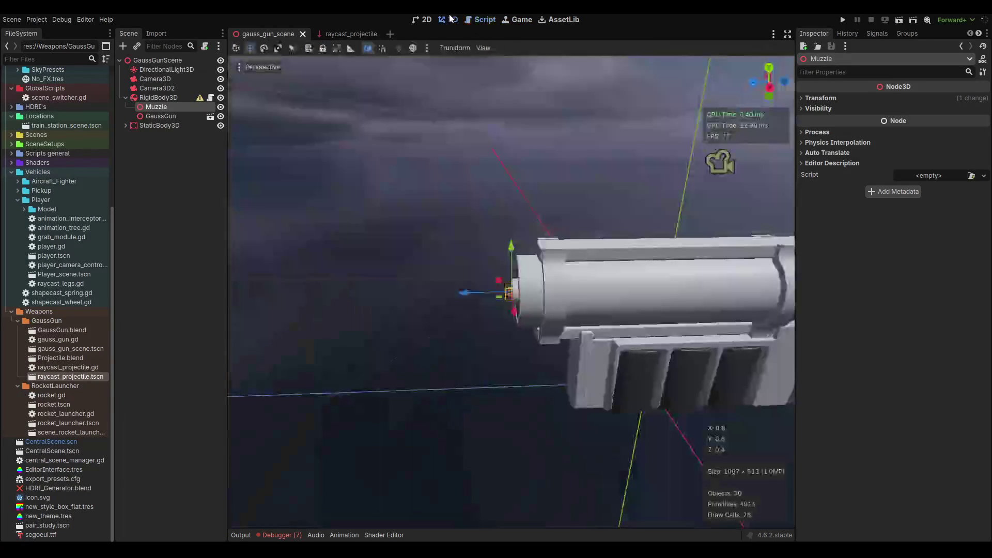
pyautogui.click(170, 100)
pyautogui.click(831, 236)
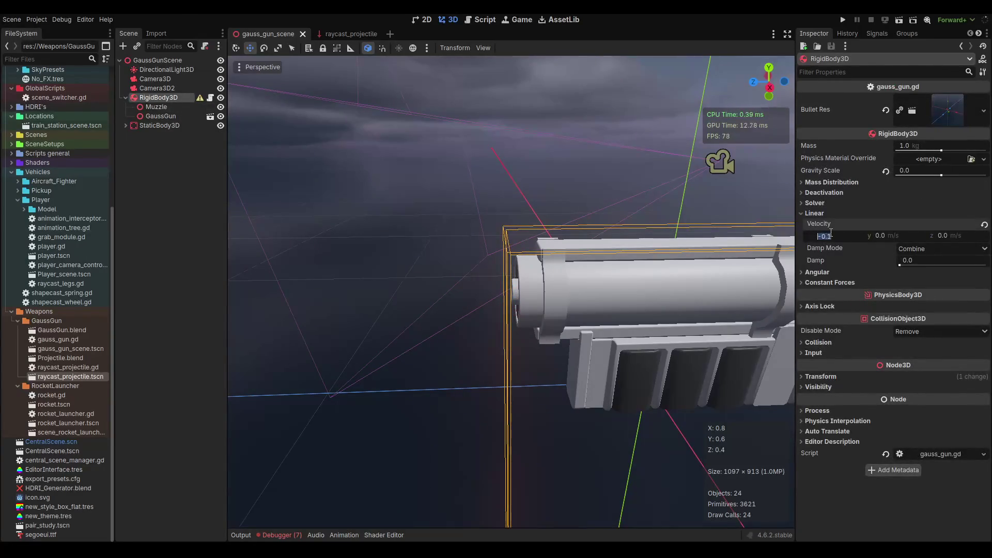
pyautogui.write('0')
pyautogui.write('.1')
pyautogui.press('Return')
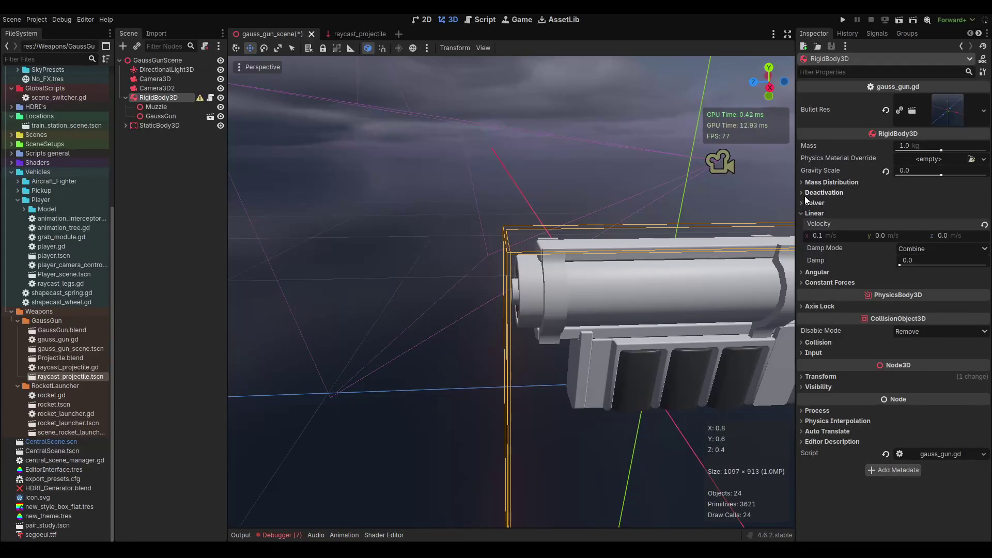
# Set Constant Forces x to -0.1 and test-run the scene
pyautogui.click(818, 282)
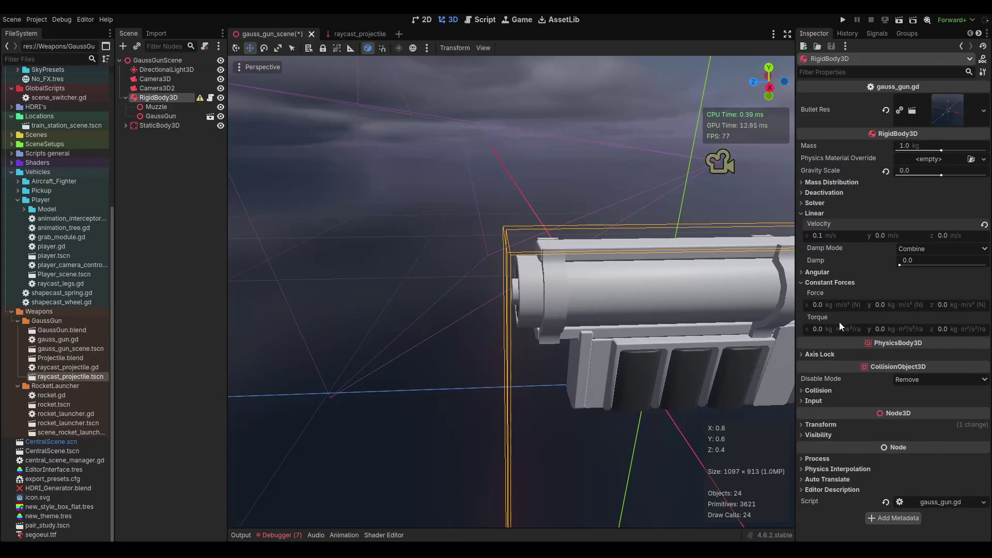
pyautogui.click(830, 306)
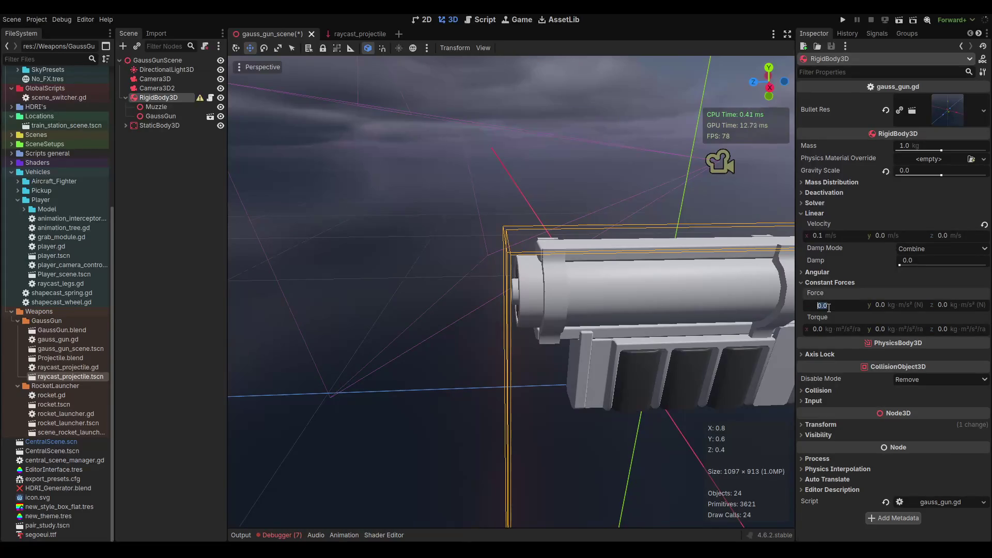
pyautogui.press('BackSpace')
pyautogui.write('1')
pyautogui.press('Return')
pyautogui.press('F6')
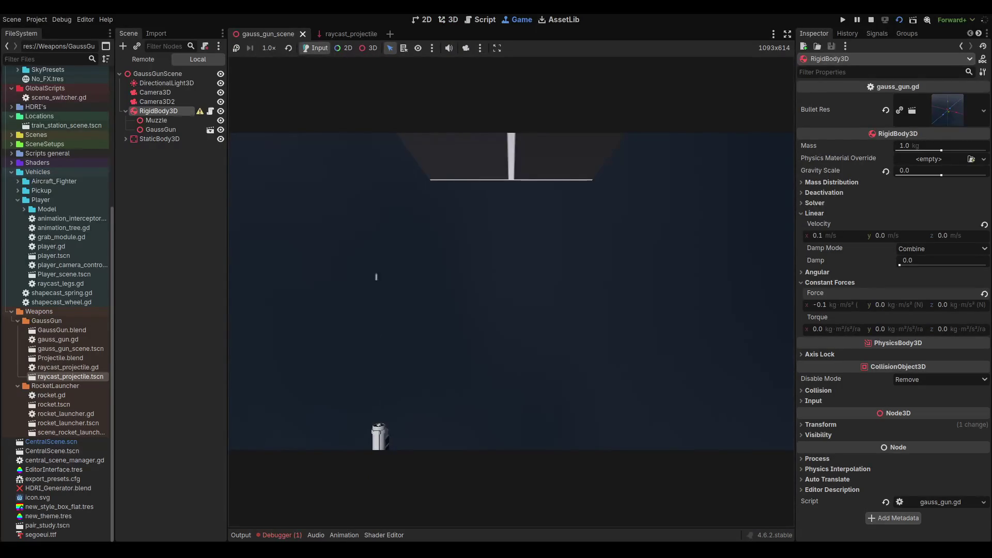
pyautogui.press('F8')
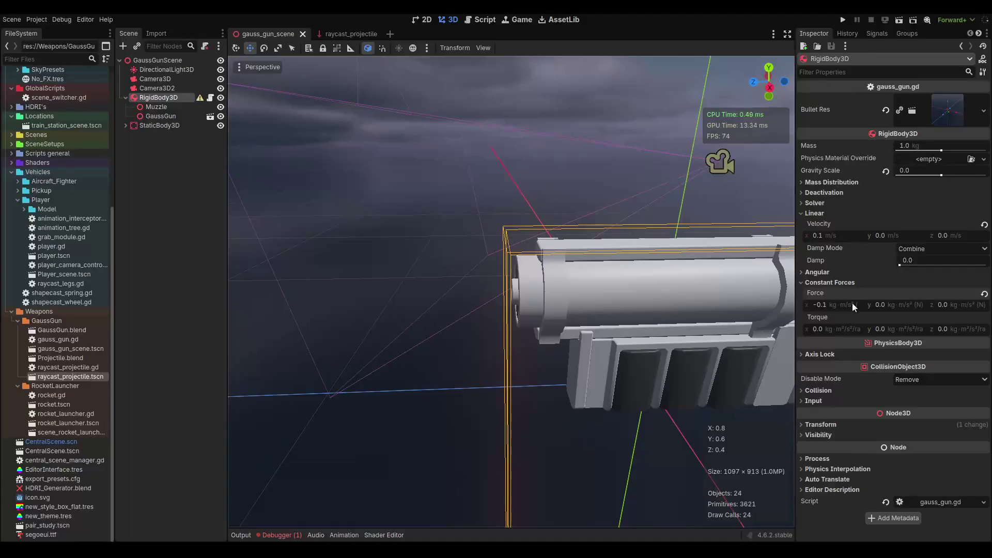
# Uncheck Deactivation > Can Sleep on the gun body and test-run it
pyautogui.click(810, 205)
pyautogui.click(811, 205)
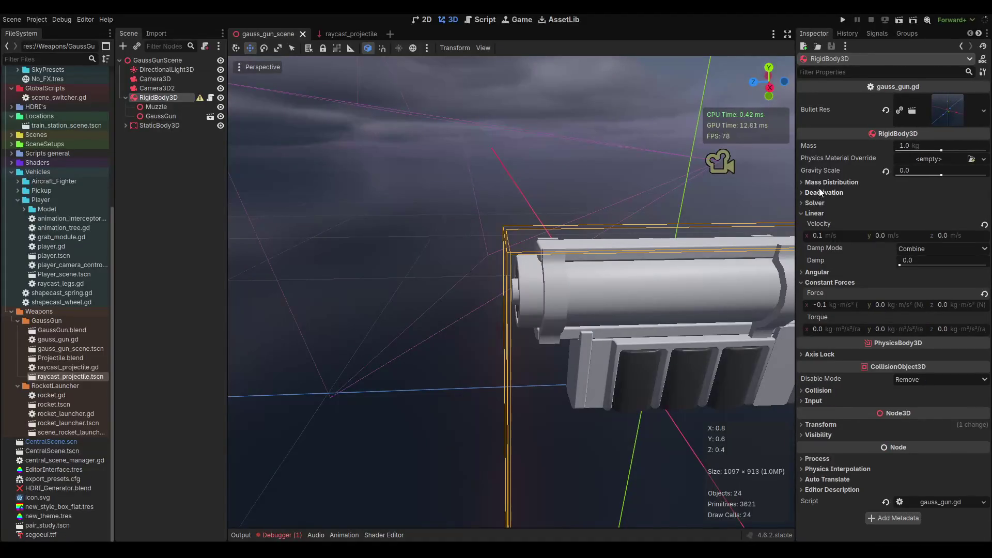
pyautogui.click(820, 192)
pyautogui.click(899, 216)
pyautogui.press('F6')
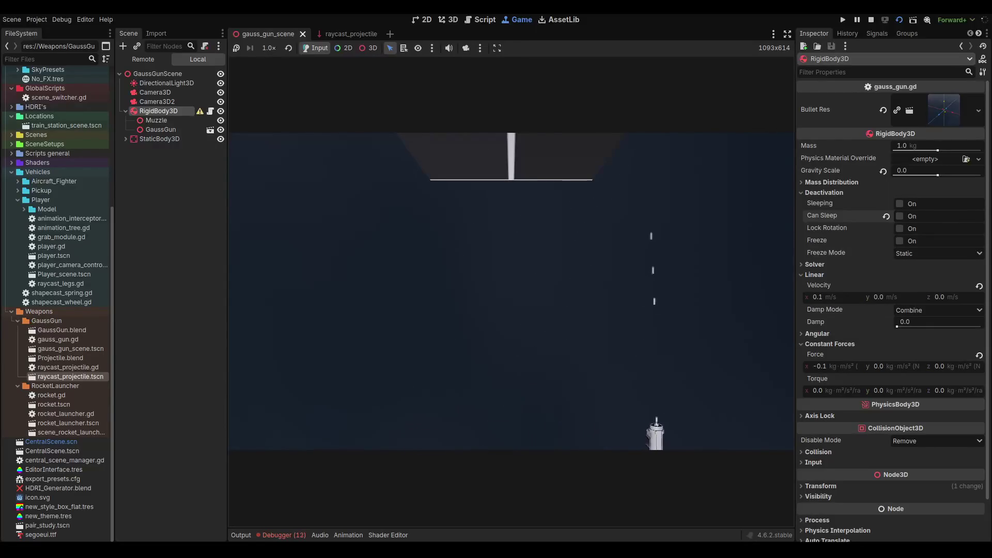
pyautogui.press('F8')
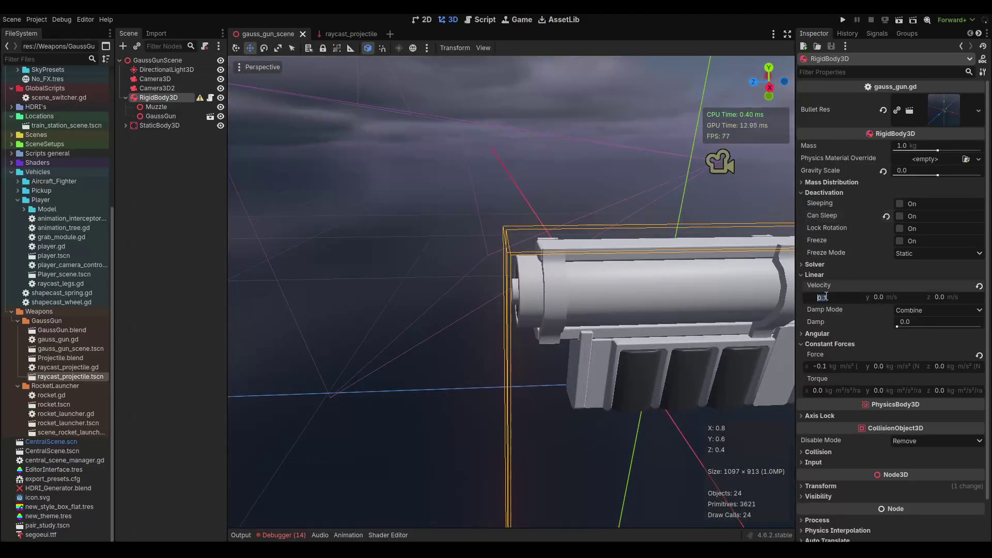
# Change the constant x force to -0.4 and test-run again
pyautogui.click(827, 365)
pyautogui.press('BackSpace')
pyautogui.press('Return')
pyautogui.press('F6')
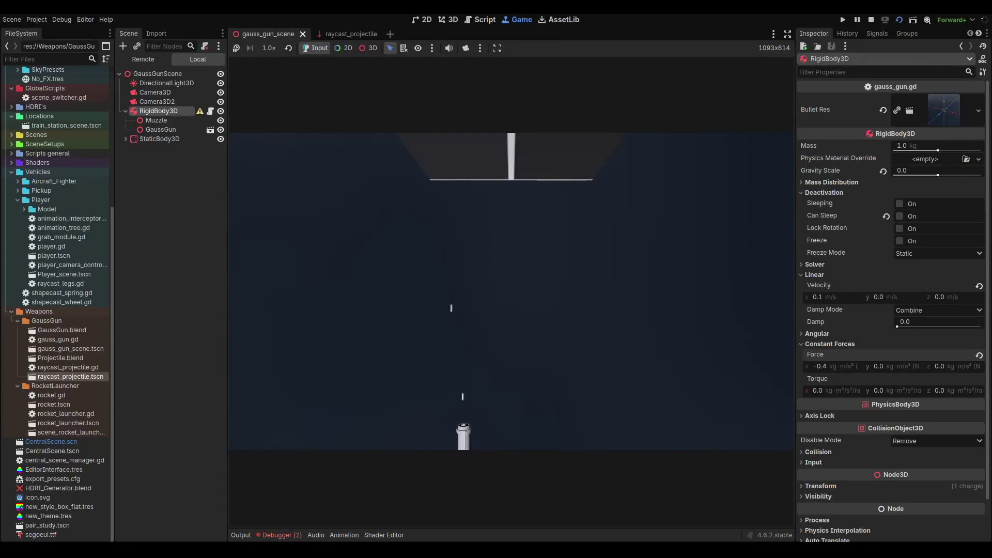
pyautogui.press('F8')
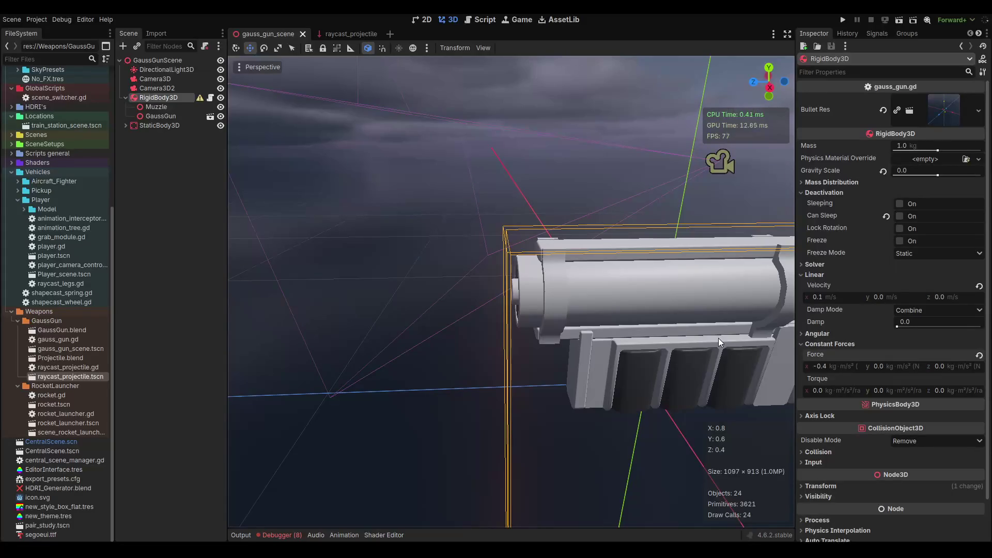
# Orbit around the gun, then go to the bullet_res export line in gauss_gun.gd
pyautogui.scroll(-5, 719, 338)
pyautogui.scroll(-5, 484, 255)
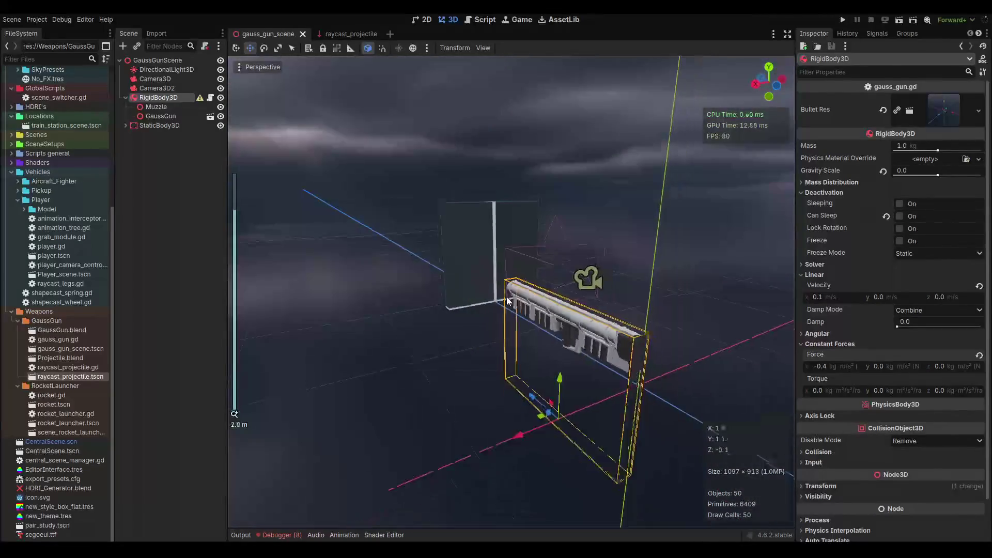
pyautogui.scroll(3, 483, 310)
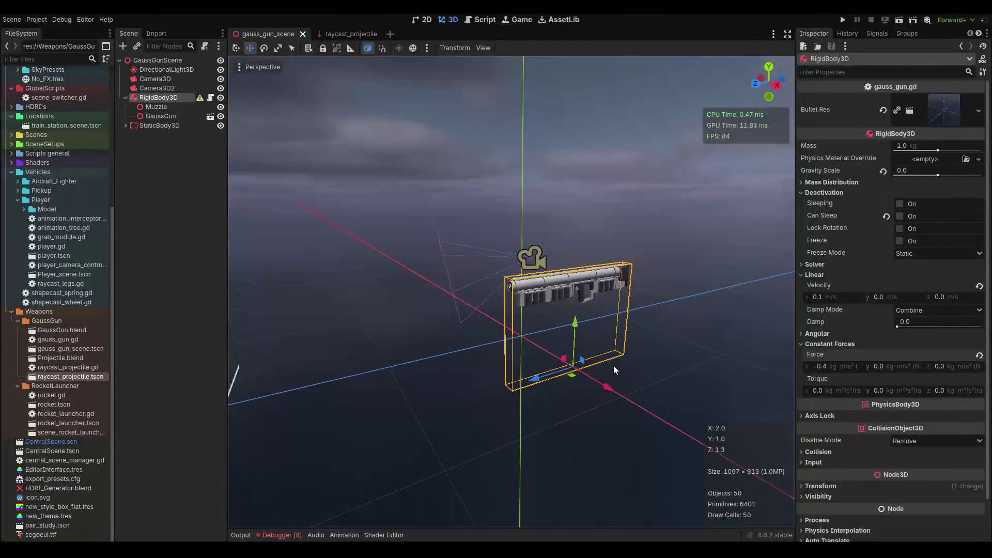
pyautogui.moveTo(614, 365); pyautogui.dragTo(464, 367)
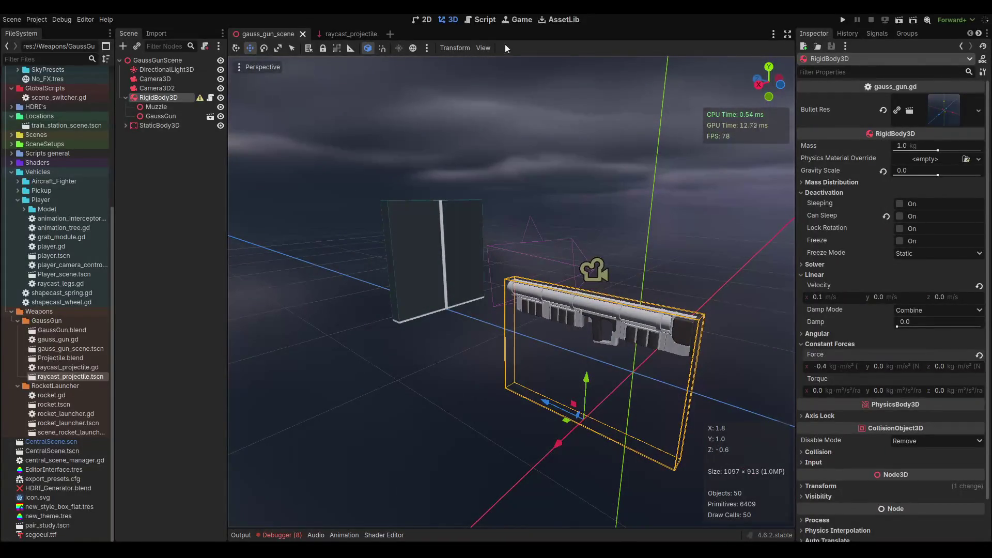
pyautogui.click(474, 20)
pyautogui.click(522, 85)
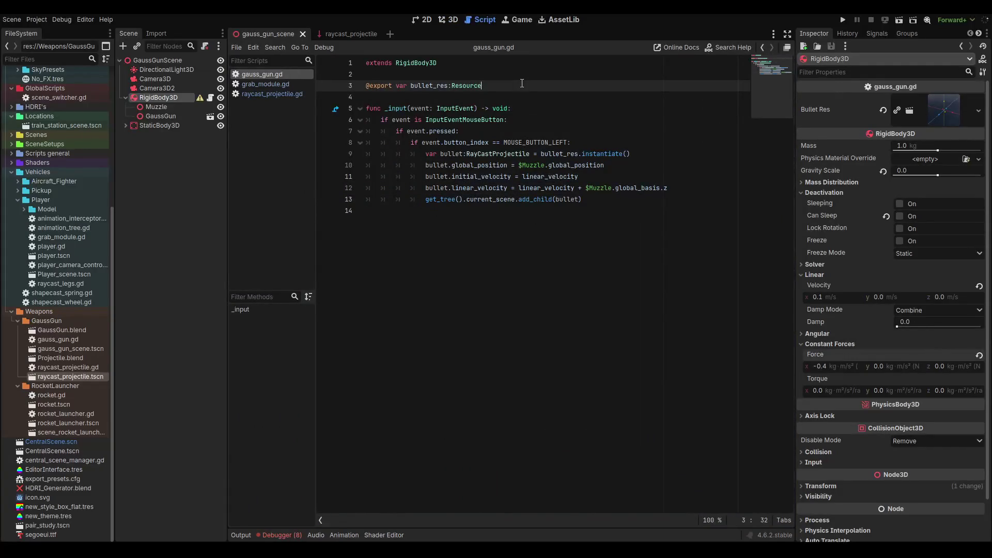
pyautogui.press('Return')
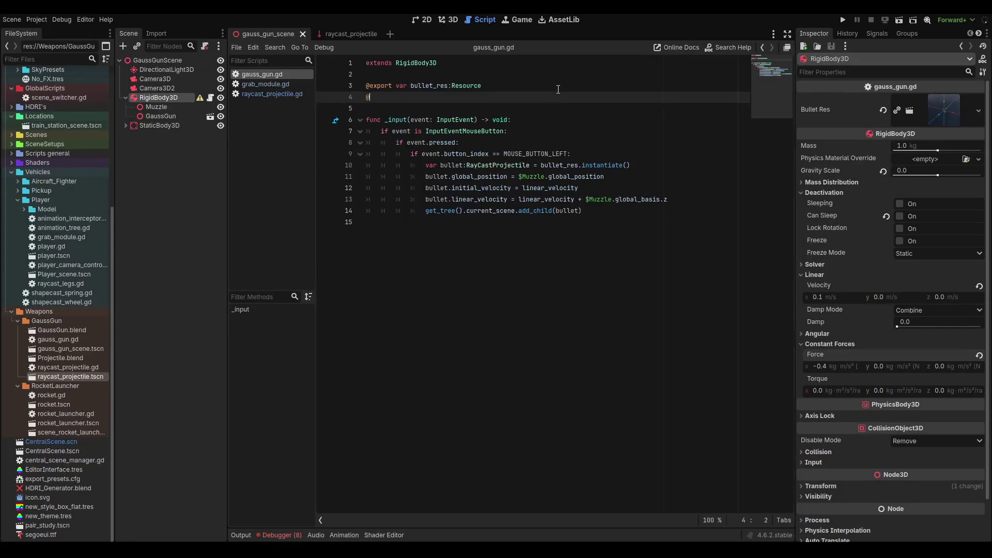
pyautogui.write('export ')
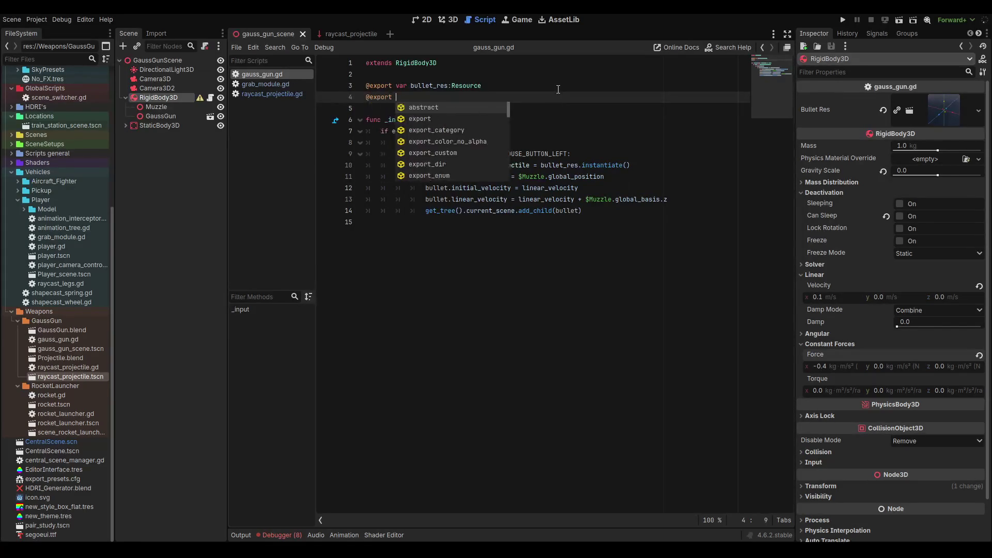
pyautogui.write('var muzzle_escape_speed:')
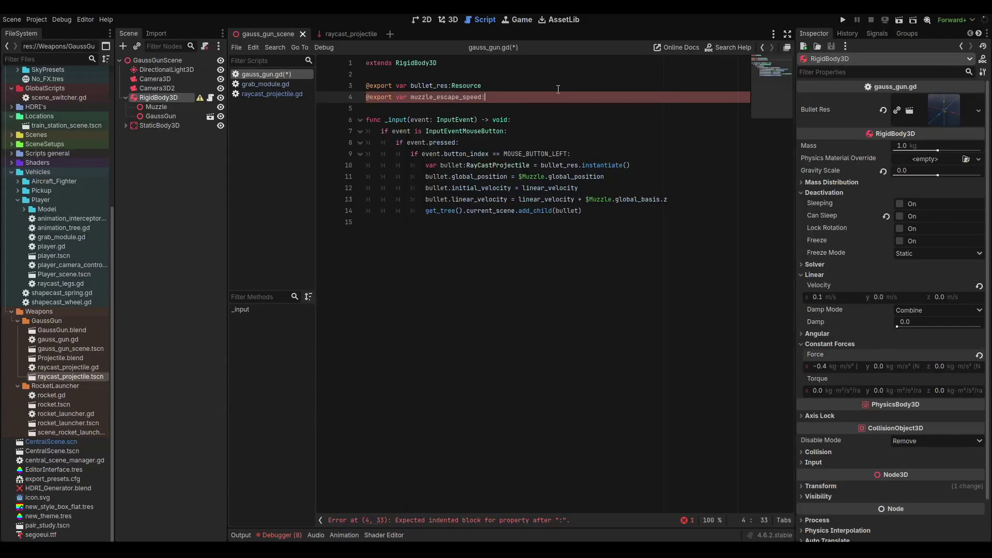
pyautogui.write('loat = ')
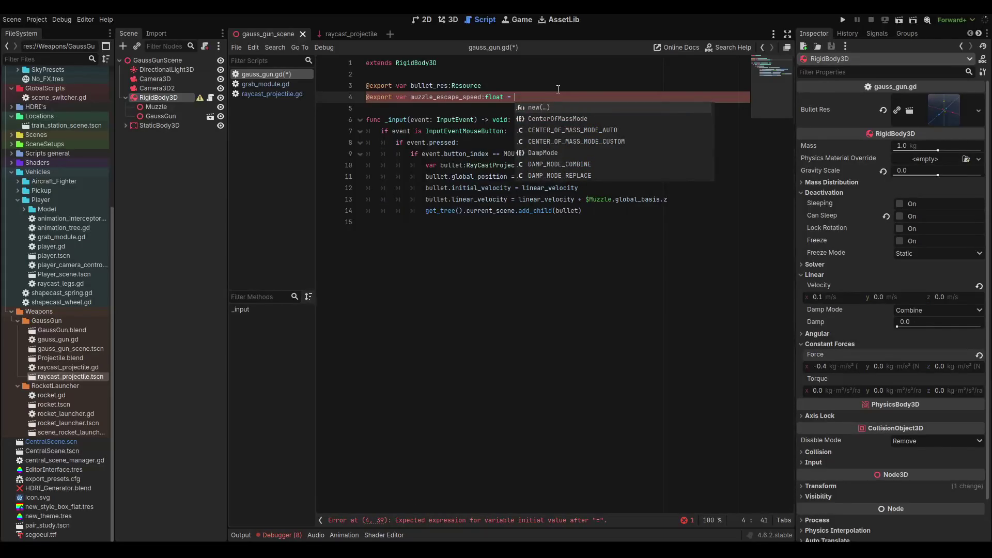
pyautogui.write('10')
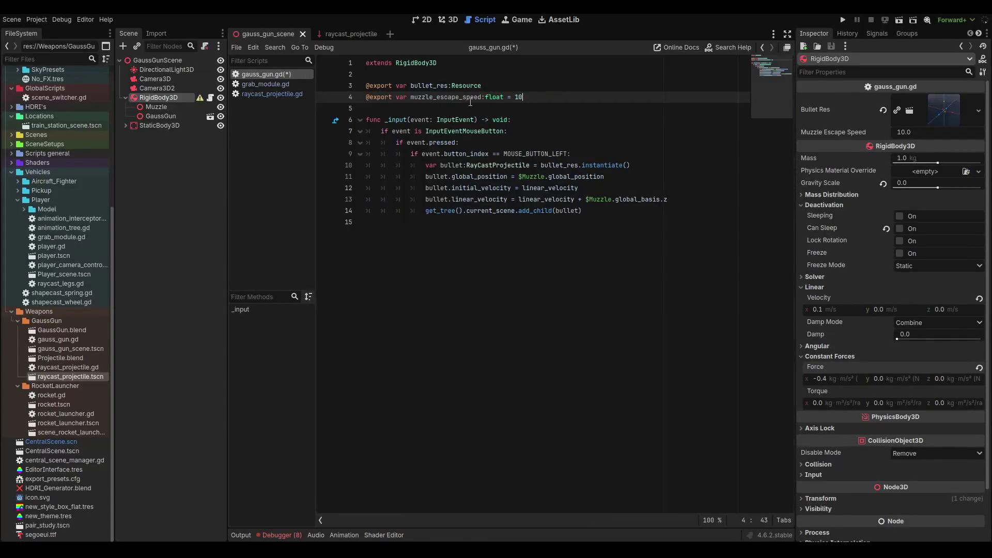
# Multiply the bullet's muzzle z velocity by muzzle_escape_speed, save, and test-fire
pyautogui.doubleClick(443, 98)
pyautogui.hotkey('ctrl', 'c')
pyautogui.click(676, 198)
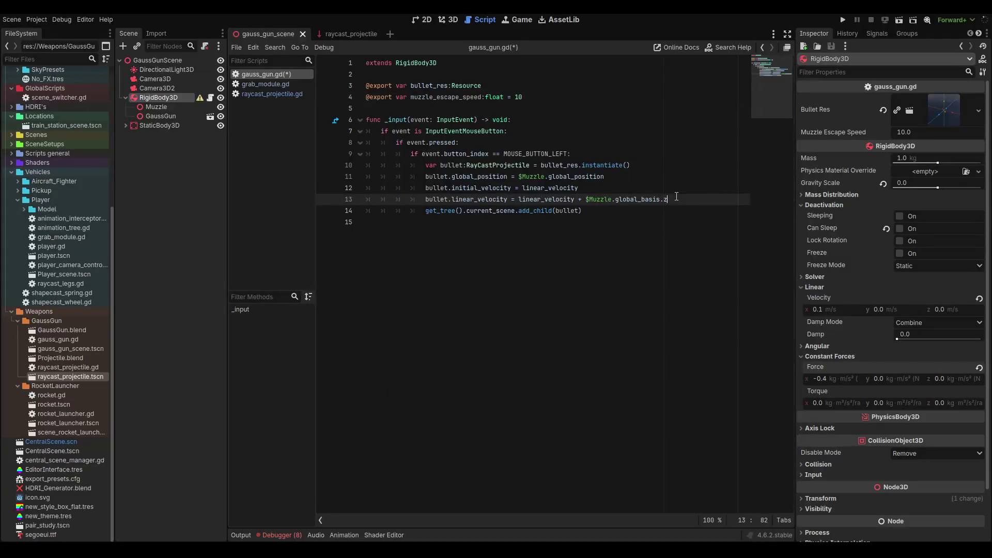
pyautogui.hotkey('ctrl', 'v')
pyautogui.hotkey('ctrl', 's')
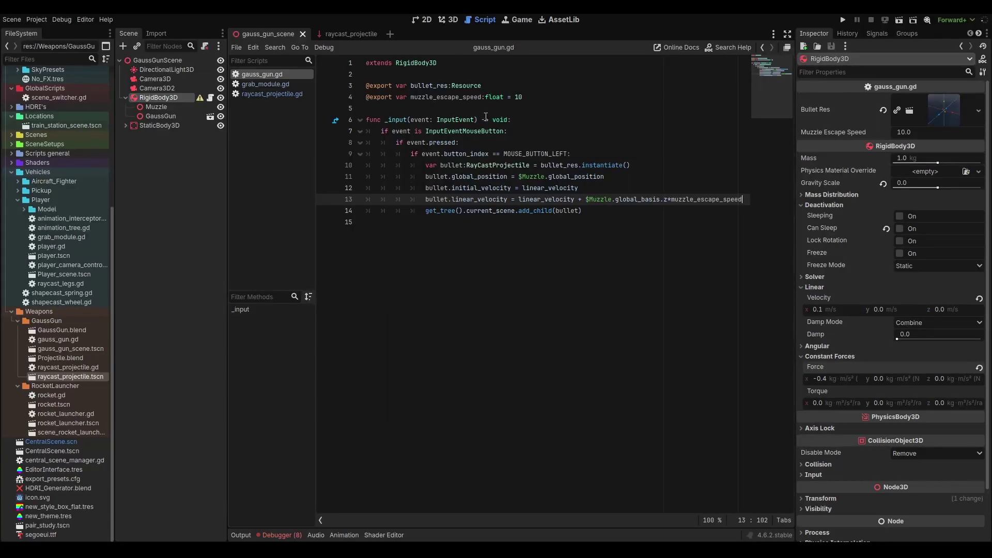
pyautogui.press('F6')
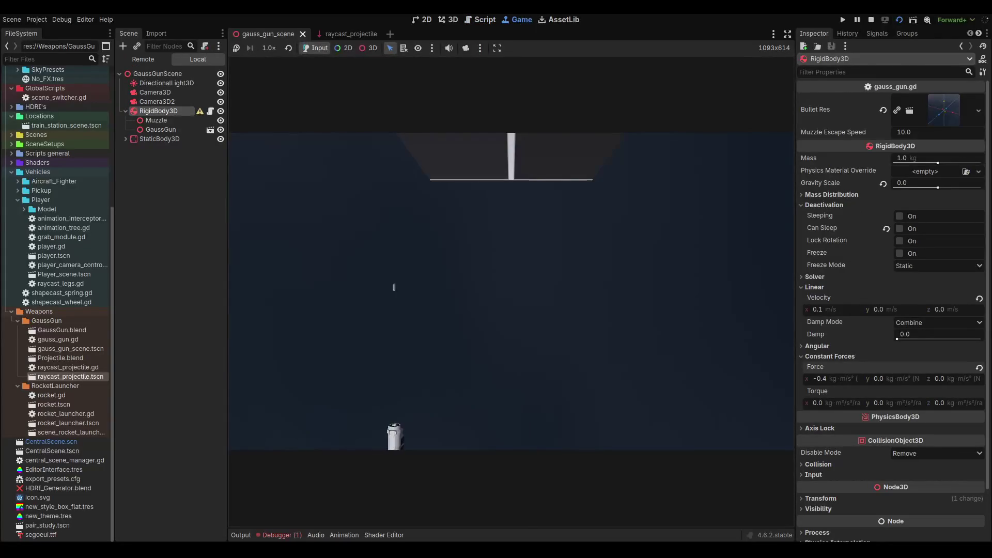
pyautogui.press('F8')
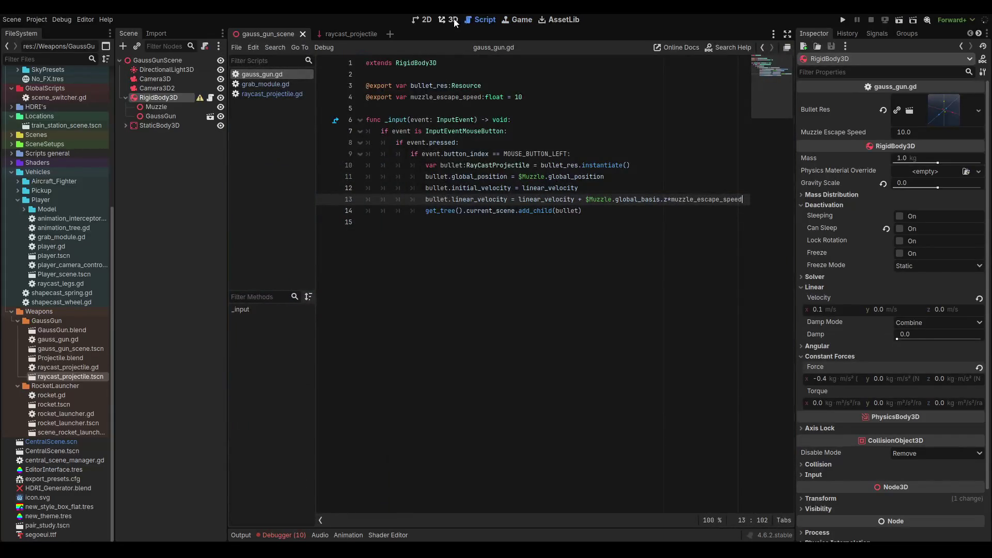
# Revert the gun's Constant Force to default, collapse the Linear and Deactivation sections, and save
pyautogui.click(977, 368)
pyautogui.click(811, 287)
pyautogui.click(807, 206)
pyautogui.hotkey('ctrl', 's')
# In the 3D view, make Camera3D the current camera and move it down and left
pyautogui.click(447, 20)
pyautogui.scroll(-3, 473, 156)
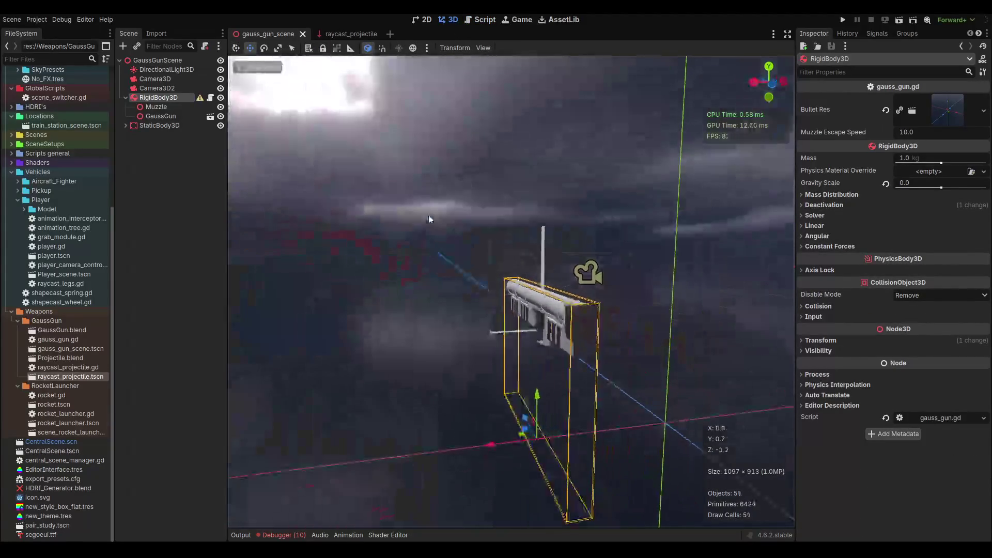
pyautogui.click(175, 87)
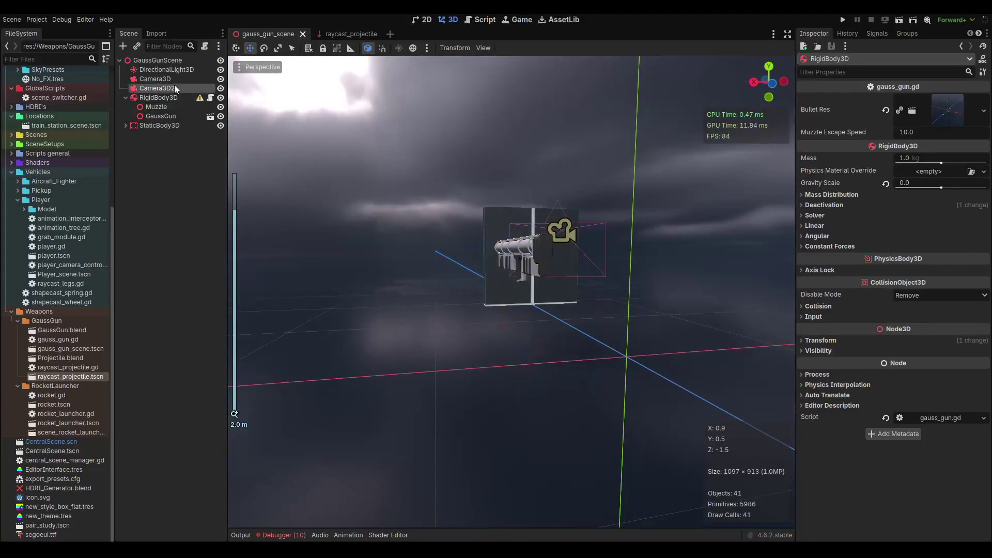
pyautogui.click(164, 78)
pyautogui.click(898, 372)
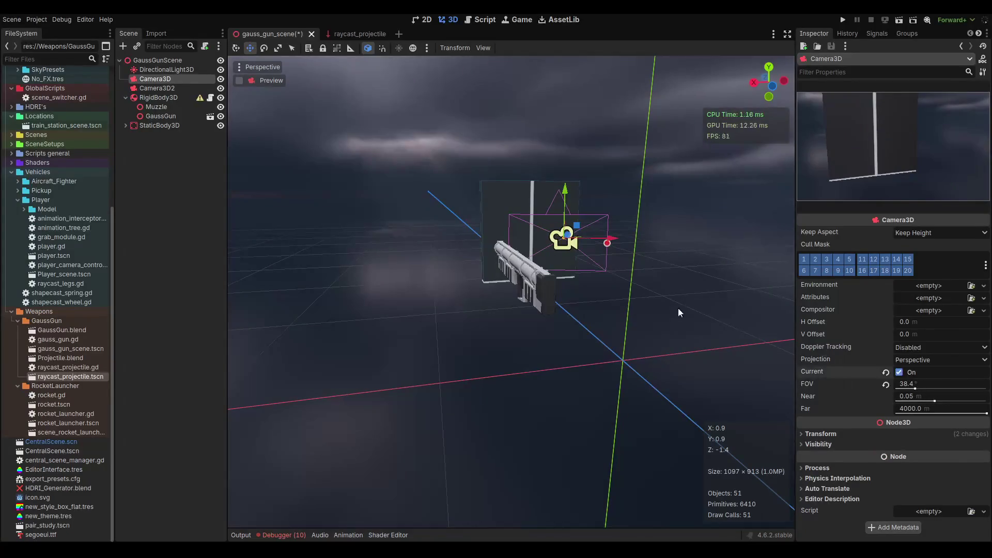
pyautogui.click(157, 87)
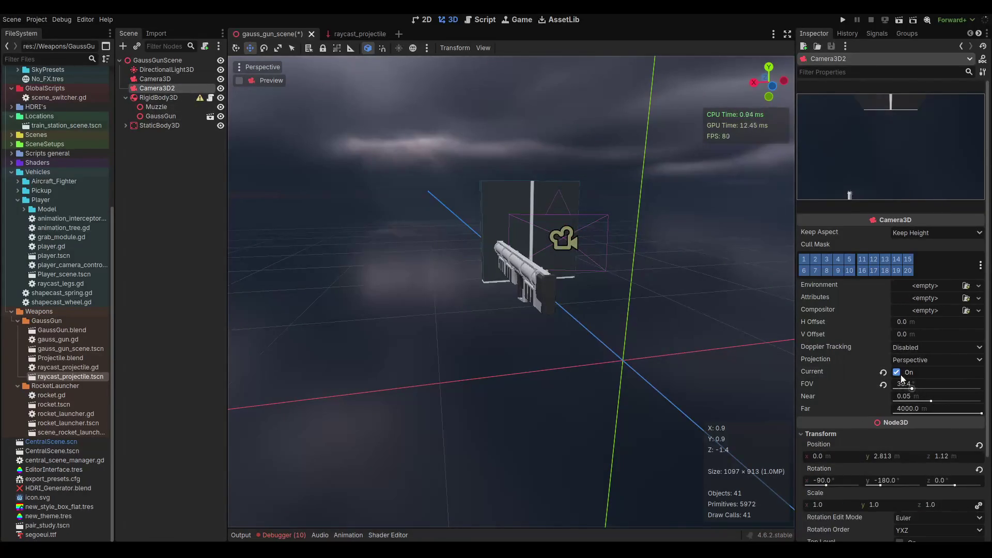
pyautogui.click(177, 80)
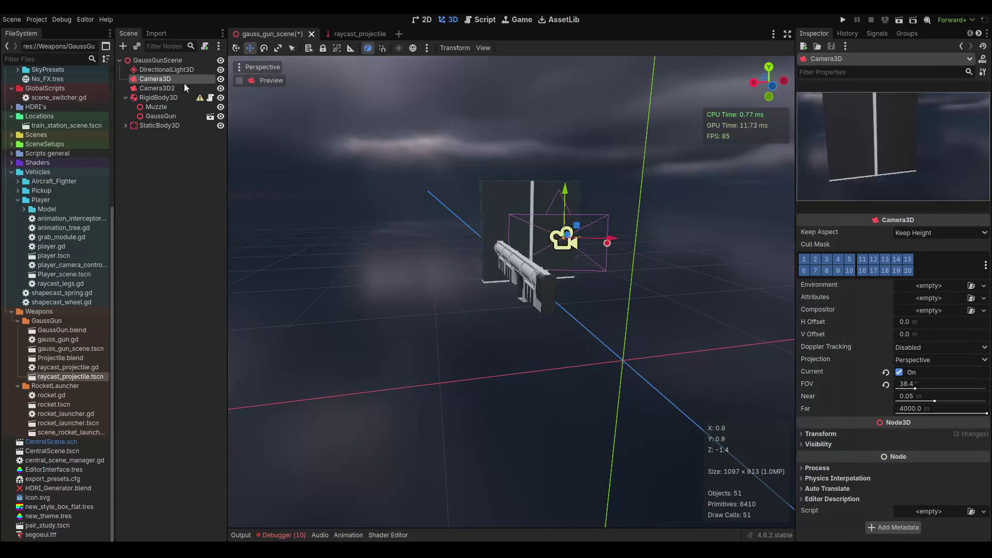
pyautogui.scroll(-3, 551, 286)
pyautogui.moveTo(551, 287); pyautogui.dragTo(514, 397)
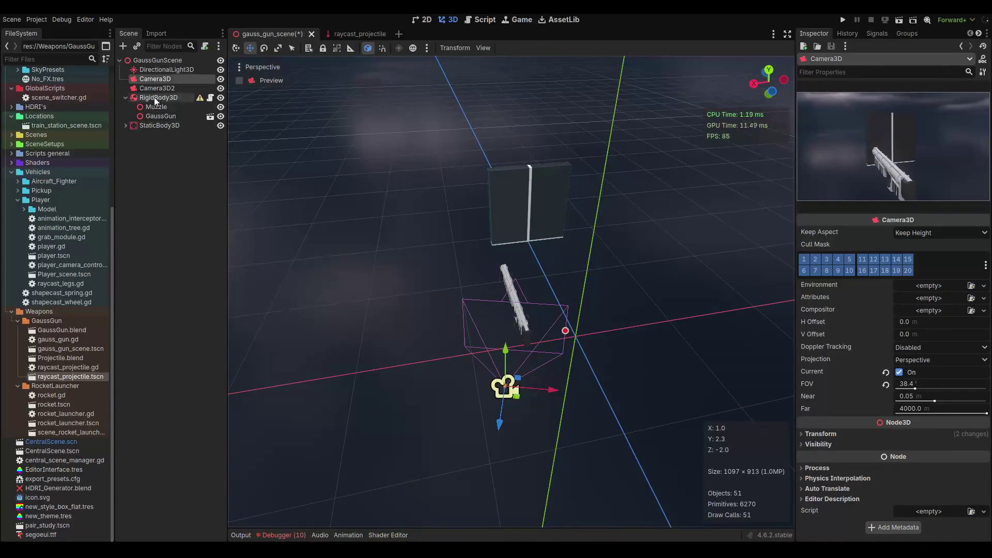
# Shift the gun's RigidBody3D right along X, then raise and adjust Camera3D for a side view
pyautogui.click(154, 97)
pyautogui.moveTo(460, 355); pyautogui.dragTo(546, 340)
pyautogui.click(511, 385)
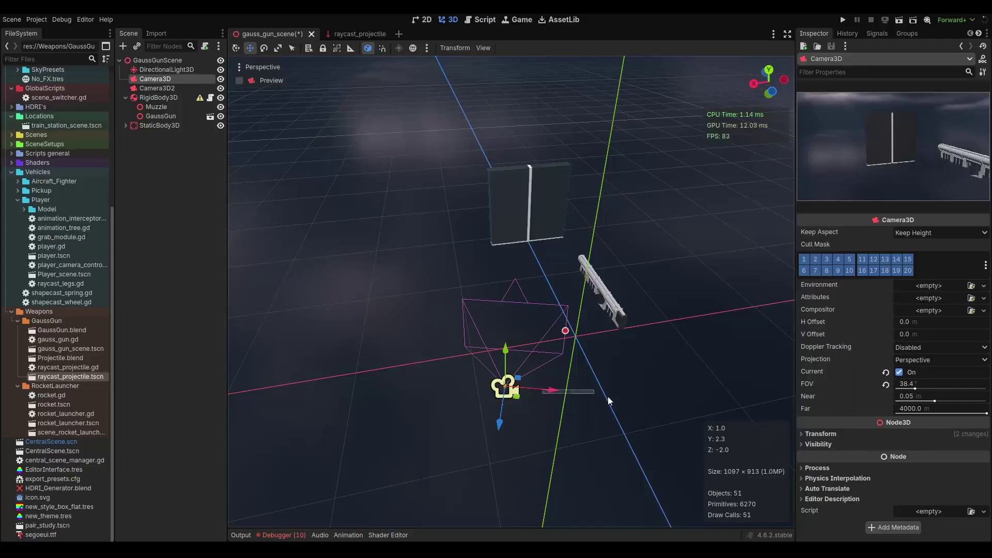
pyautogui.click(543, 386)
pyautogui.click(500, 385)
pyautogui.moveTo(521, 388)
pyautogui.mouseDown()
pyautogui.moveTo(597, 362)
pyautogui.moveTo(599, 369)
pyautogui.moveTo(517, 157)
pyautogui.mouseUp()
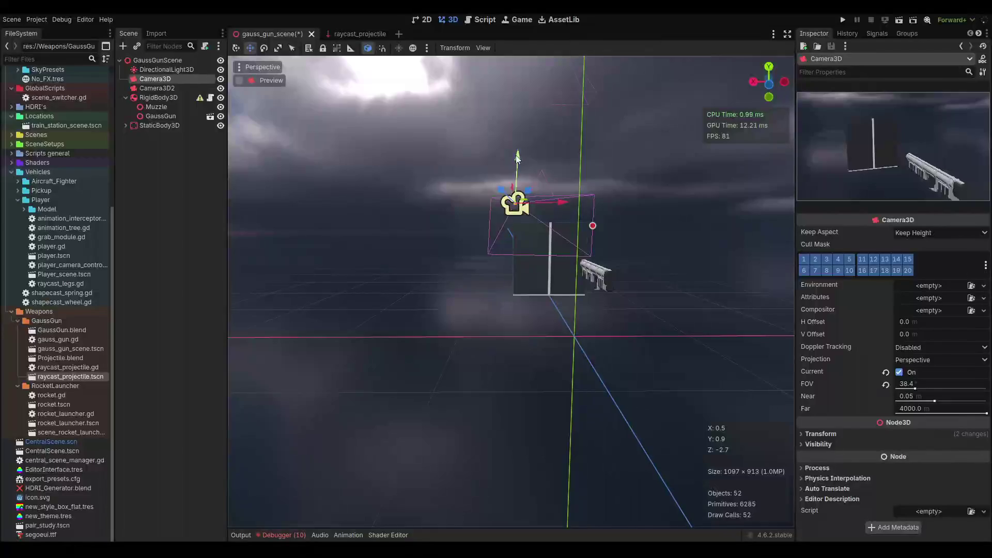
pyautogui.moveTo(527, 193)
pyautogui.mouseDown()
pyautogui.moveTo(543, 282)
pyautogui.moveTo(540, 258)
pyautogui.mouseUp()
# Save and test-run the scene, stop it, and view the debugger's error list
pyautogui.hotkey('ctrl', 's')
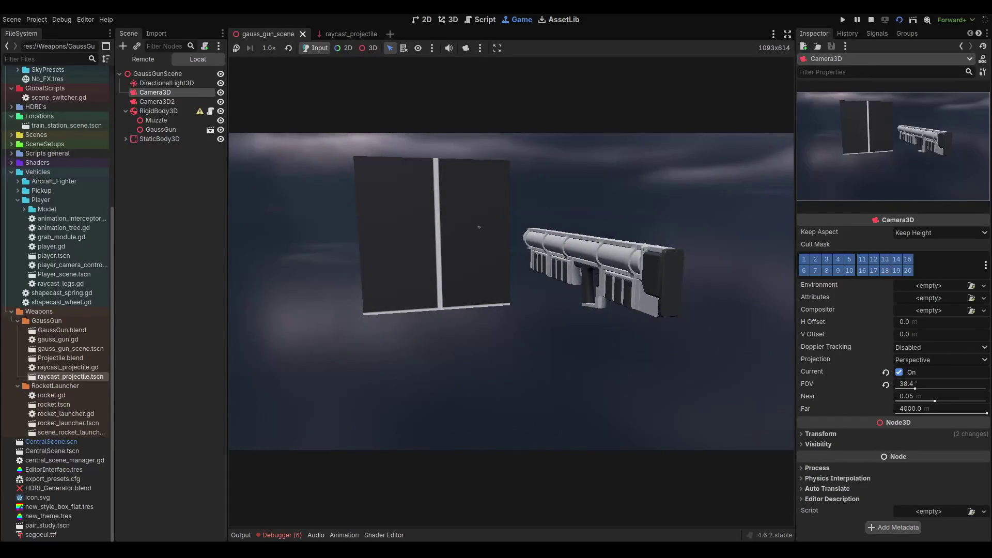
pyautogui.hotkey('ctrl', 'F2')
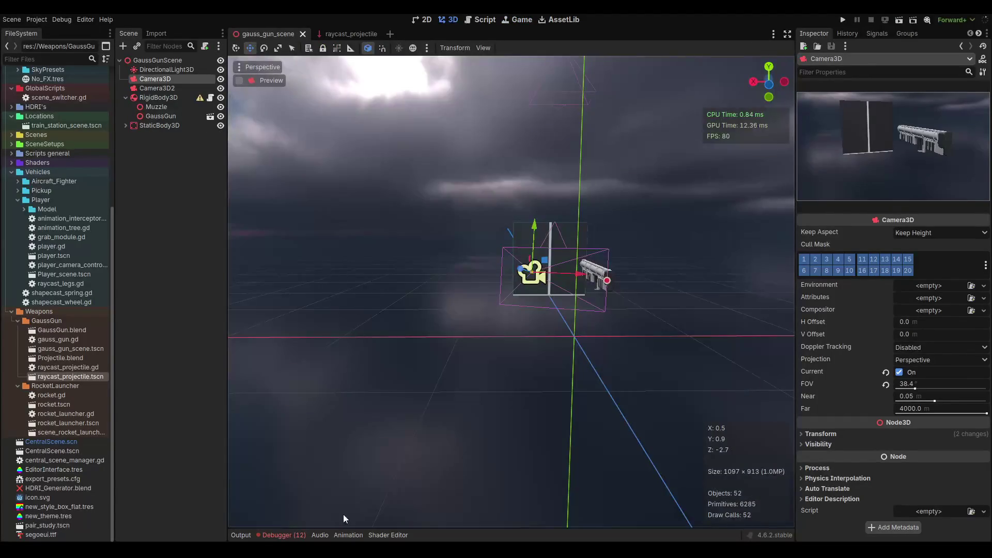
pyautogui.click(285, 534)
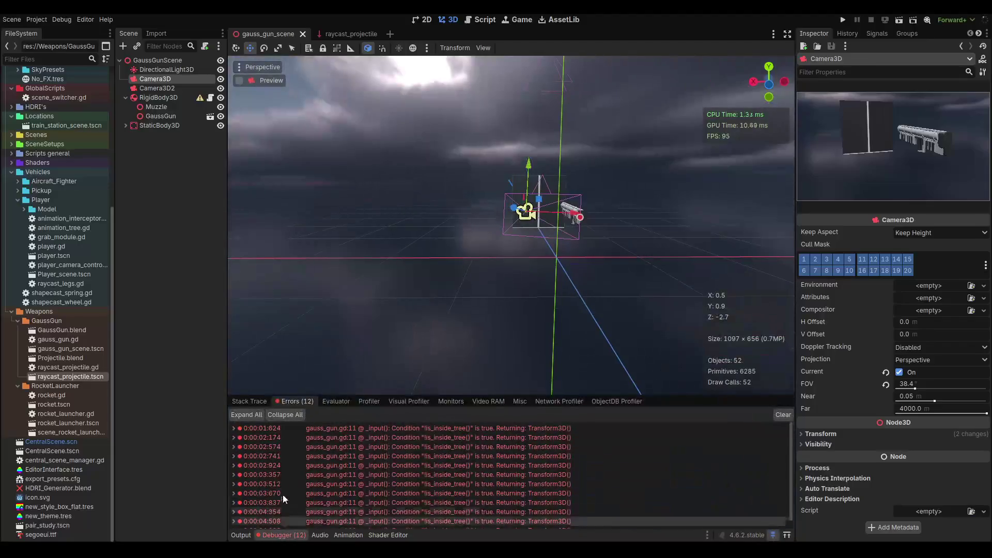
# In gauss_gun.gd, move the three position and velocity assignment lines below the add_child line
pyautogui.click(422, 457)
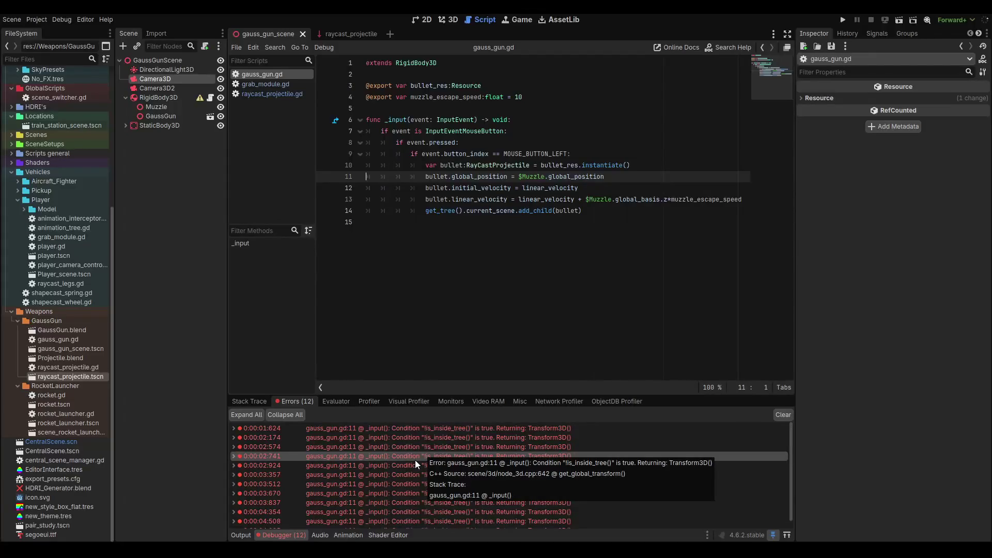
pyautogui.moveTo(426, 176); pyautogui.dragTo(792, 195)
pyautogui.hotkey('ctrl', 'c')
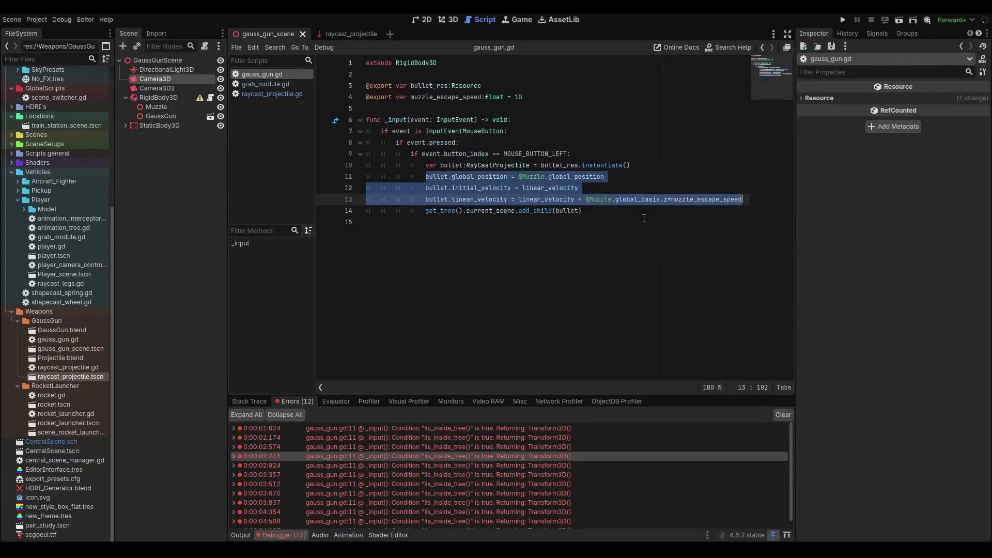
pyautogui.press('BackSpace')
pyautogui.press('Delete')
pyautogui.press('End')
pyautogui.press('Return')
pyautogui.hotkey('ctrl', 'v')
# Run the game to test the fixed bullet spawning, then stop it
pyautogui.press('F6')
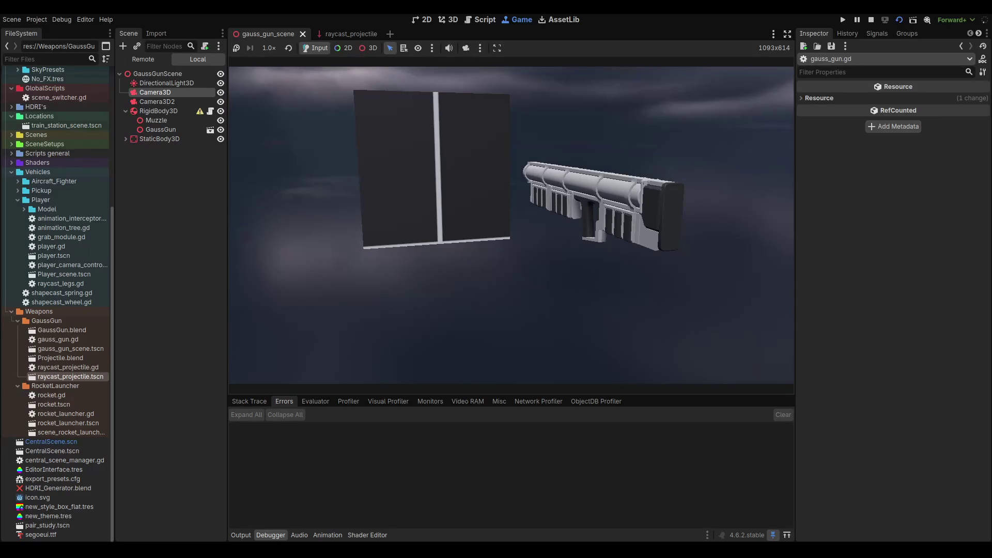
pyautogui.press('F8')
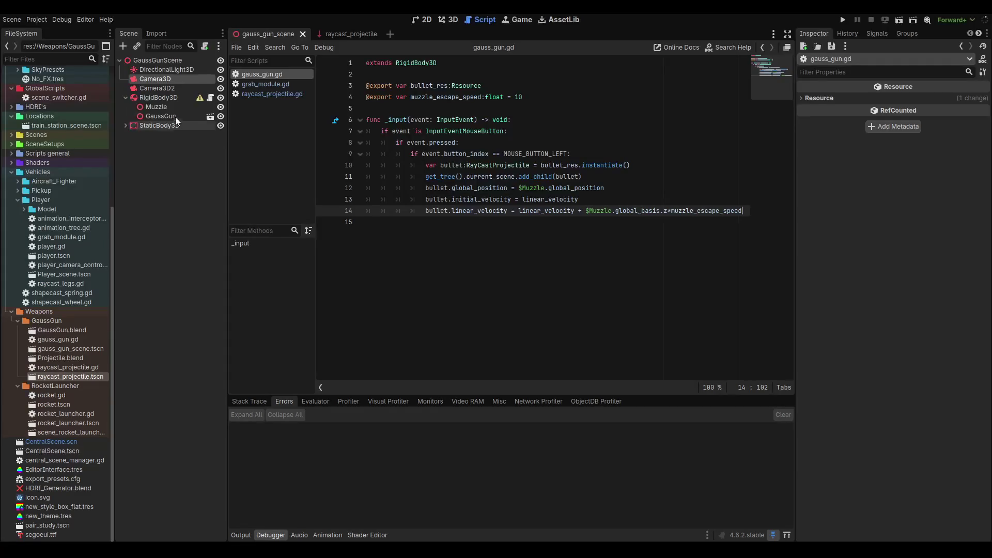
pyautogui.click(126, 98)
# Save the open scenes, close the raycast_projectile scene, and return to the gun scene's 3D view
pyautogui.hotkey('ctrl', 's')
pyautogui.click(370, 33)
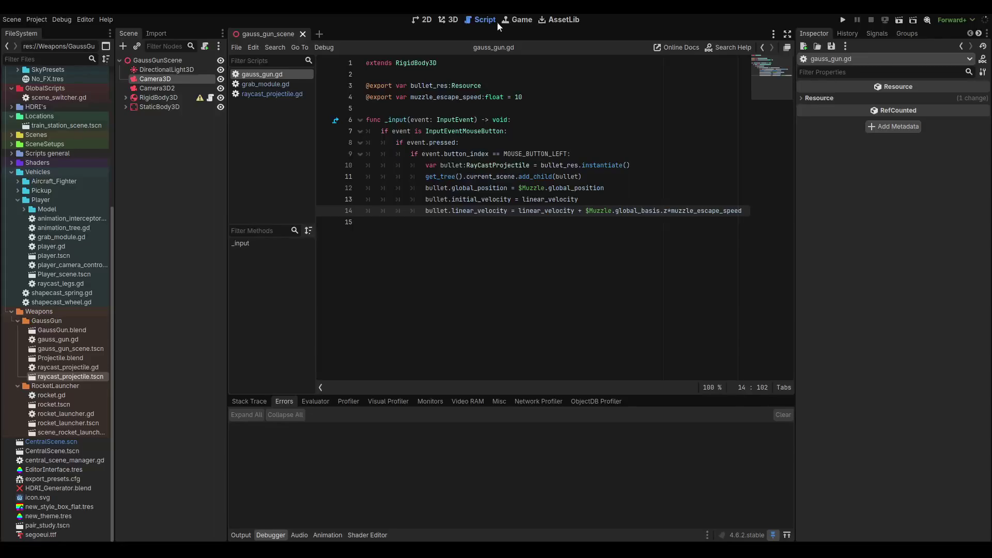
pyautogui.click(451, 20)
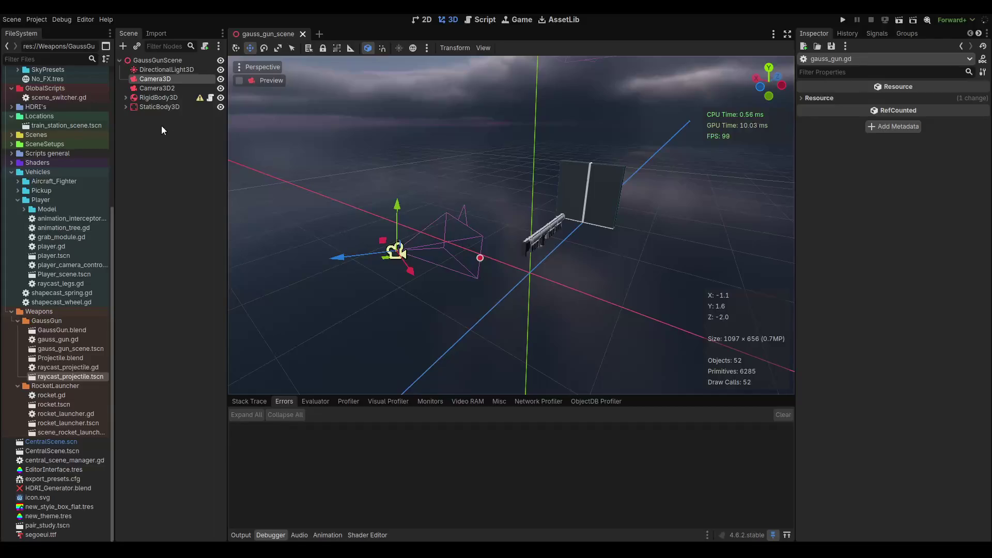
# Rename the RigidBody3D node to GaussGunBody, fixing a typo, and save
pyautogui.click(126, 97)
pyautogui.click(145, 98)
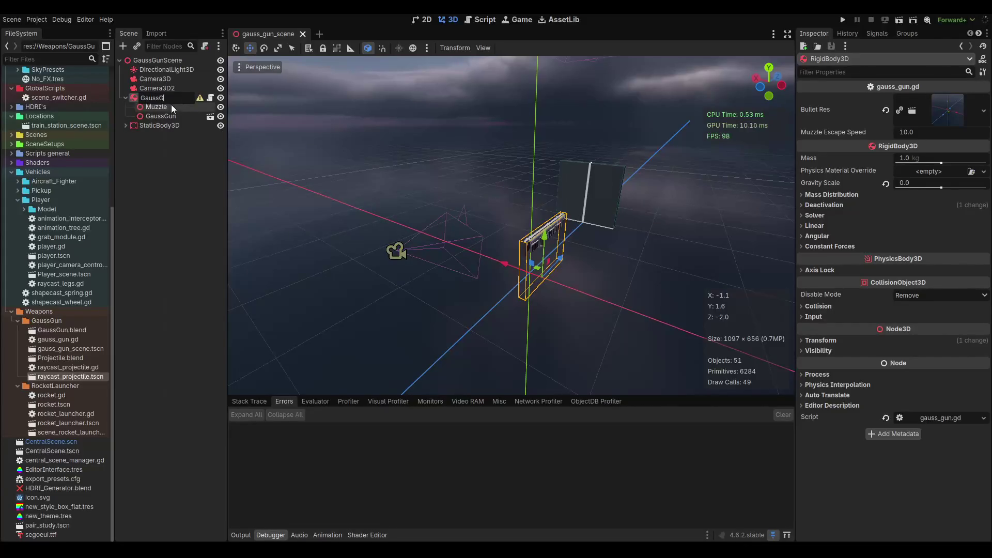
pyautogui.write('y')
pyautogui.press('Return')
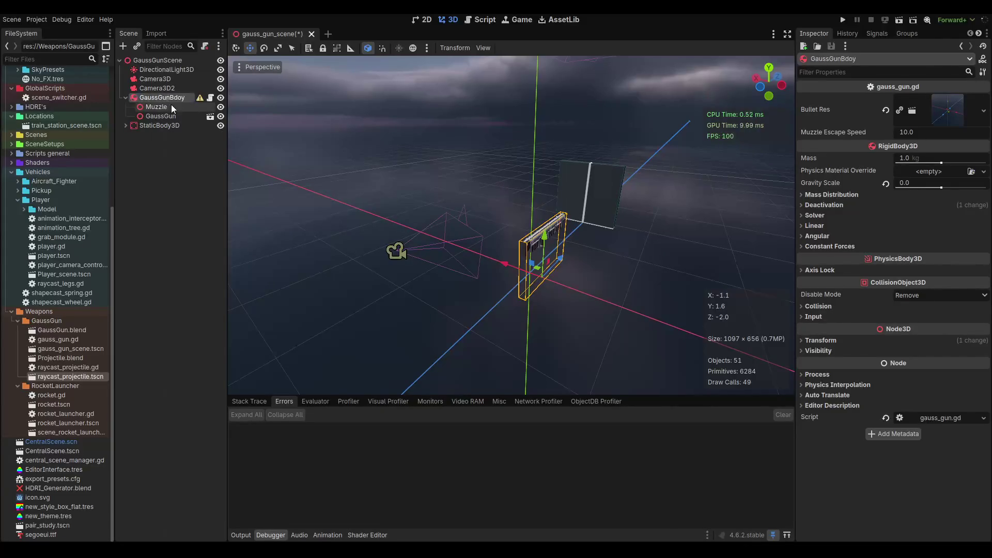
pyautogui.doubleClick(196, 100)
pyautogui.press('BackSpace')
pyautogui.press('BackSpace')
pyautogui.press('BackSpace')
pyautogui.write('ody')
pyautogui.press('Return')
pyautogui.hotkey('ctrl', 's')
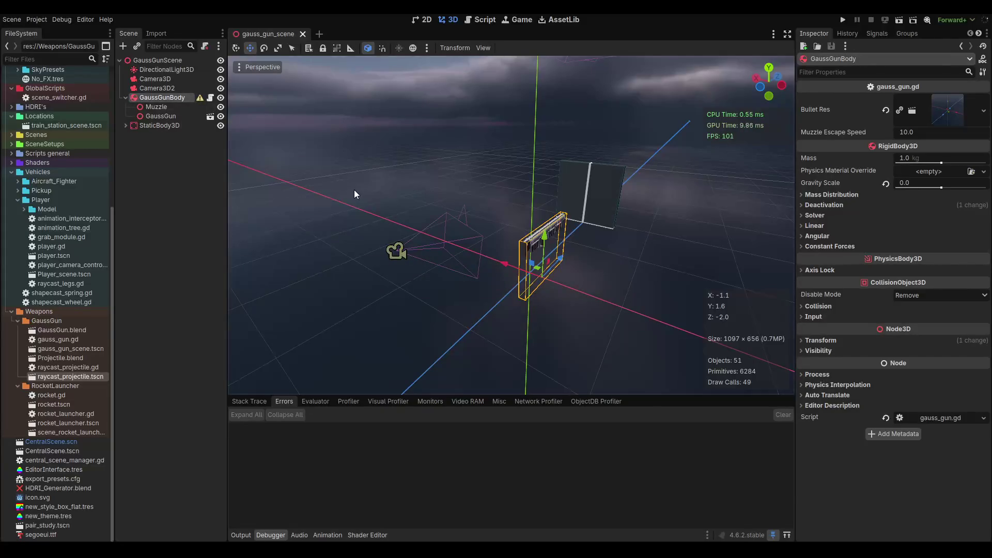
# Save GaussGunBody as gauss_gun_body.tscn in the GaussGun folder, then save and close gauss_gun_scene
pyautogui.moveTo(354, 190); pyautogui.dragTo(374, 196)
pyautogui.click(126, 97)
pyautogui.moveTo(162, 97)
pyautogui.mouseDown()
pyautogui.moveTo(94, 162)
pyautogui.moveTo(52, 318)
pyautogui.moveTo(99, 324)
pyautogui.mouseUp()
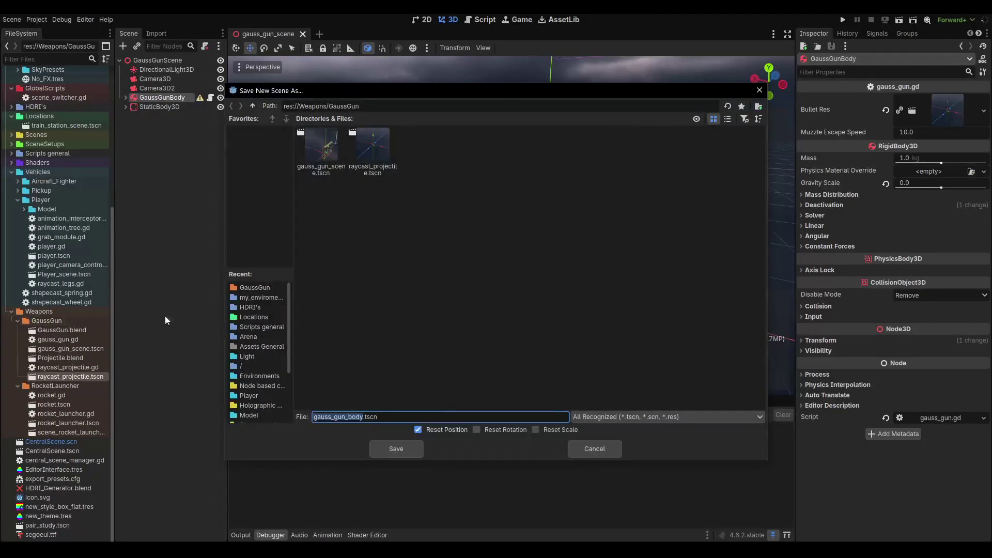
pyautogui.click(397, 449)
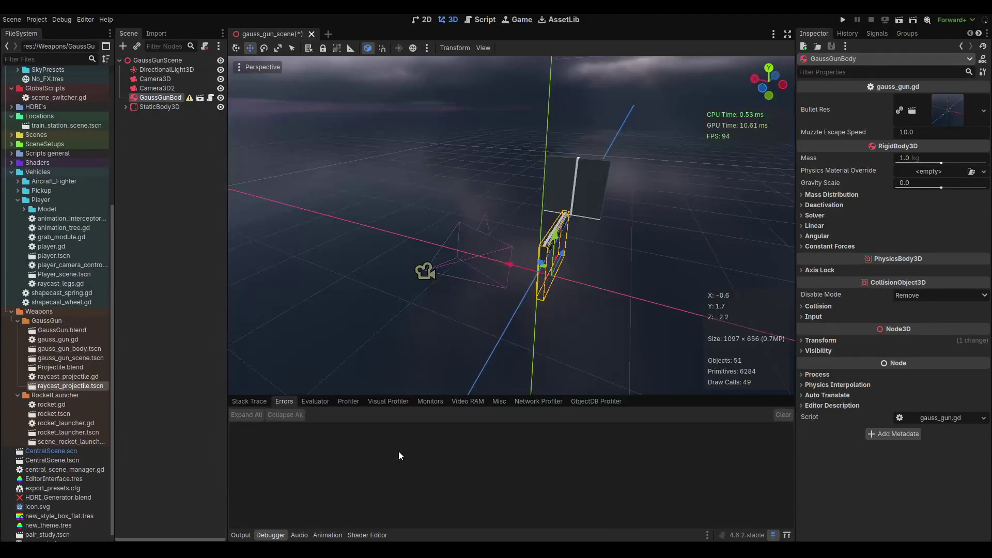
pyautogui.hotkey('ctrl', 's')
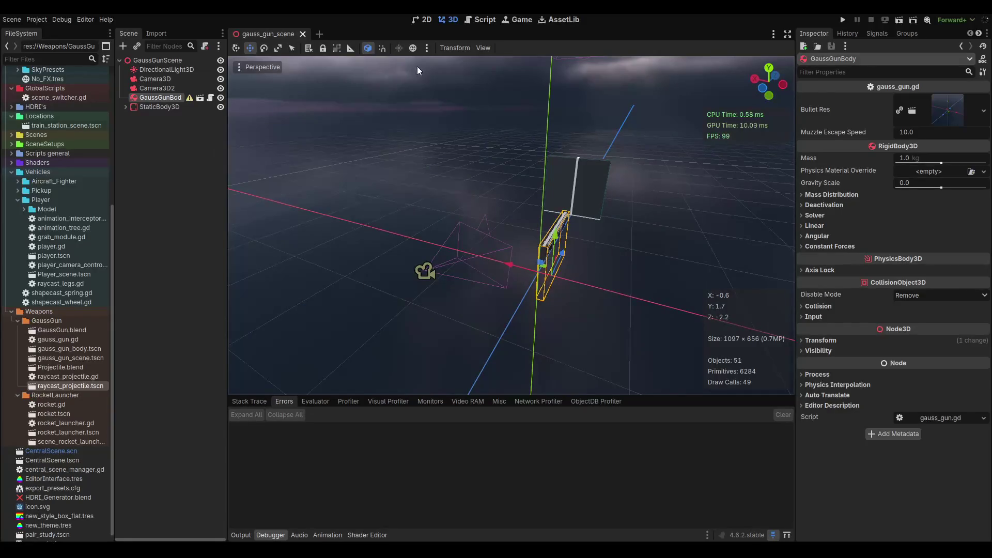
pyautogui.click(303, 34)
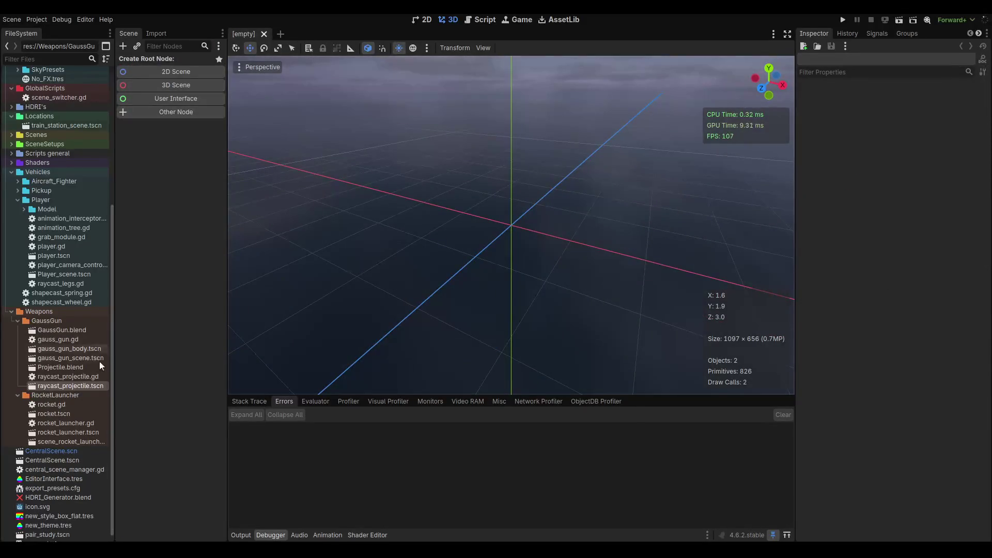
# Open player.tscn and drop a gauss_gun_body.tscn instance onto the Player node
pyautogui.doubleClick(57, 256)
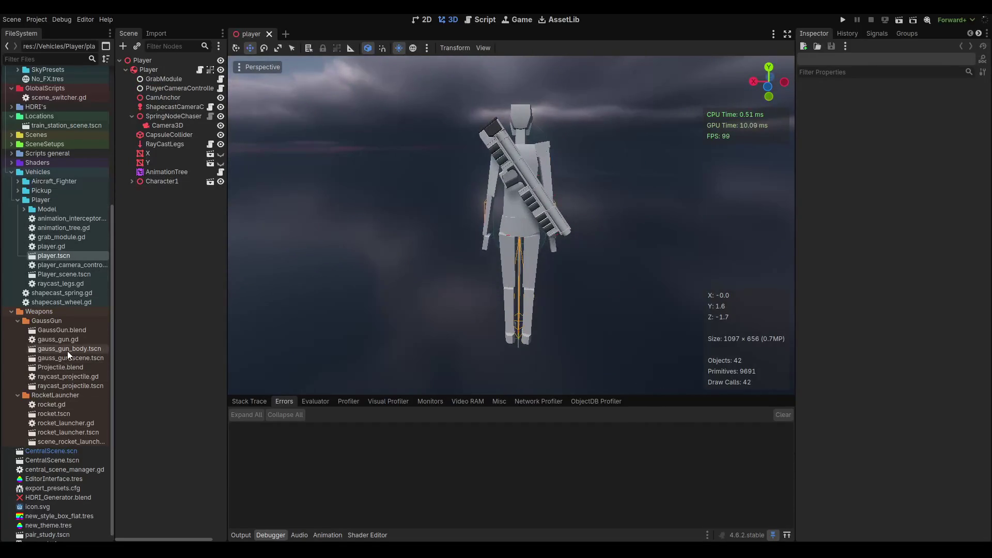
pyautogui.moveTo(64, 352)
pyautogui.mouseDown()
pyautogui.moveTo(174, 186)
pyautogui.moveTo(170, 154)
pyautogui.mouseUp()
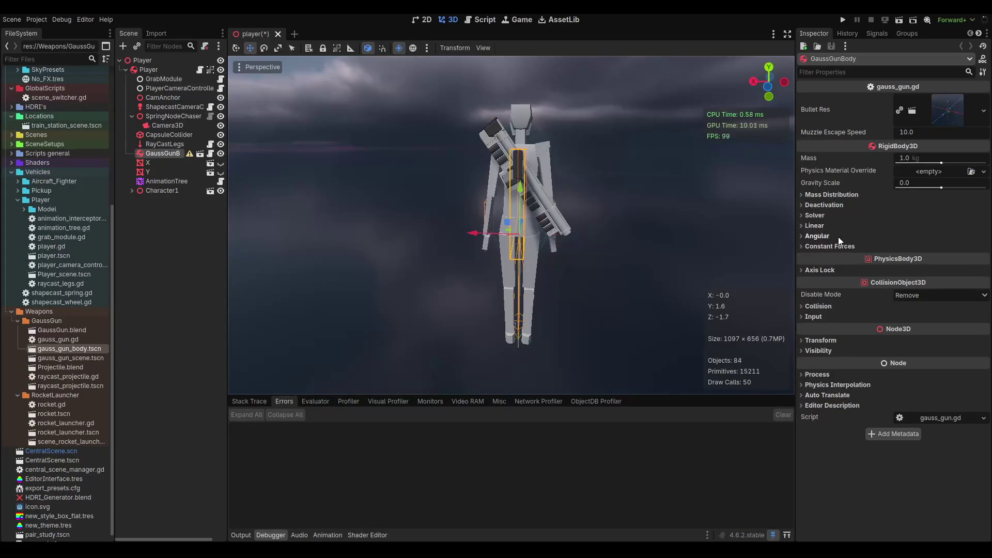
pyautogui.moveTo(579, 204); pyautogui.dragTo(522, 204)
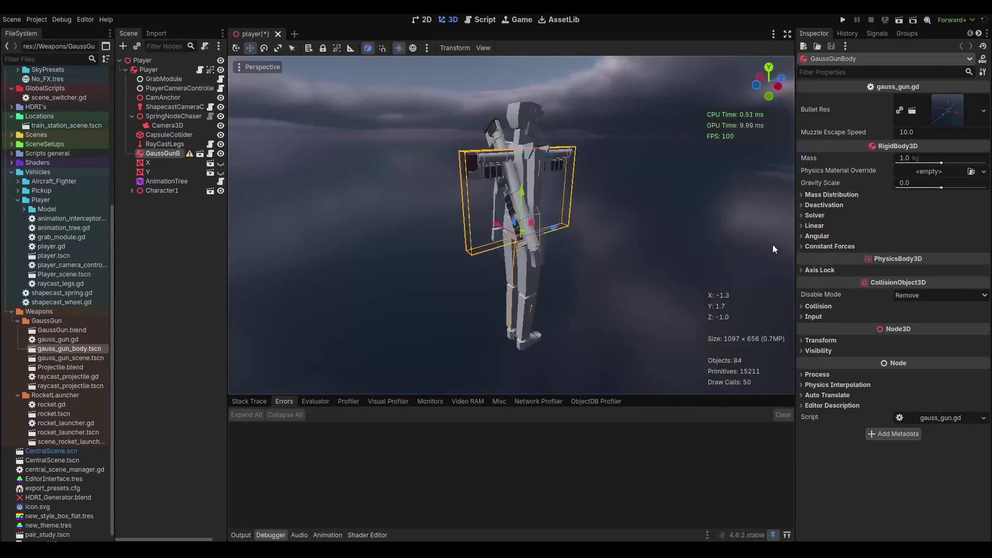
# Set GaussGunBody's Deactivation Freeze Mode to Kinematic
pyautogui.click(815, 205)
pyautogui.click(814, 205)
pyautogui.click(813, 225)
pyautogui.click(812, 230)
pyautogui.click(811, 236)
pyautogui.click(811, 237)
pyautogui.click(814, 205)
pyautogui.click(926, 264)
pyautogui.click(918, 287)
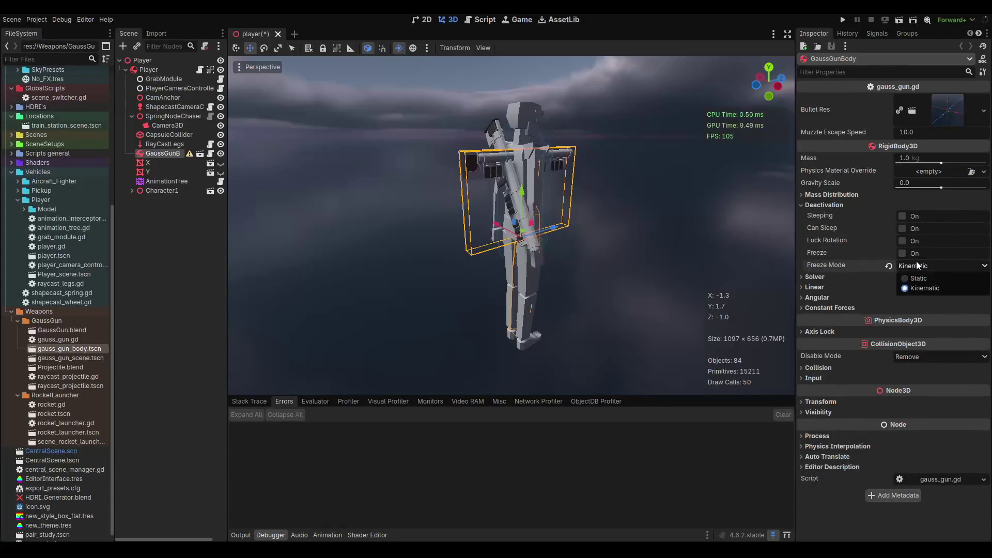
pyautogui.click(818, 205)
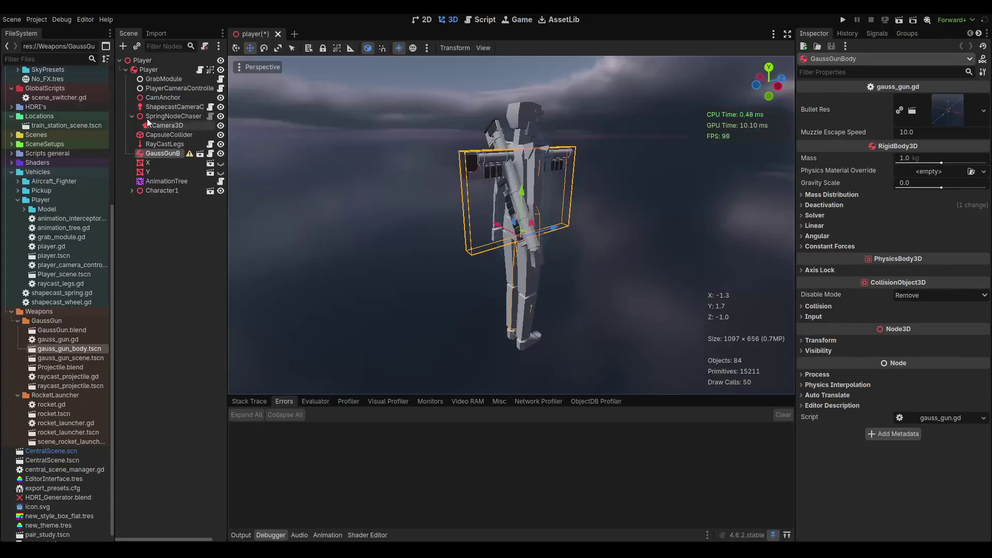
# Move GaussGunBody under the hand's BoneAttachment and delete the old GaussGun node
pyautogui.click(131, 191)
pyautogui.click(138, 201)
pyautogui.click(146, 209)
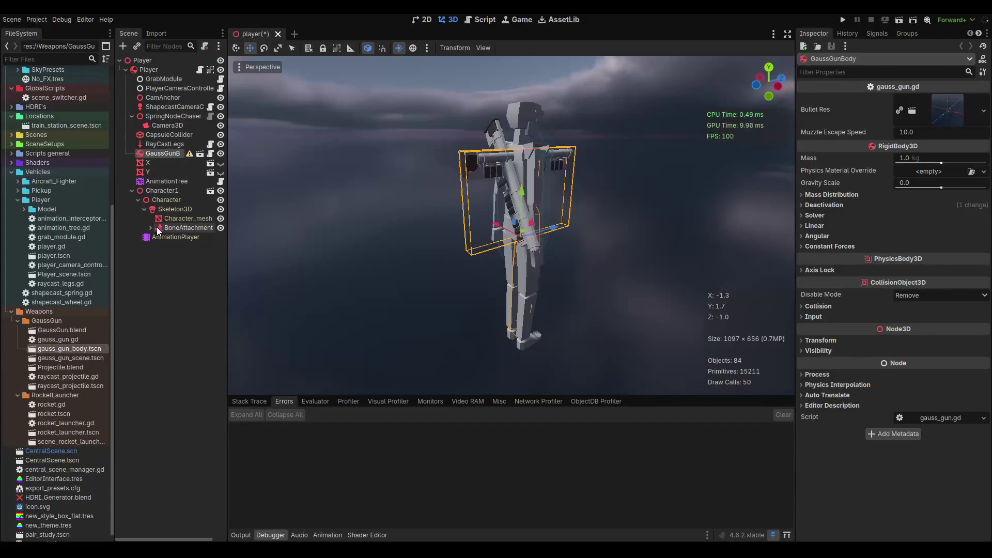
pyautogui.click(151, 229)
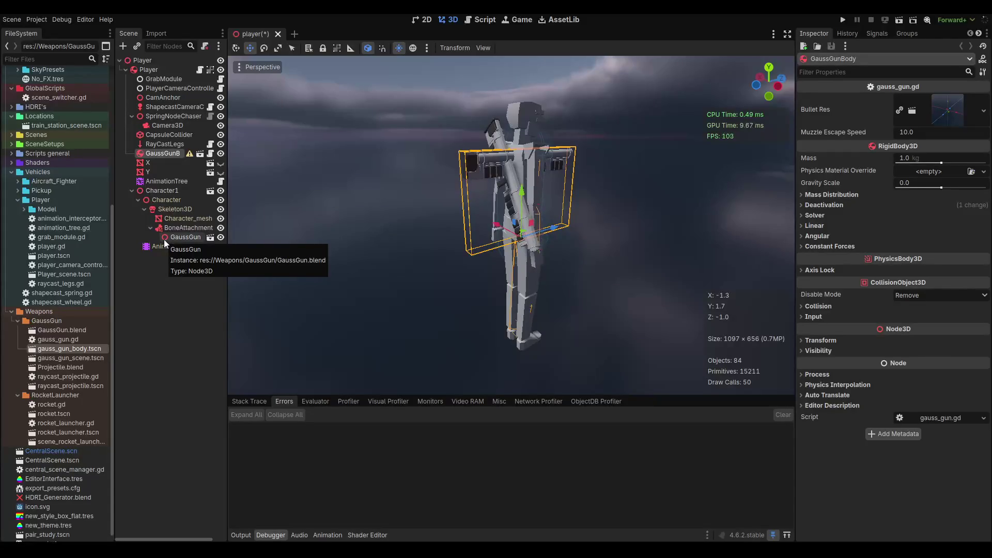
pyautogui.moveTo(163, 153); pyautogui.dragTo(182, 237)
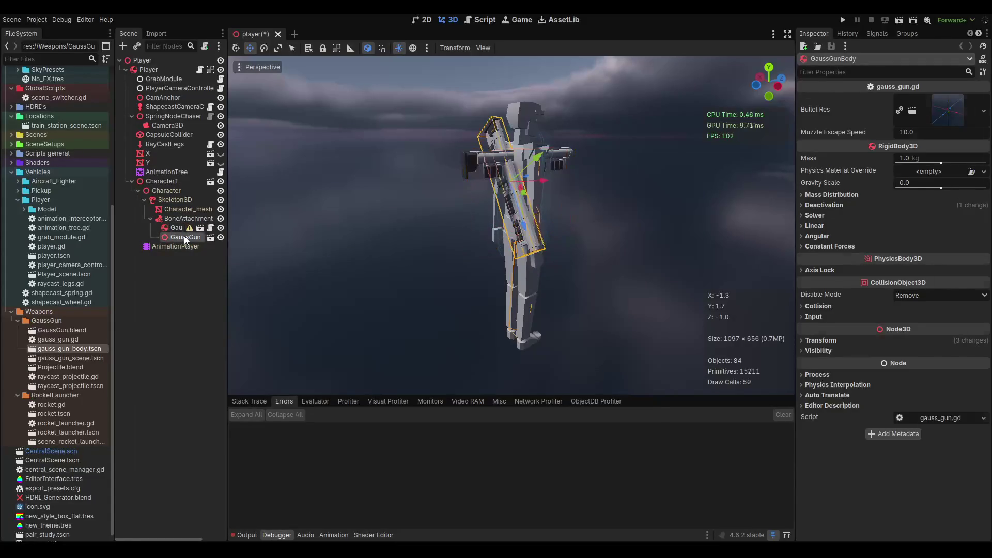
pyautogui.click(183, 236)
pyautogui.press('Delete')
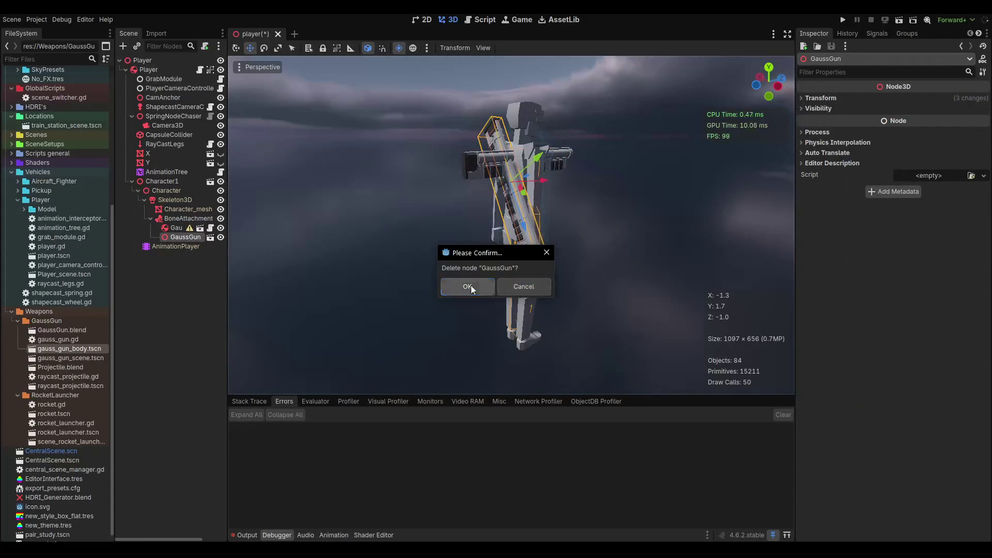
pyautogui.click(470, 285)
# Save the player scene, then open Player_scene.tscn and run it to test the gun
pyautogui.moveTo(397, 186)
pyautogui.mouseDown()
pyautogui.moveTo(559, 246)
pyautogui.moveTo(486, 223)
pyautogui.moveTo(516, 226)
pyautogui.moveTo(461, 201)
pyautogui.moveTo(425, 238)
pyautogui.moveTo(512, 244)
pyautogui.mouseUp()
pyautogui.scroll(3, 461, 201)
pyautogui.hotkey('ctrl', 's')
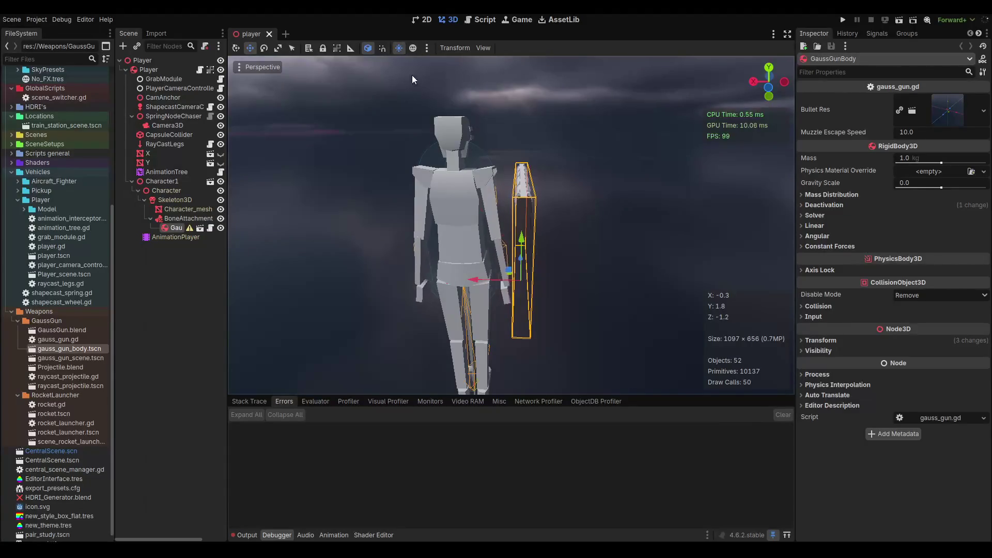
pyautogui.click(53, 275)
pyautogui.doubleClick(54, 275)
pyautogui.press('F6')
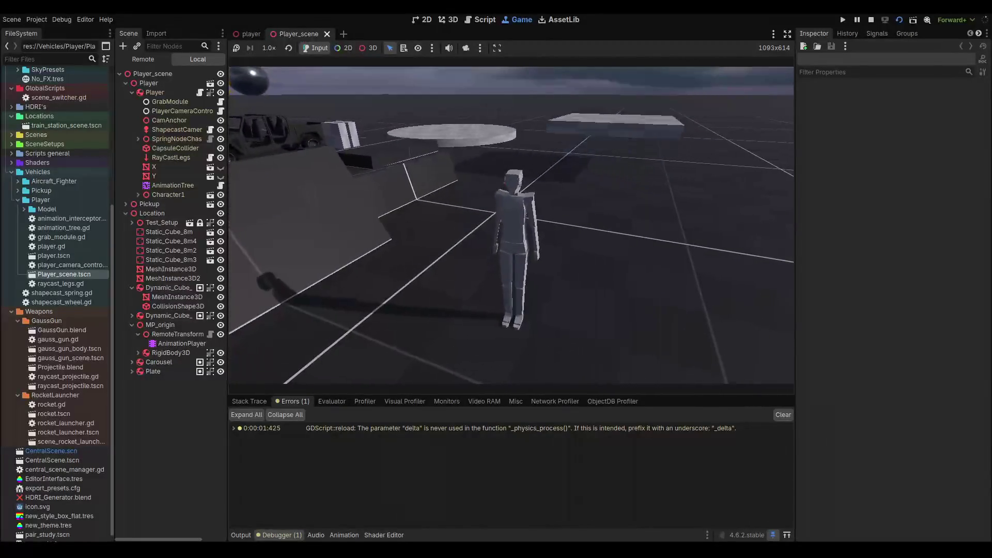
# Stop the game, focus on the Player, and try moving it along Z, cancelling each attempt
pyautogui.press('F8')
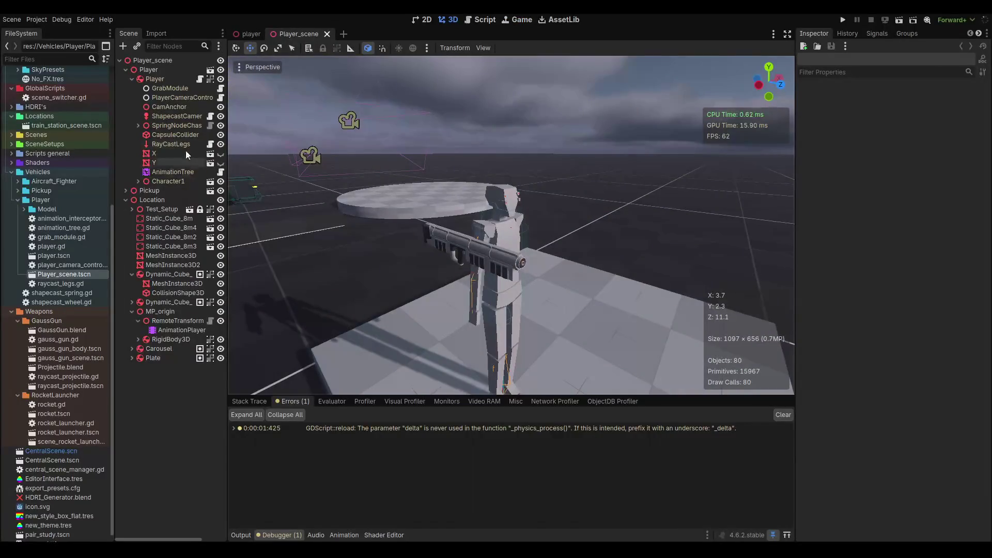
pyautogui.click(154, 80)
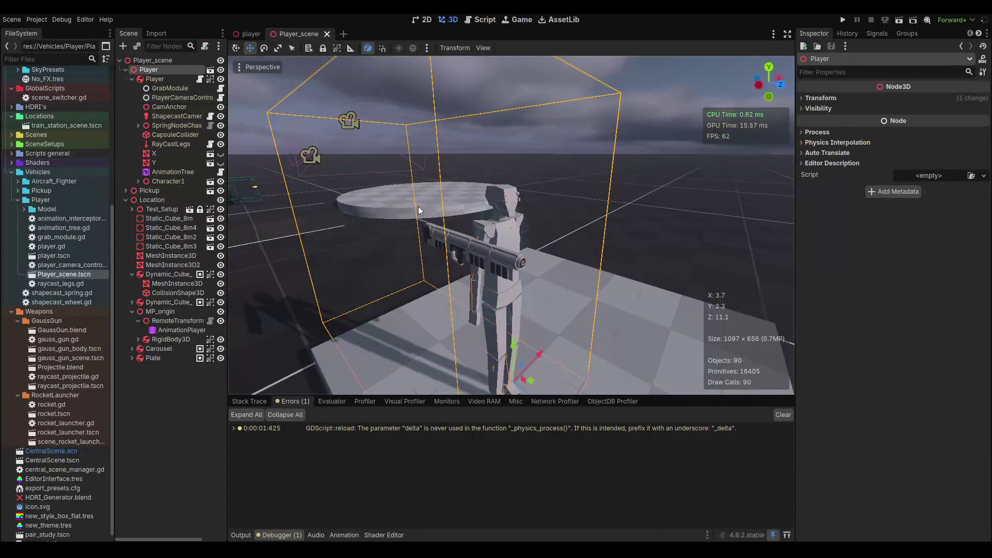
pyautogui.doubleClick(170, 78)
pyautogui.click(147, 69)
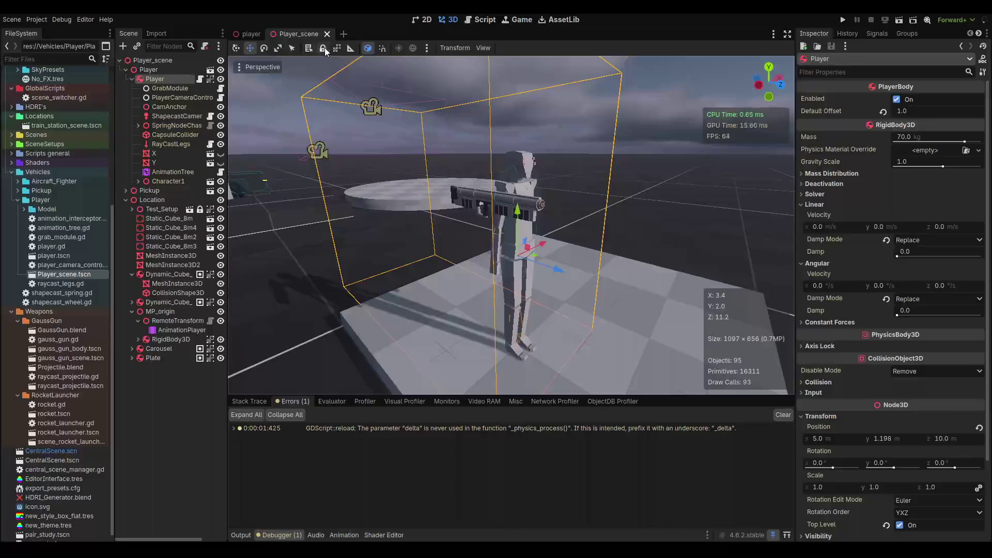
pyautogui.scroll(-3, 512, 224)
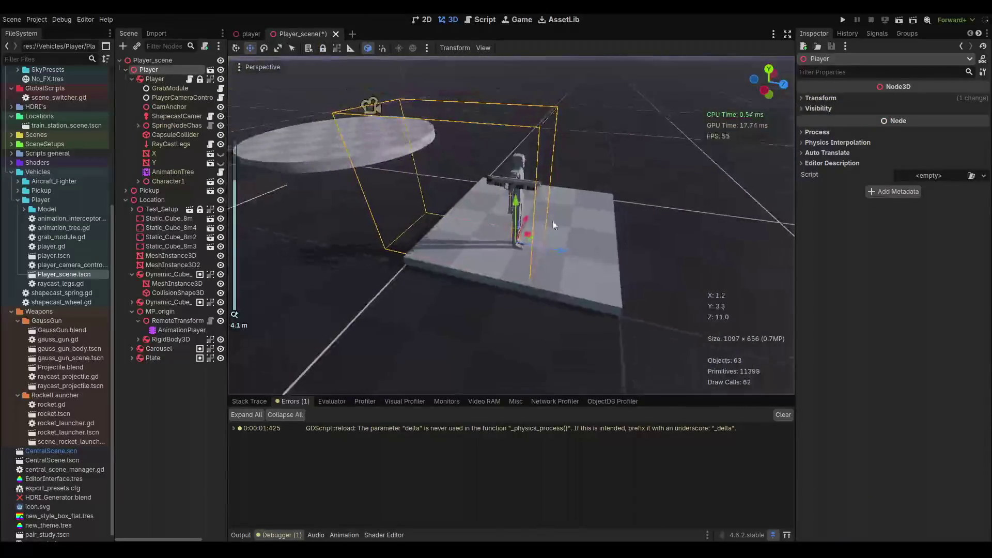
pyautogui.moveTo(556, 249); pyautogui.dragTo(367, 219)
pyautogui.rightClick(371, 218)
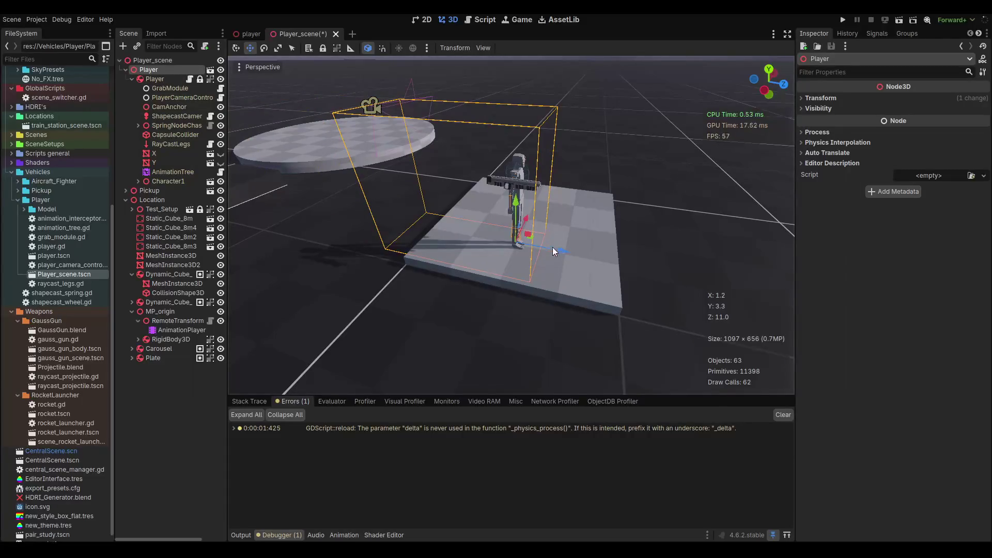
pyautogui.moveTo(566, 250)
pyautogui.mouseDown()
pyautogui.moveTo(275, 195)
pyautogui.moveTo(338, 189)
pyautogui.mouseUp()
pyautogui.rightClick(338, 190)
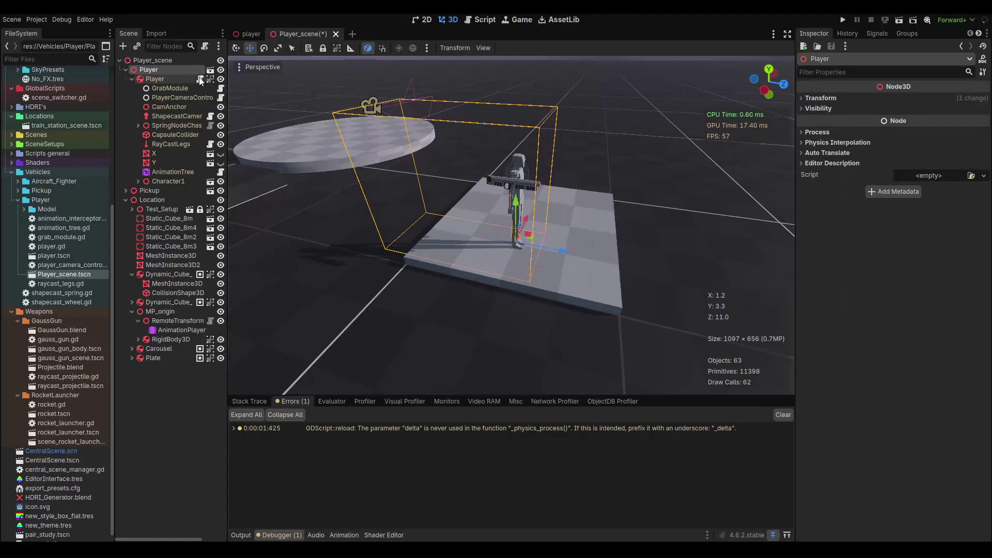
pyautogui.moveTo(456, 236); pyautogui.dragTo(436, 229)
pyautogui.rightClick(436, 228)
# Move the outer Player node next to the vehicle and save the player scene
pyautogui.click(165, 87)
pyautogui.click(154, 79)
pyautogui.click(149, 69)
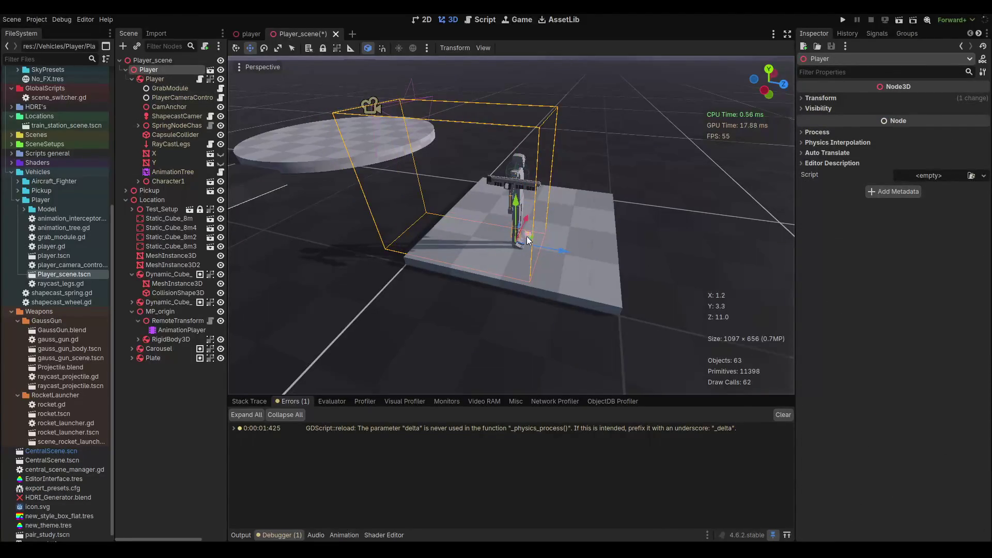
pyautogui.moveTo(533, 242)
pyautogui.mouseDown()
pyautogui.moveTo(511, 222)
pyautogui.moveTo(363, 184)
pyautogui.mouseUp()
pyautogui.rightClick(364, 182)
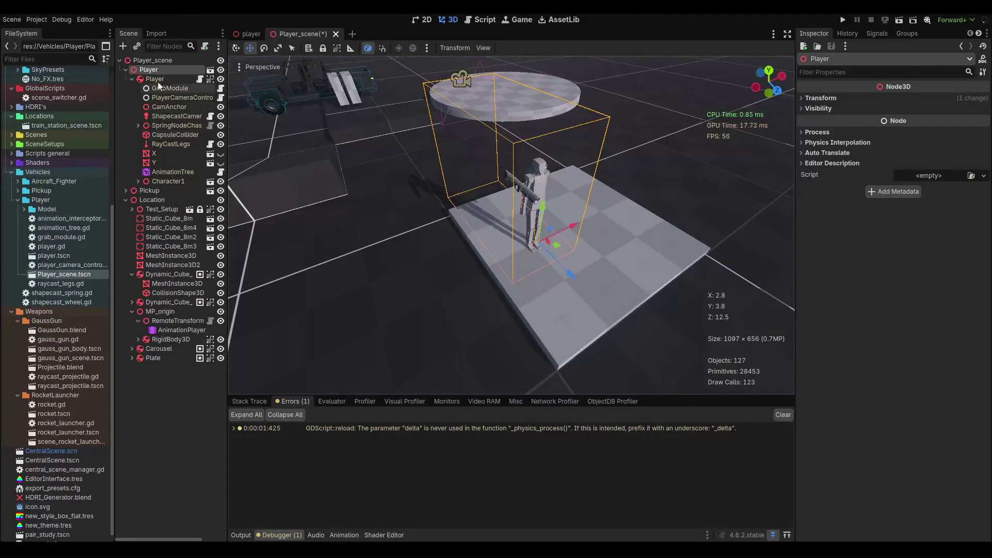
pyautogui.click(155, 78)
pyautogui.scroll(-3, 854, 374)
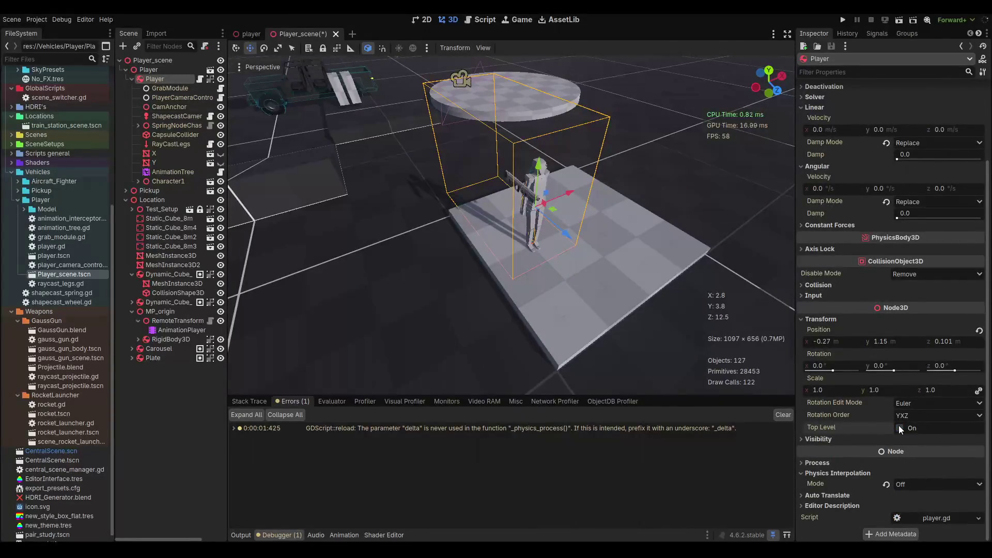
pyautogui.click(176, 69)
pyautogui.moveTo(557, 246)
pyautogui.mouseDown()
pyautogui.moveTo(410, 166)
pyautogui.moveTo(443, 210)
pyautogui.moveTo(473, 205)
pyautogui.mouseUp()
pyautogui.hotkey('ctrl', 's')
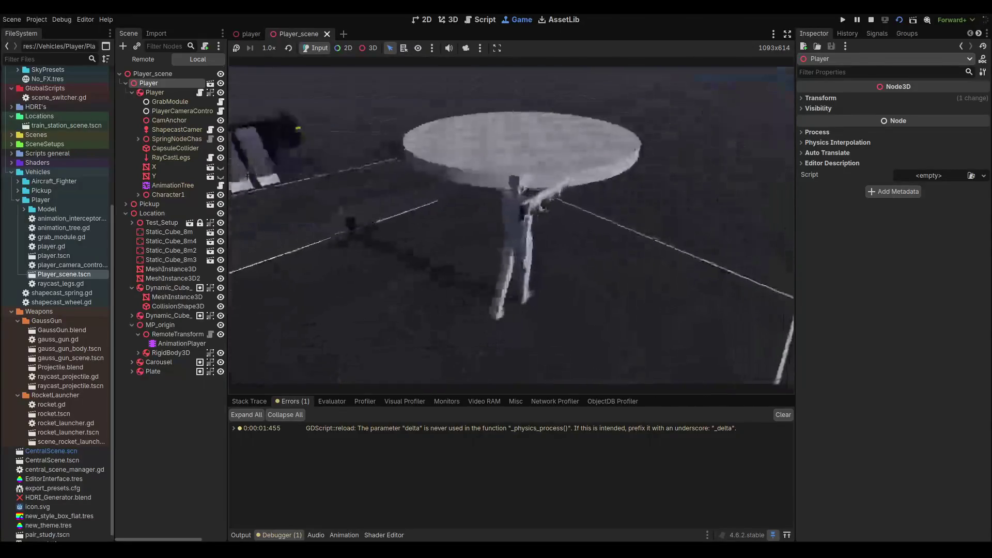
# Walk the character forward in-game with W, stop the game, and open raycast_projectile.tscn
pyautogui.press('w')
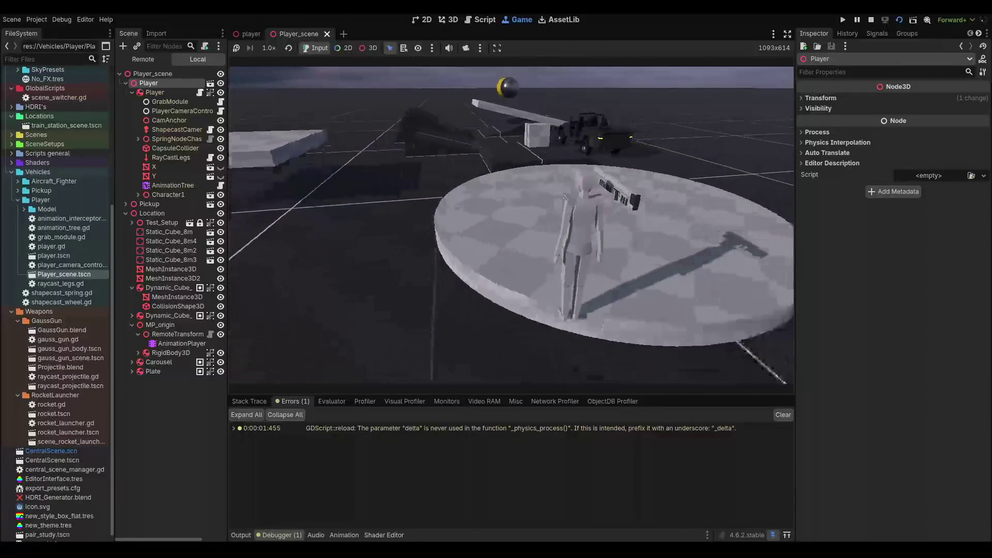
pyautogui.press('F8')
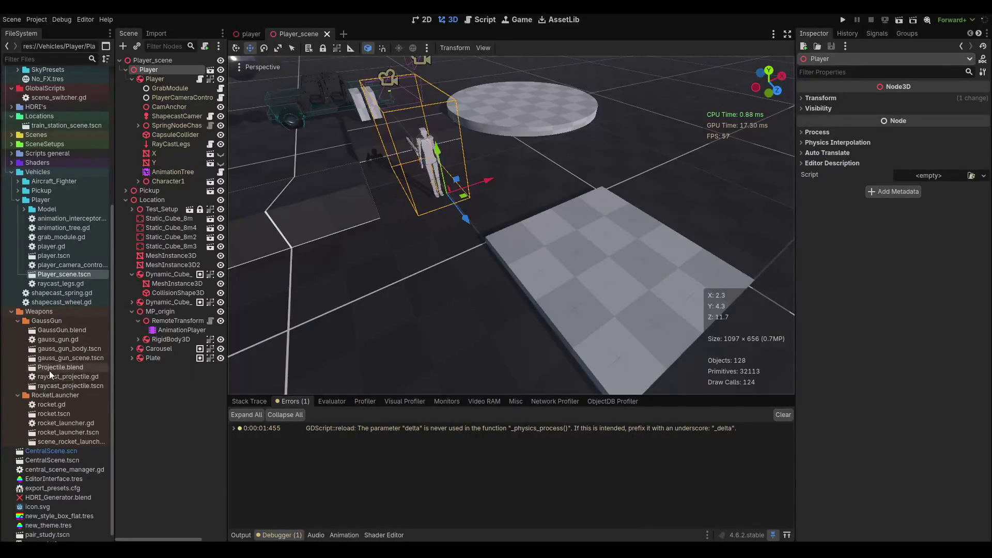
pyautogui.doubleClick(65, 388)
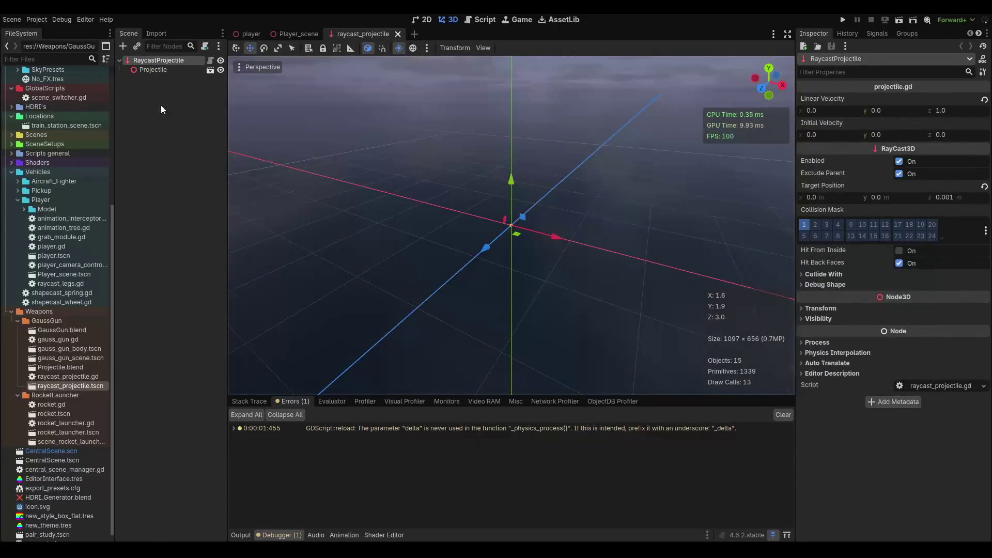
# Enable Editable Children on the Projectile node
pyautogui.click(152, 71)
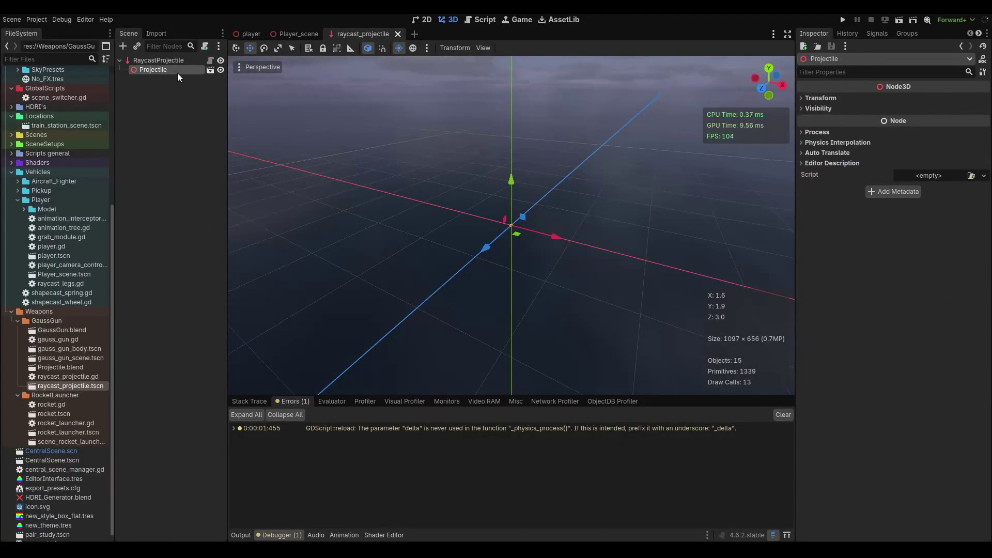
pyautogui.scroll(10, 523, 230)
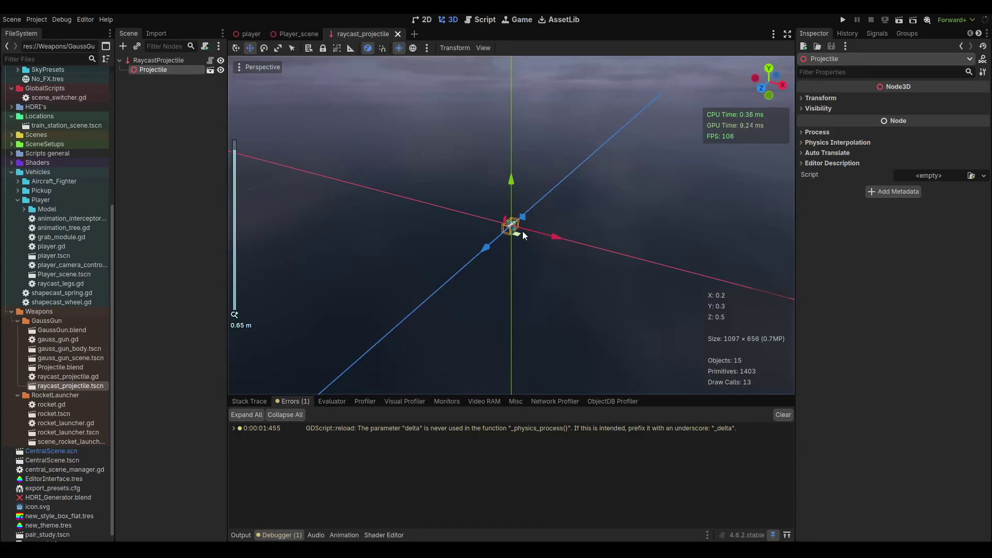
pyautogui.moveTo(523, 234)
pyautogui.mouseDown()
pyautogui.moveTo(359, 203)
pyautogui.moveTo(469, 202)
pyautogui.moveTo(529, 256)
pyautogui.mouseUp()
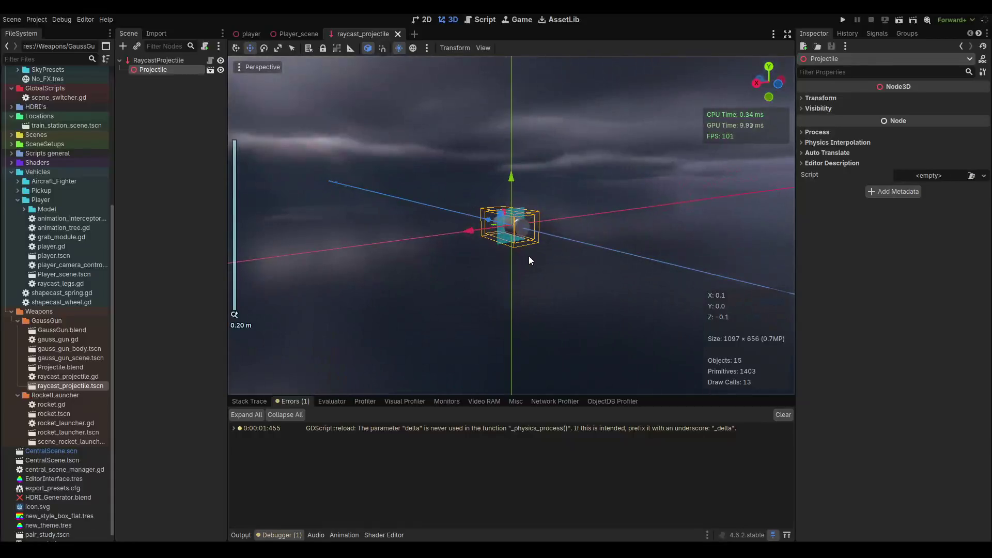
pyautogui.rightClick(169, 73)
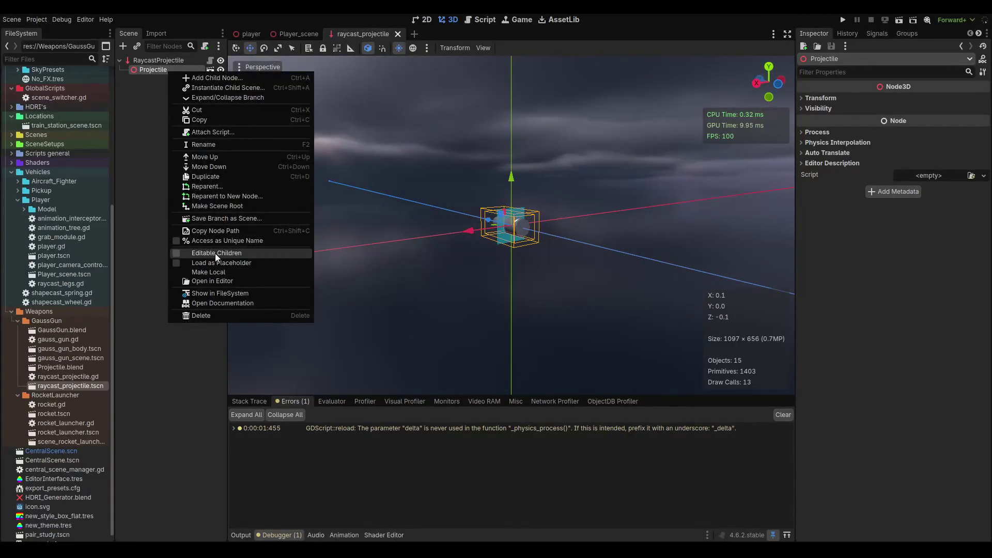
pyautogui.click(214, 253)
# Select the inner Projectile MeshInstance3D and inspect its mesh resource and Surface 0 details
pyautogui.click(158, 80)
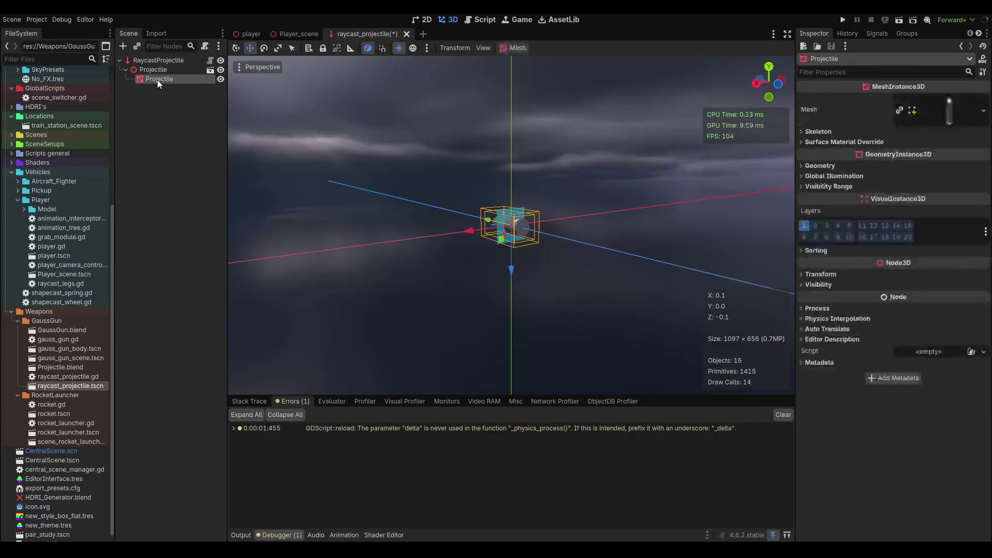
pyautogui.click(940, 115)
pyautogui.click(940, 114)
pyautogui.click(940, 114)
pyautogui.click(827, 296)
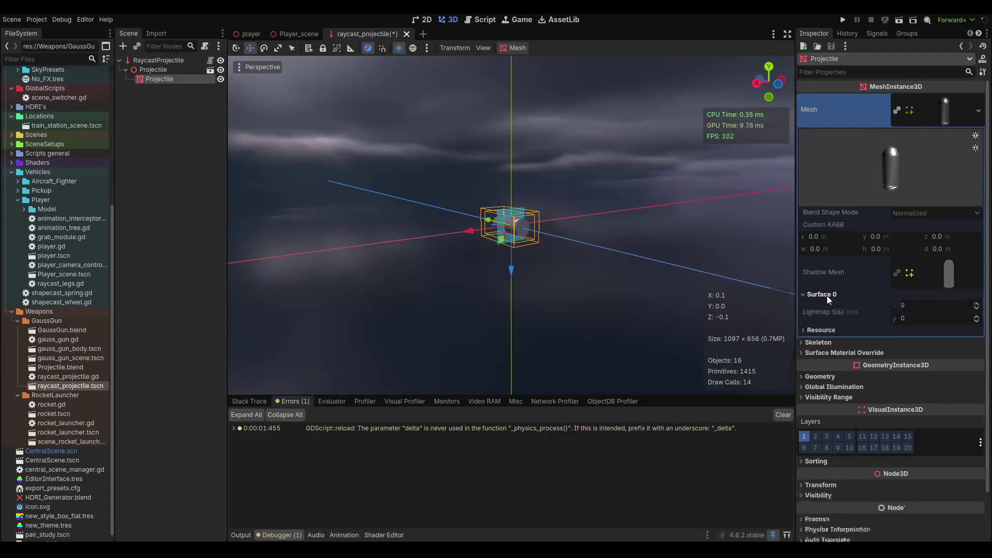
pyautogui.click(918, 115)
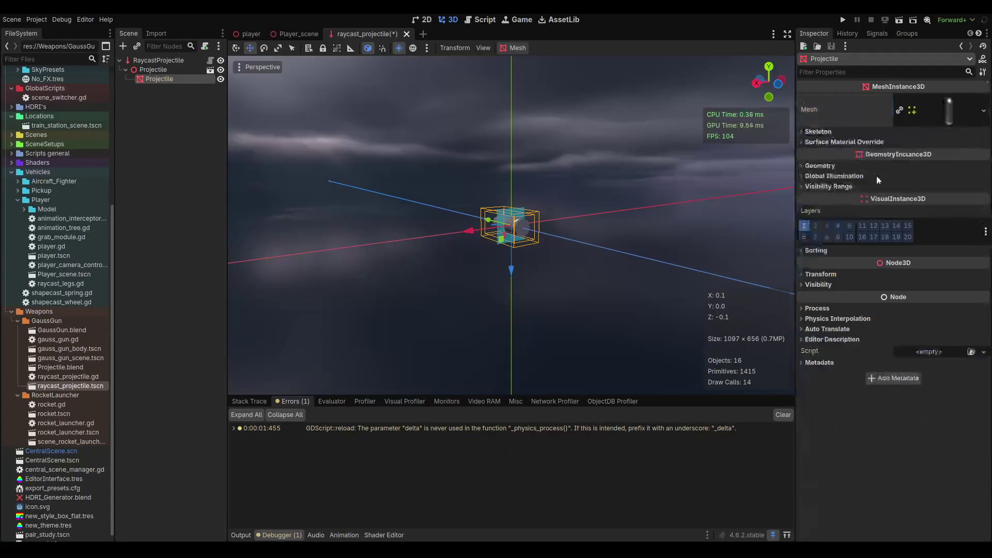
pyautogui.click(829, 133)
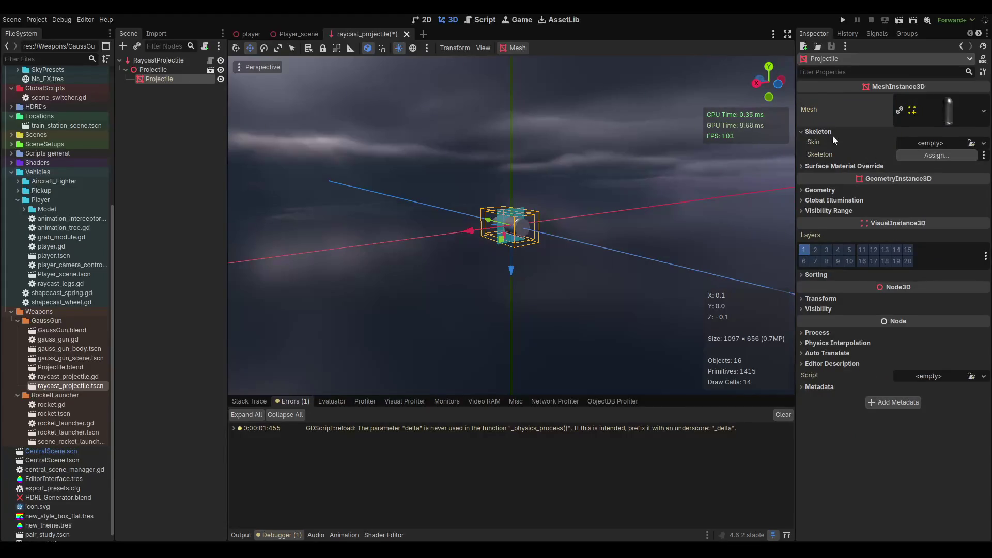
# Give the projectile mesh a new unique StandardMaterial3D as its Geometry Material Override
pyautogui.click(831, 134)
pyautogui.click(826, 165)
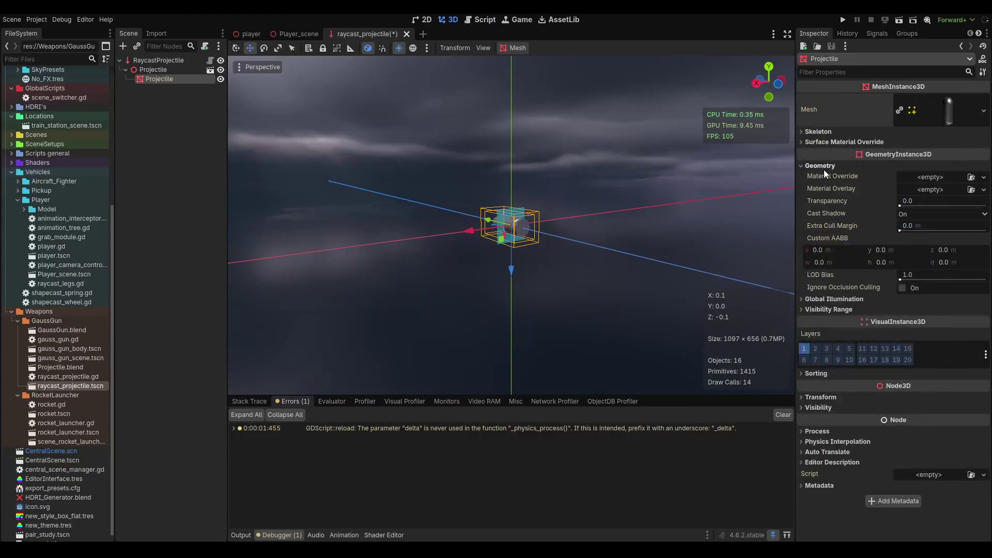
pyautogui.click(939, 179)
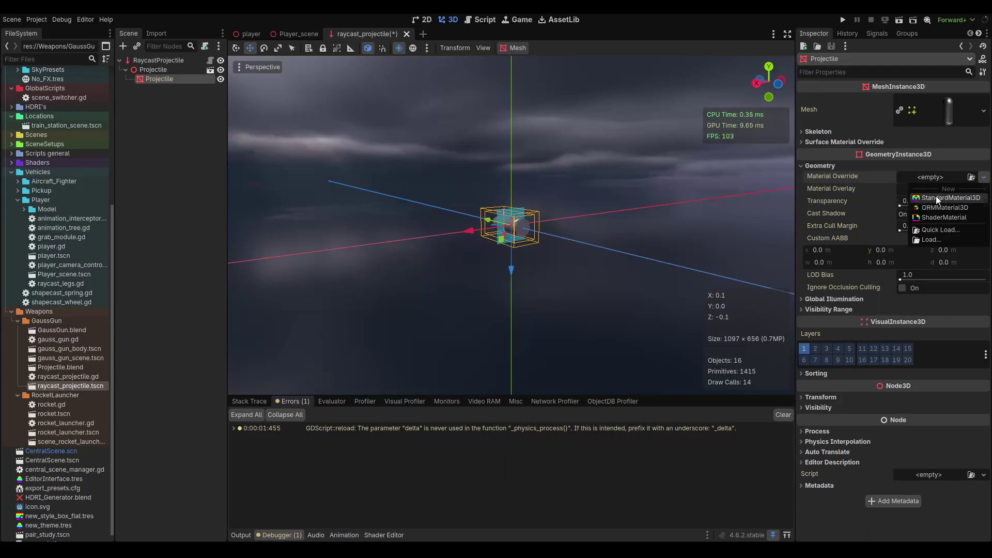
pyautogui.click(936, 198)
pyautogui.click(939, 190)
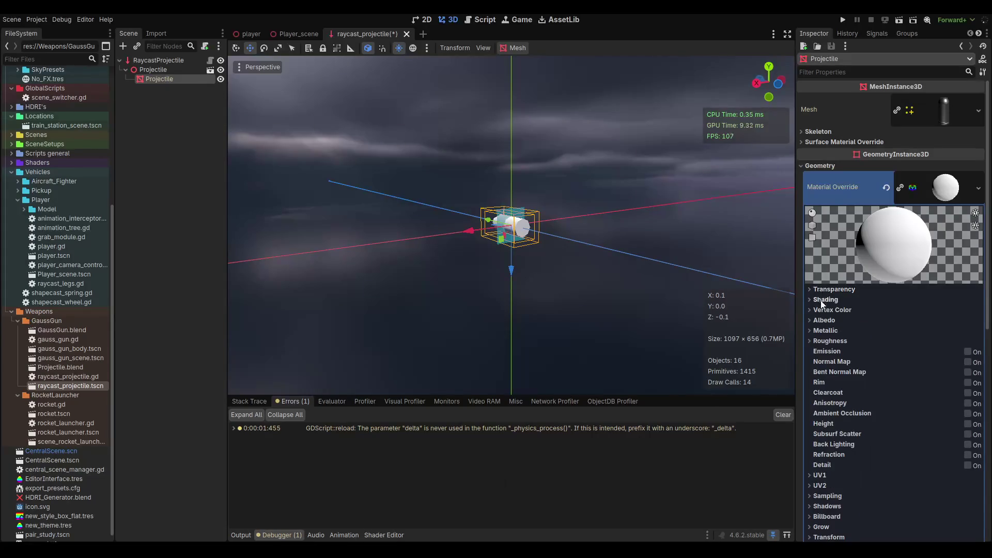
pyautogui.click(901, 189)
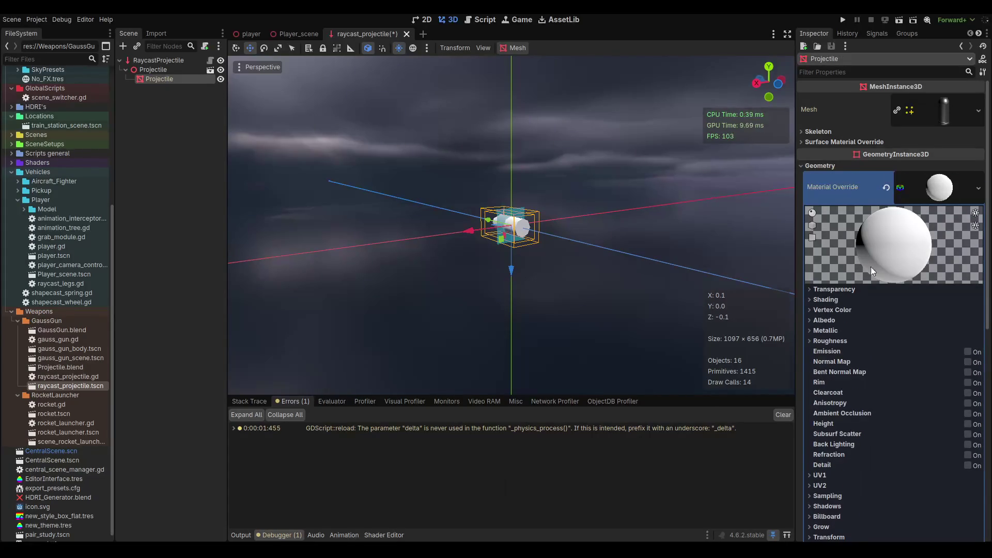
# Set the override material's Shading Mode to Unshaded
pyautogui.click(837, 298)
pyautogui.click(926, 310)
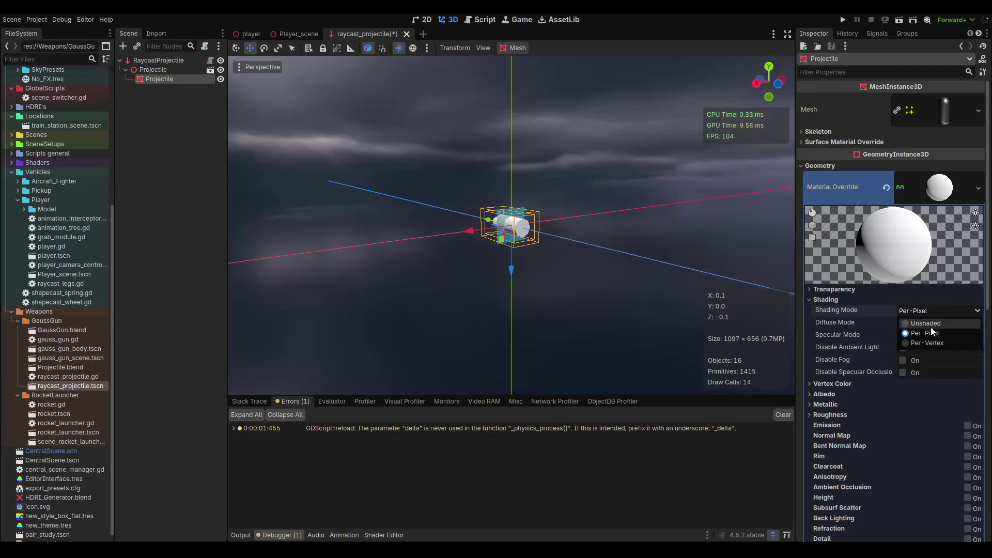
pyautogui.click(929, 322)
pyautogui.click(838, 300)
pyautogui.click(833, 310)
pyautogui.click(833, 311)
# Raise the white albedo colour's intensity to about 1.9 so the bullet glows
pyautogui.click(828, 320)
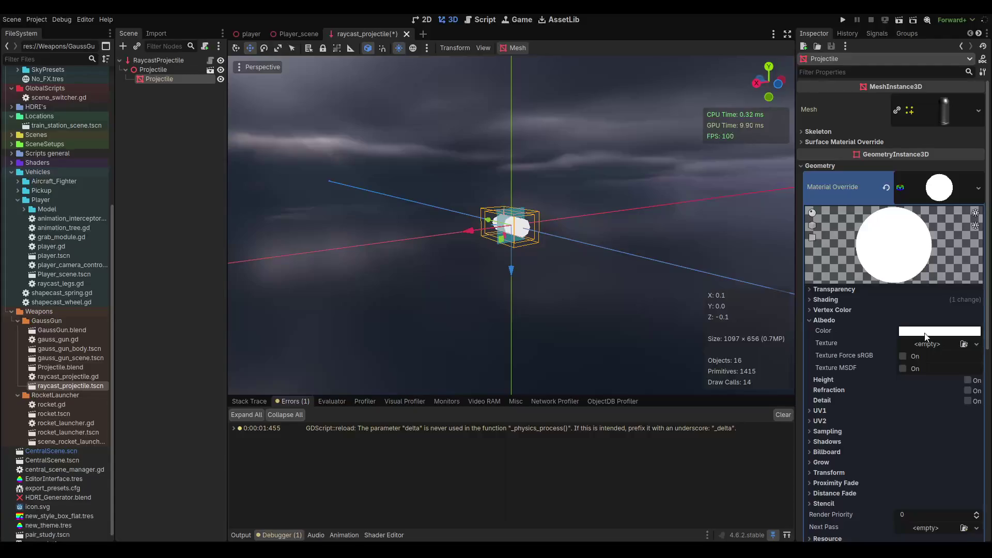
pyautogui.click(922, 333)
pyautogui.moveTo(899, 264); pyautogui.dragTo(912, 267)
pyautogui.click(968, 266)
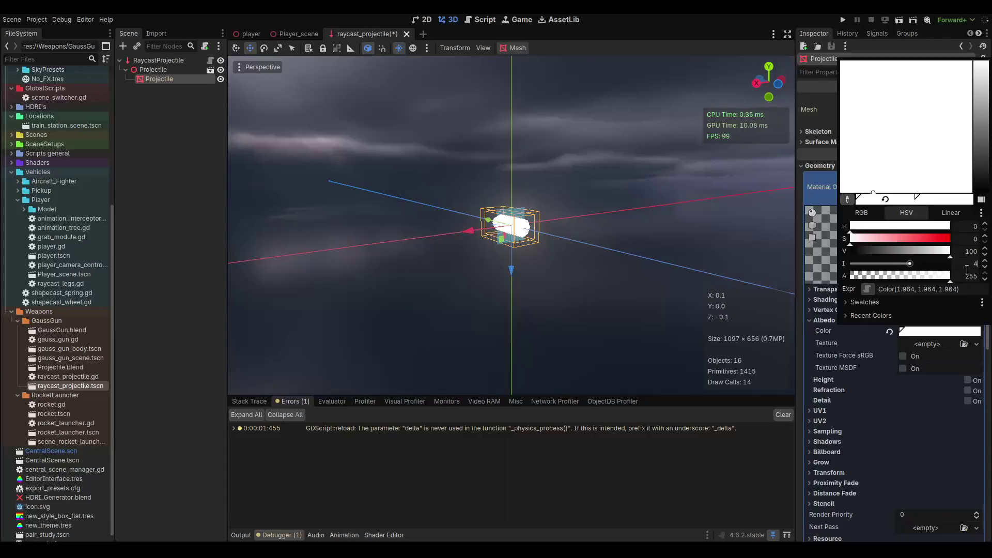
pyautogui.click(579, 219)
pyautogui.scroll(-2, 541, 227)
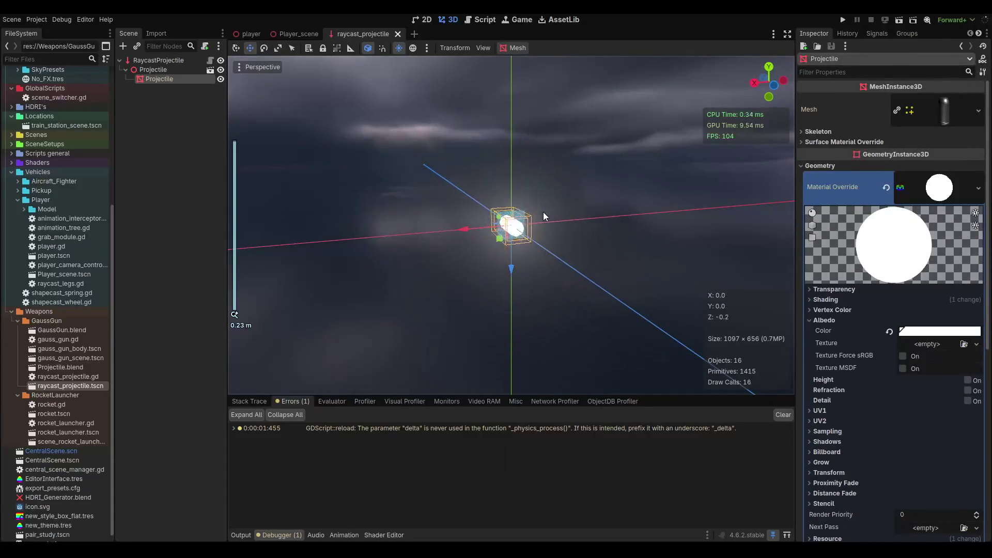
pyautogui.scroll(-3, 543, 209)
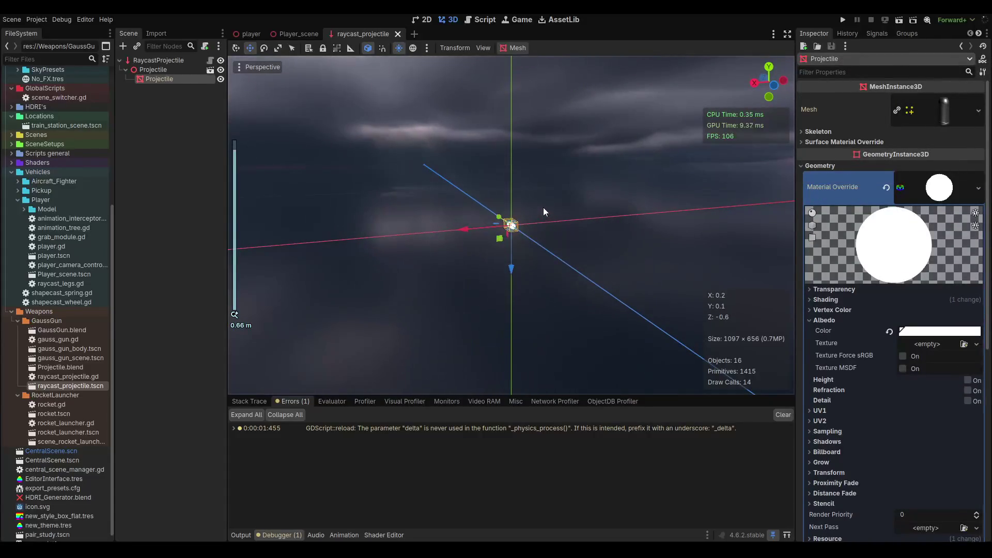
pyautogui.click(285, 35)
# Play-test Player_scene, then select CentralScene and run it, stopping each run
pyautogui.press('F6')
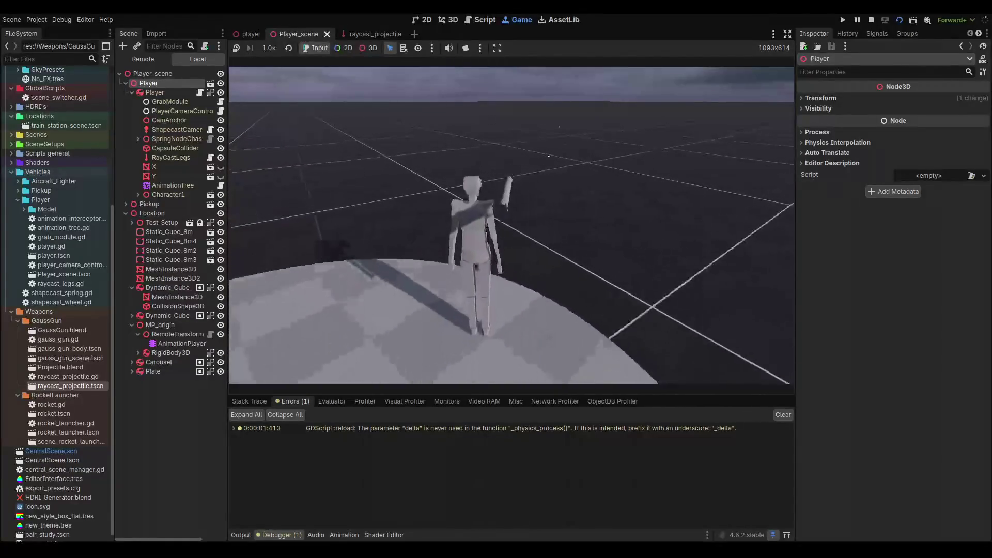
pyautogui.press('F8')
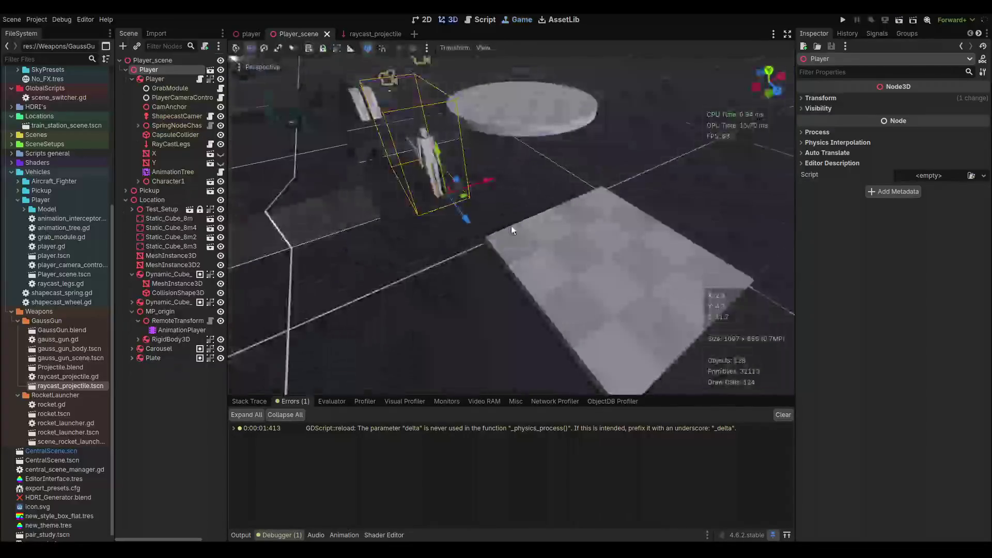
pyautogui.click(54, 453)
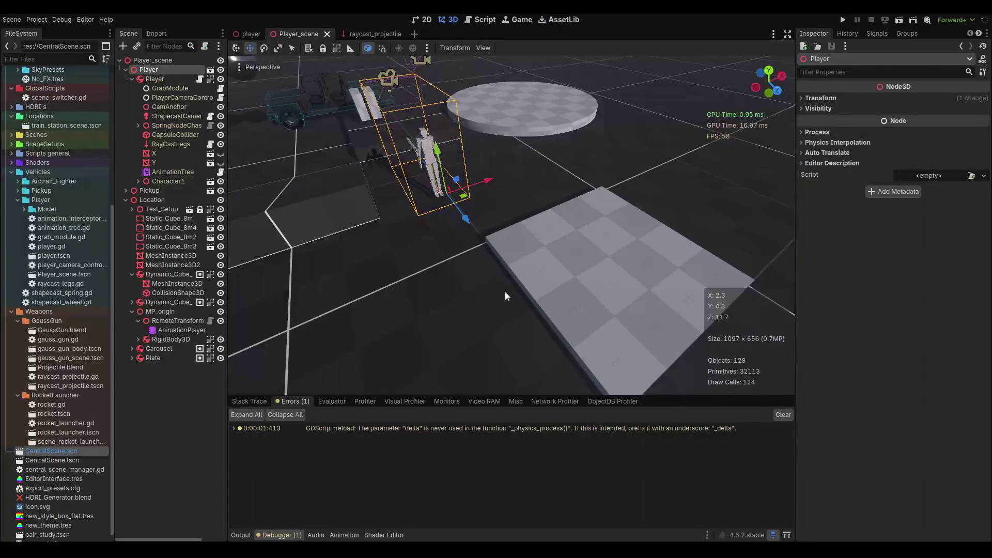
pyautogui.press('F5')
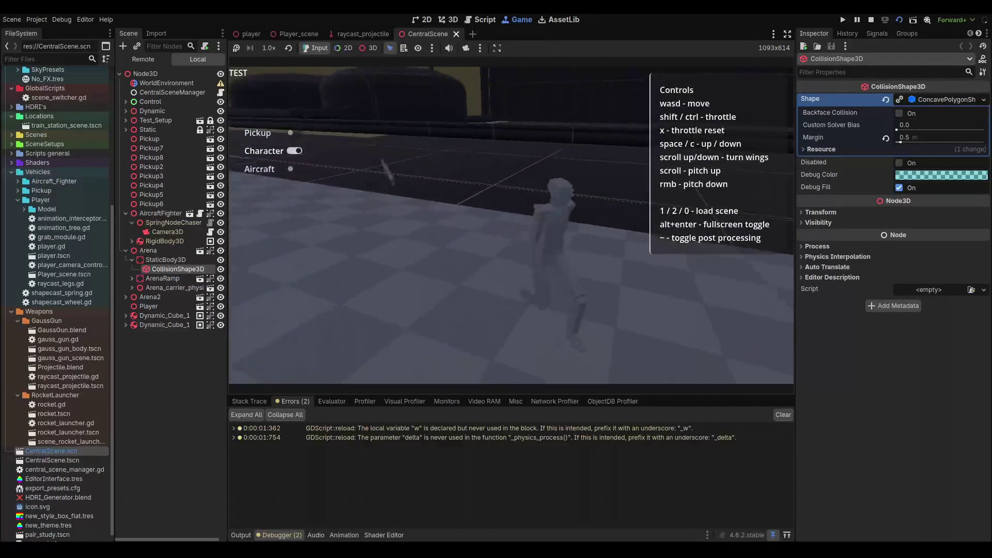
pyautogui.press('F8')
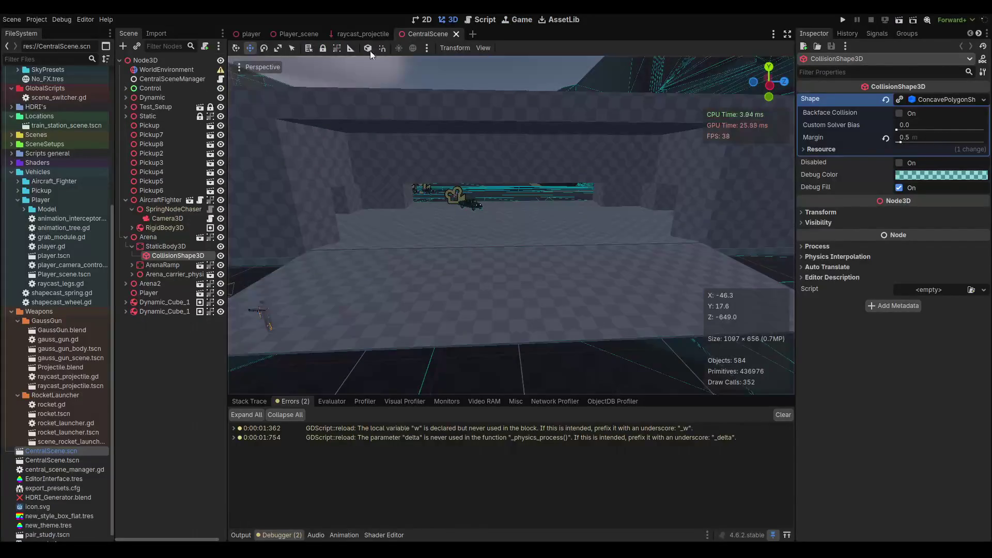
# On Player_scene, expand Character1's hierarchy and read then dismiss the gun node's configuration warning
pyautogui.click(287, 34)
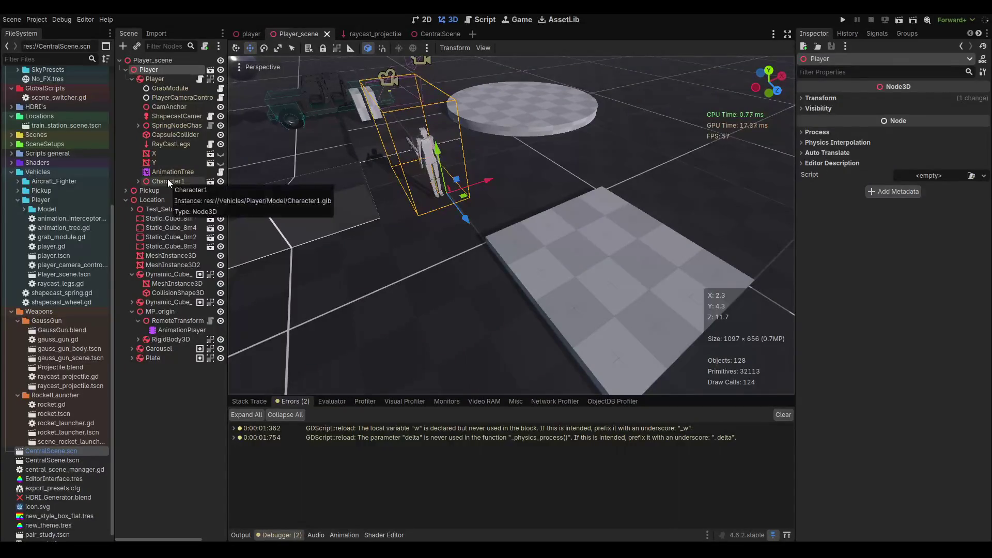
pyautogui.click(160, 78)
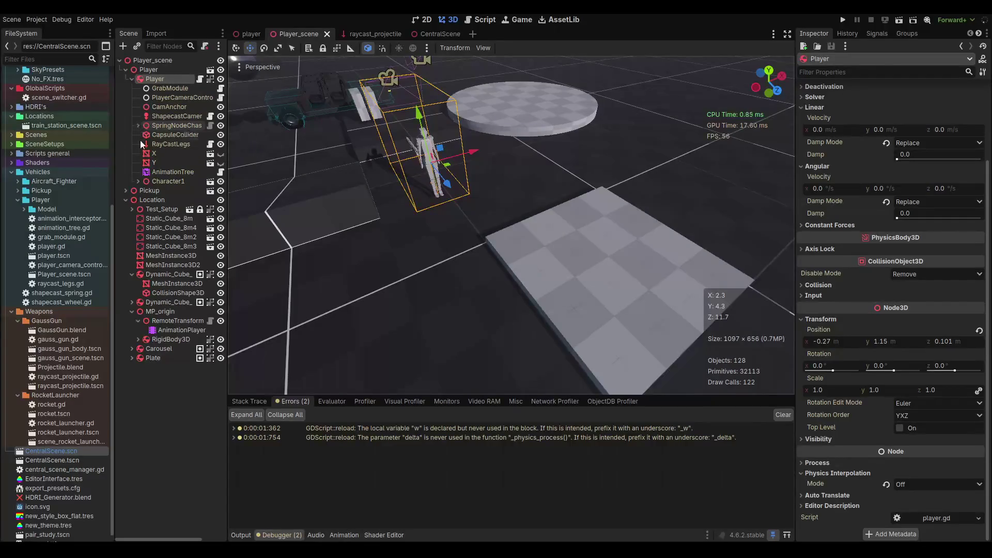
pyautogui.click(137, 180)
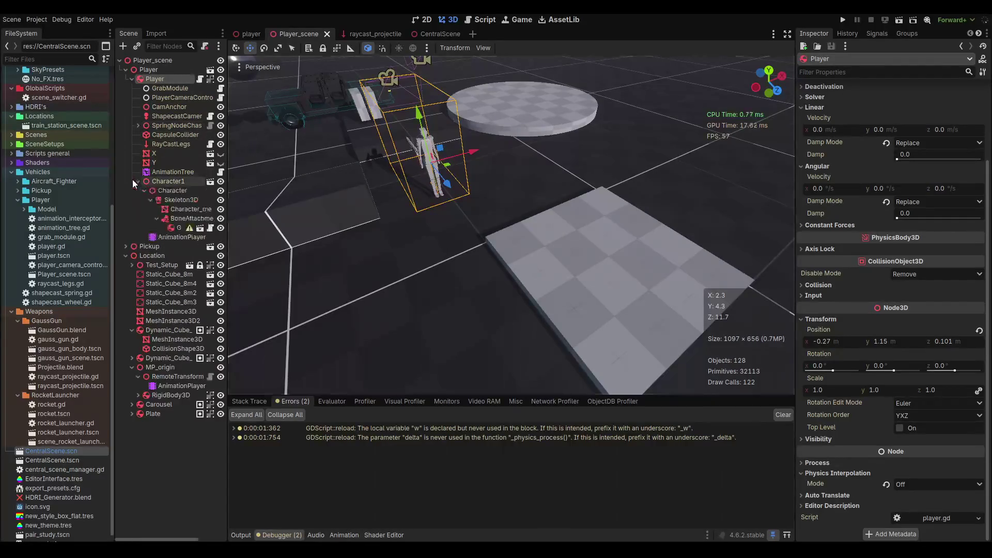
pyautogui.click(177, 219)
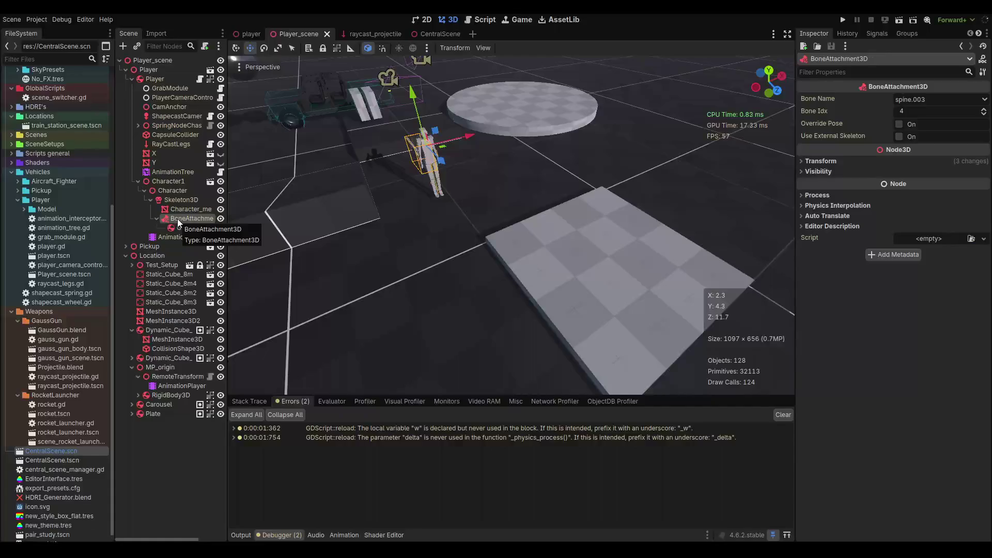
pyautogui.click(167, 189)
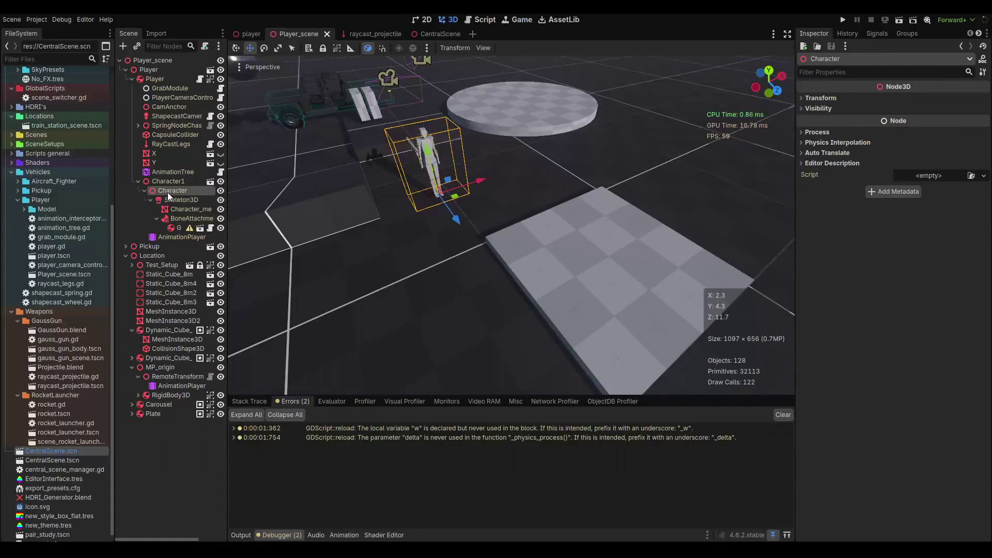
pyautogui.click(190, 229)
pyautogui.click(498, 306)
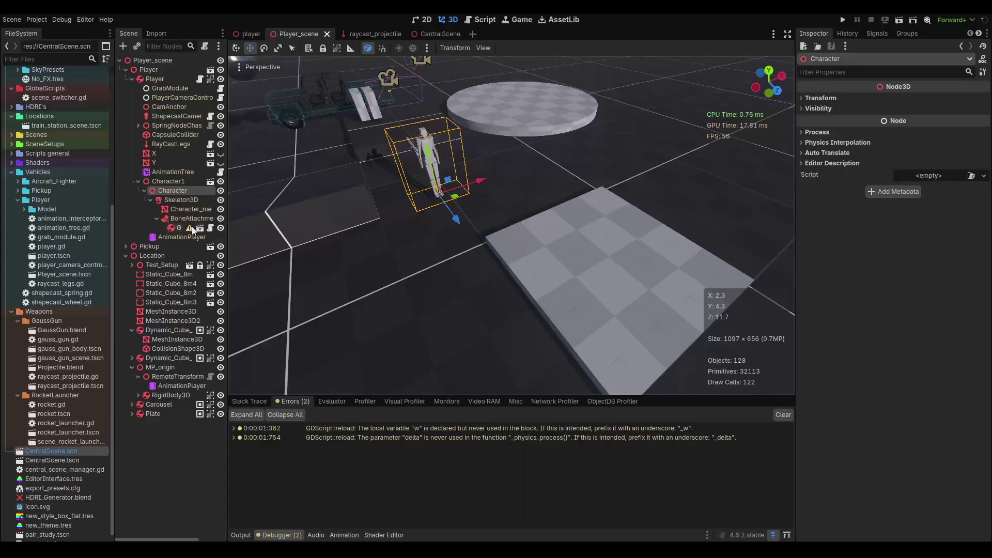
# Review Transform offsets of BoneAttachment3D, Character_mesh and GaussGunBody (-0.335, -0.459, -0.022)
pyautogui.click(180, 228)
pyautogui.click(178, 219)
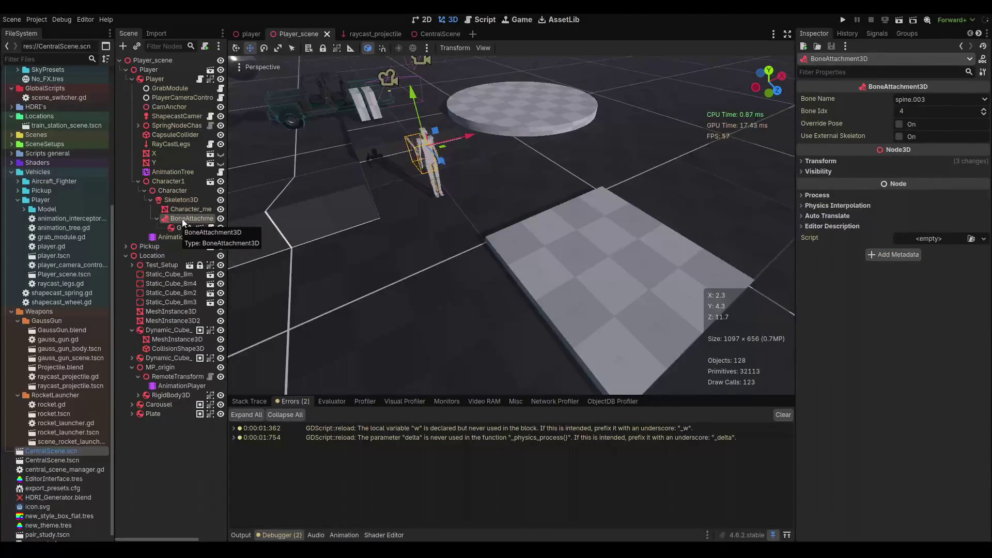
pyautogui.click(836, 160)
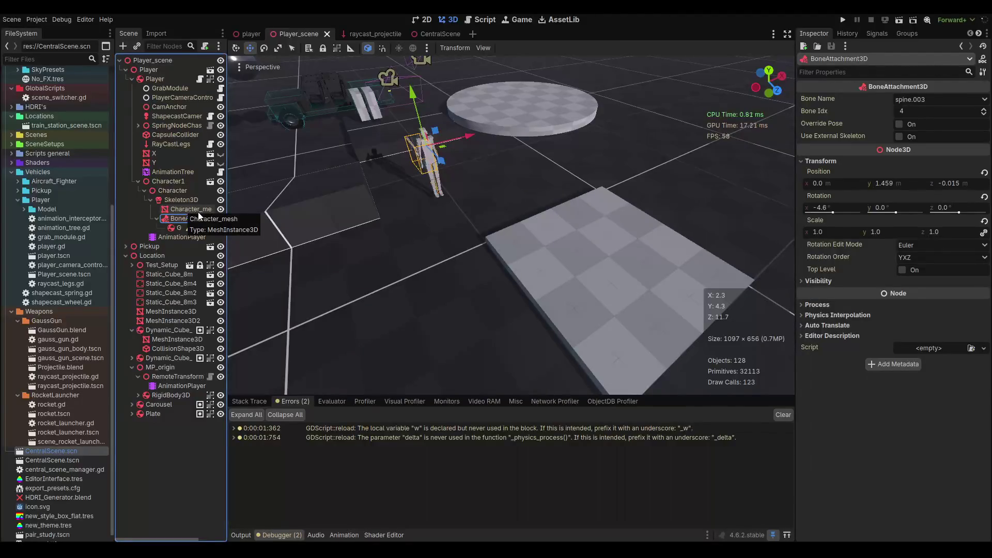
pyautogui.click(182, 209)
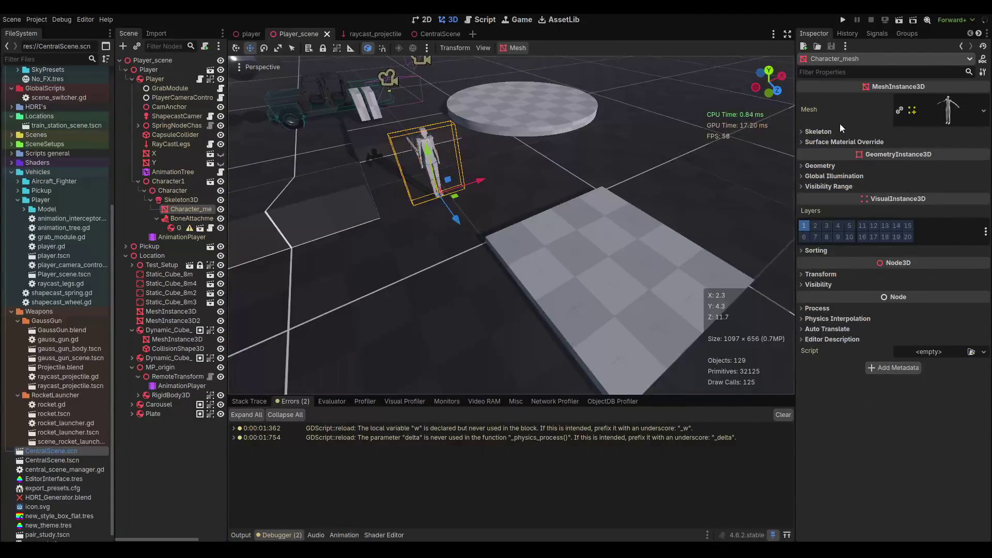
pyautogui.click(821, 274)
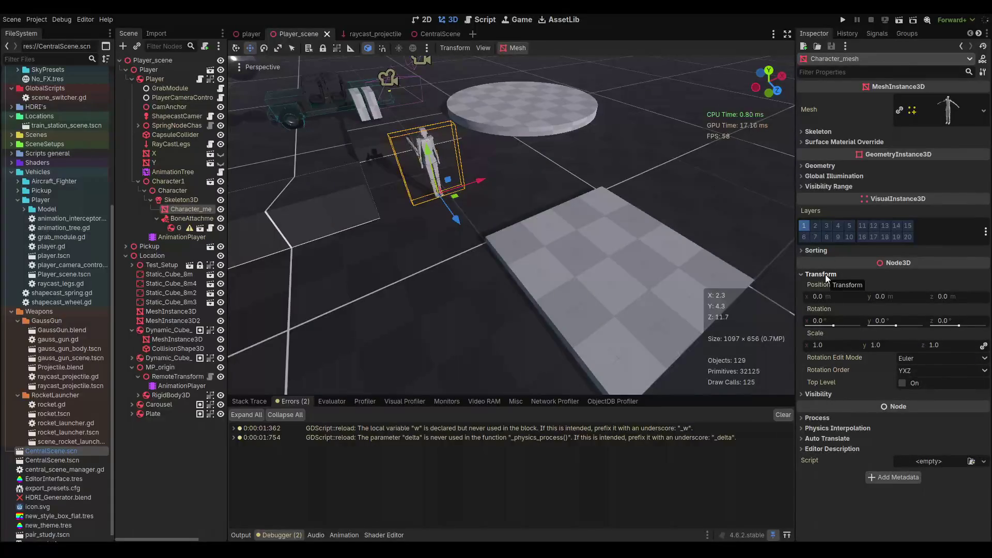
pyautogui.click(173, 228)
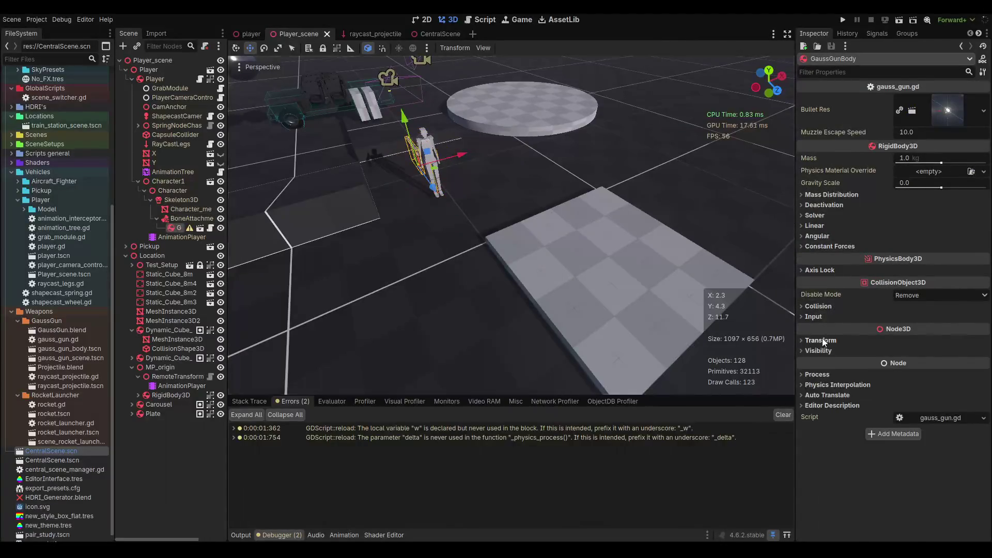
pyautogui.click(821, 341)
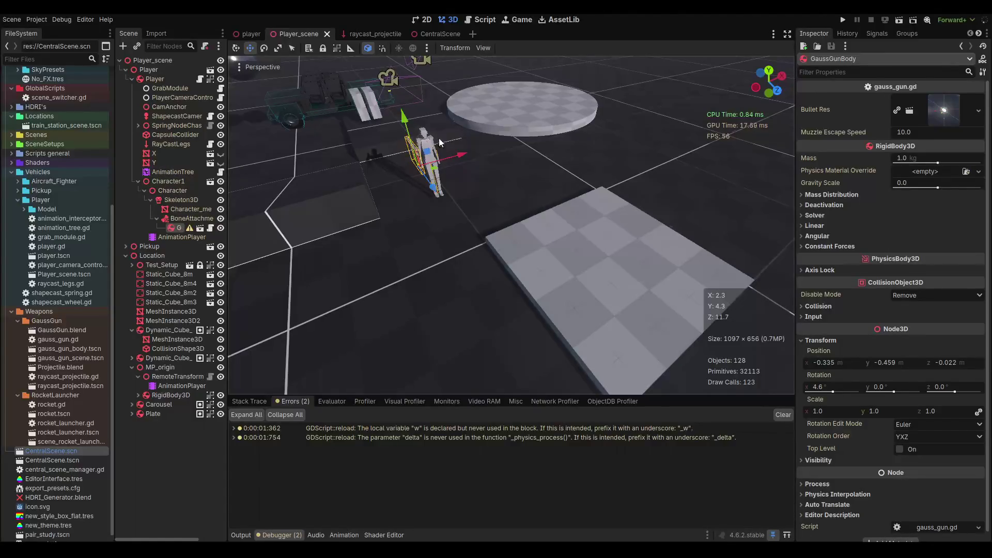
pyautogui.moveTo(289, 161); pyautogui.dragTo(478, 140)
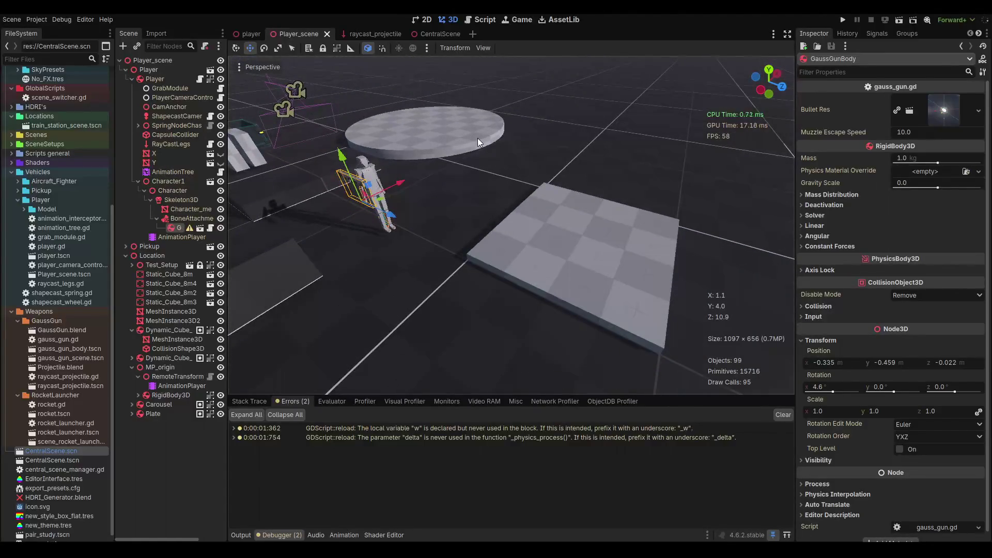
# Test-run Player_scene with F6, stop it, and reselect BoneAttachment3D
pyautogui.press('F6')
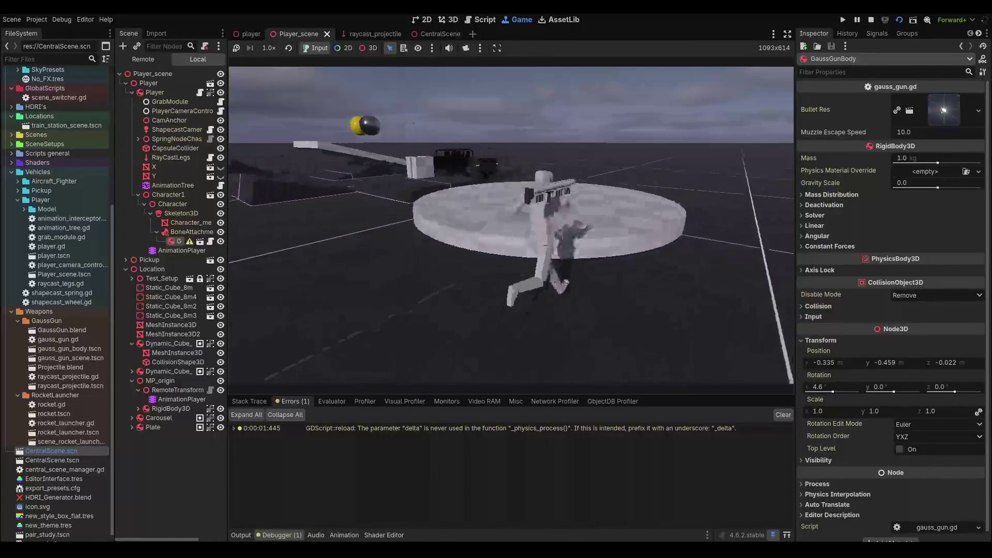
pyautogui.press('F8')
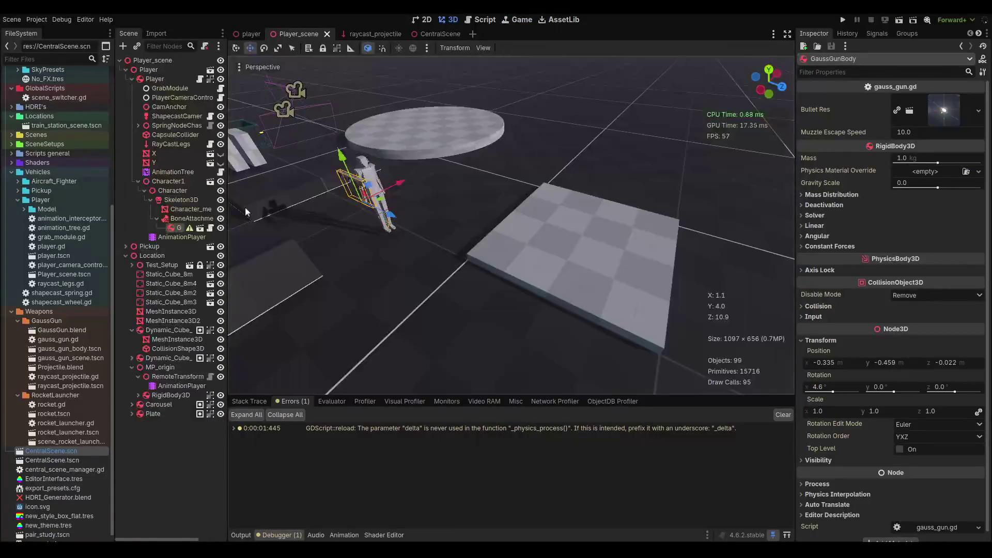
pyautogui.click(191, 218)
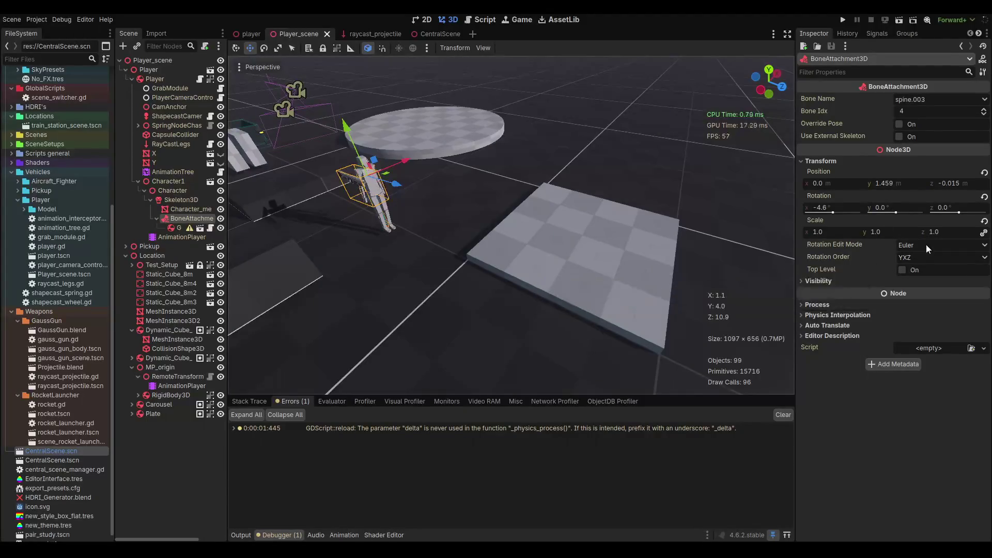
# Check BoneAttachment3D's Visibility settings, then bring up the CentralScene level
pyautogui.click(832, 282)
pyautogui.click(832, 283)
pyautogui.click(832, 283)
pyautogui.click(831, 283)
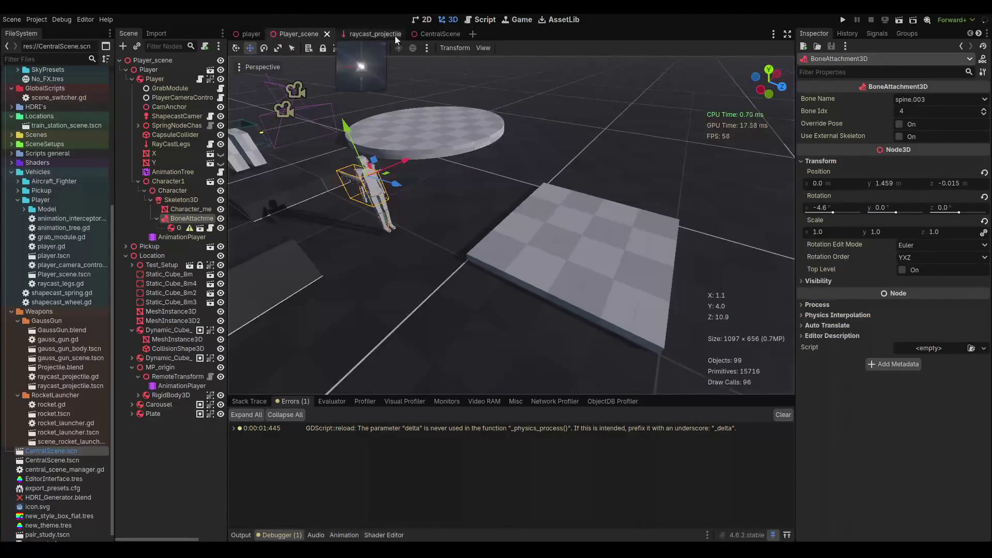
pyautogui.click(444, 34)
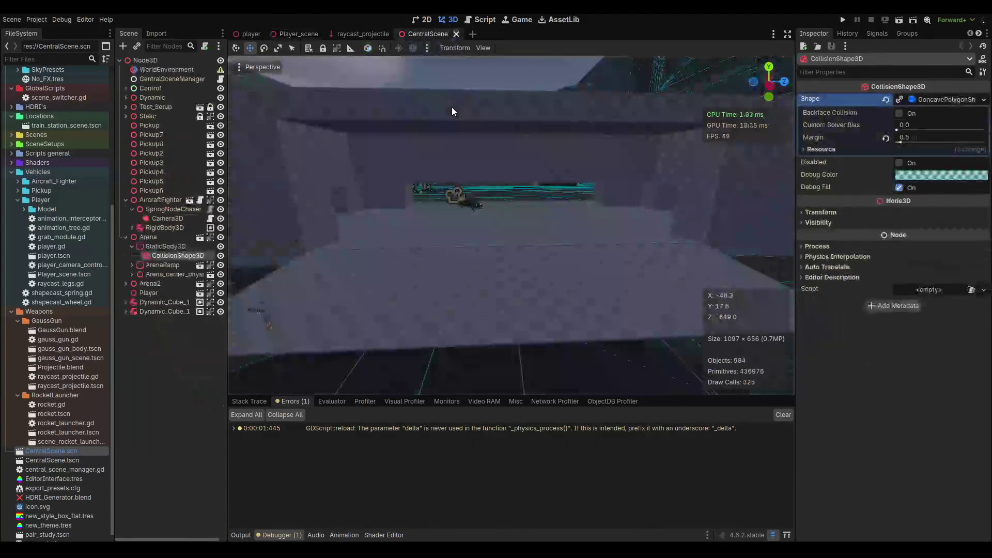
pyautogui.press('F6')
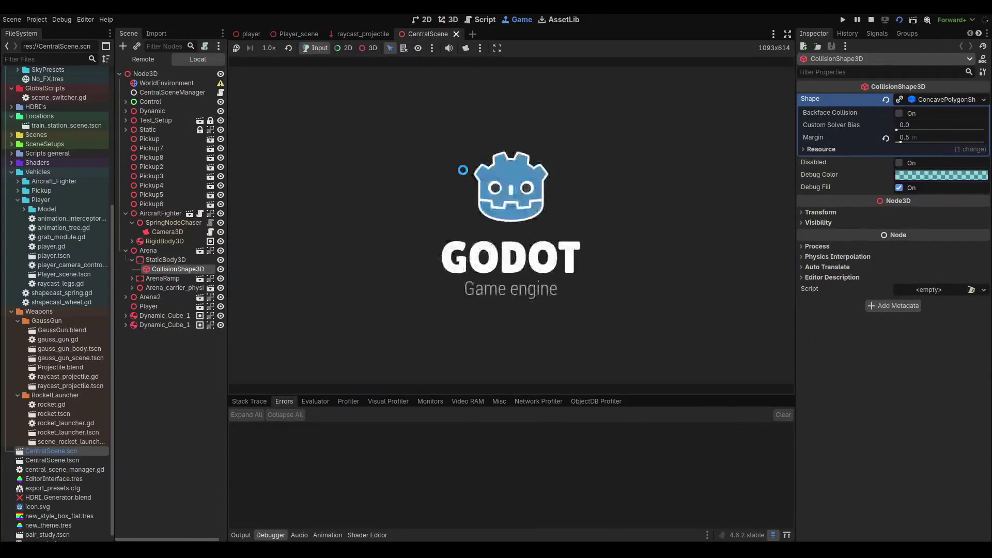
pyautogui.press('w')
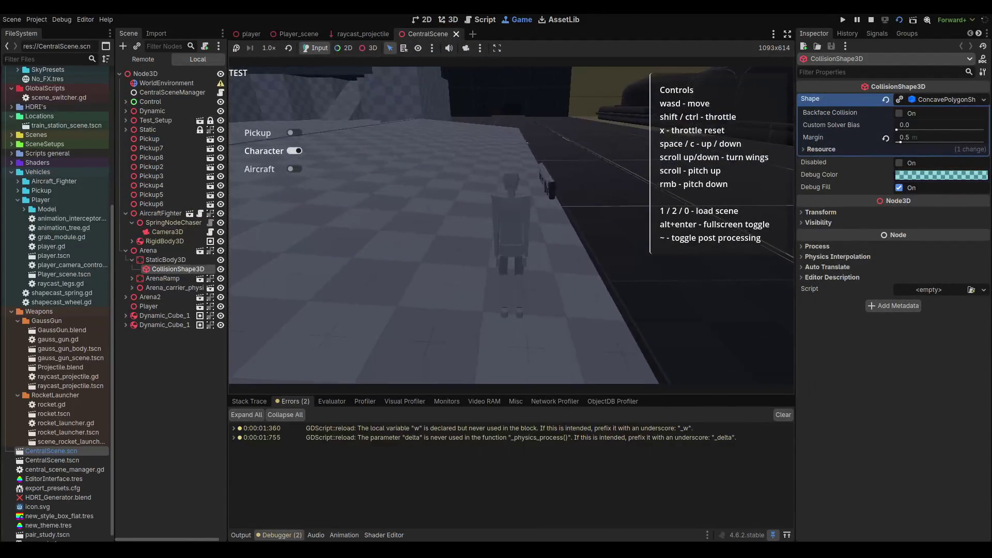
pyautogui.press('w')
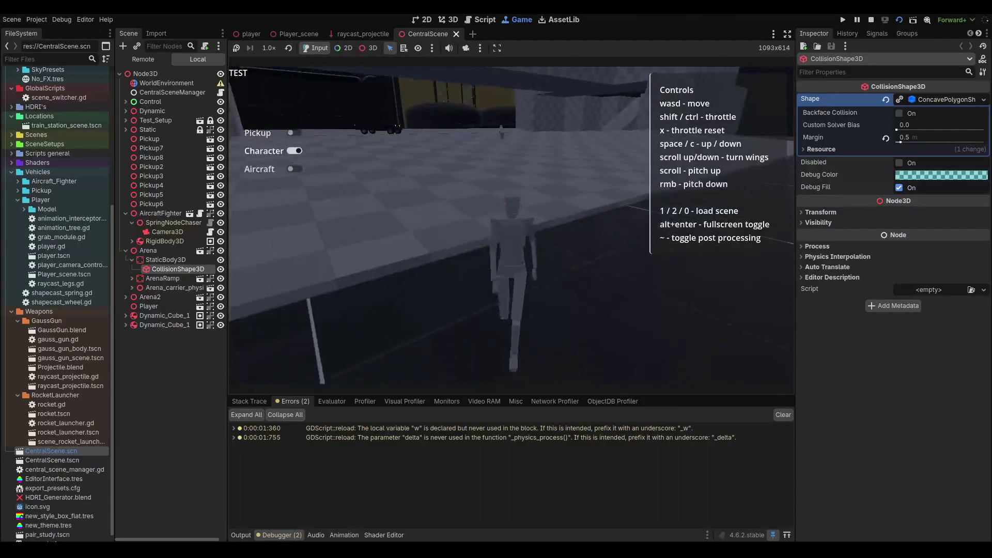
pyautogui.press('F8')
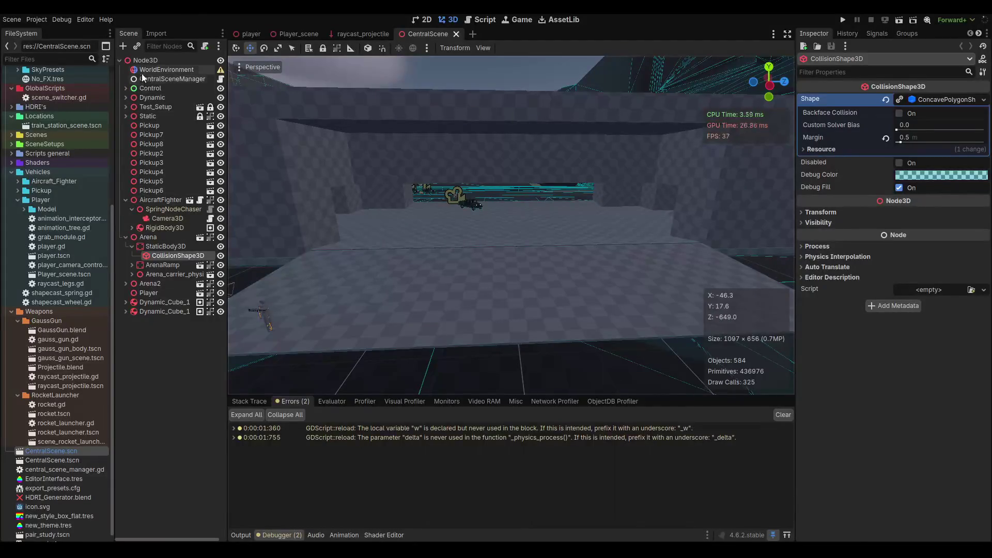
pyautogui.click(145, 292)
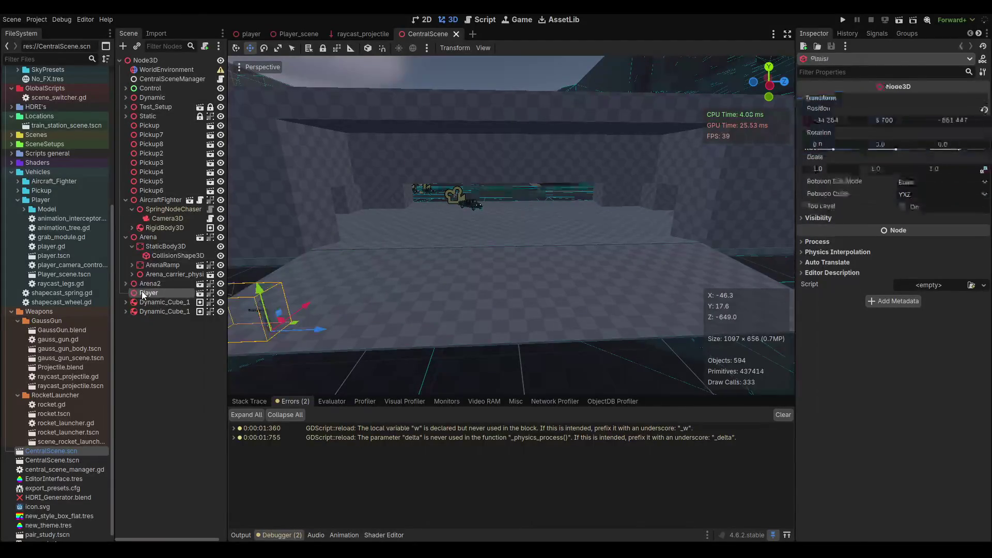
pyautogui.click(199, 292)
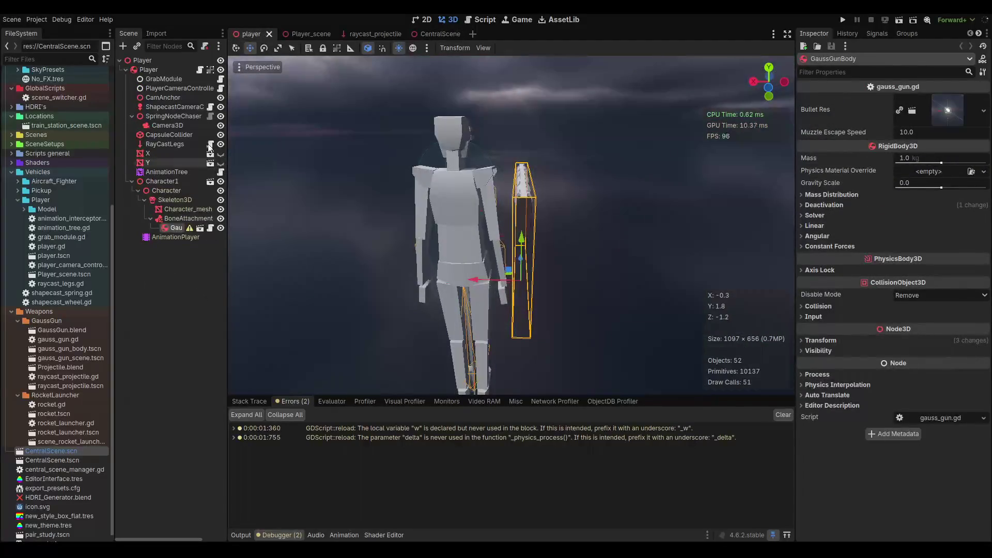
pyautogui.click(162, 70)
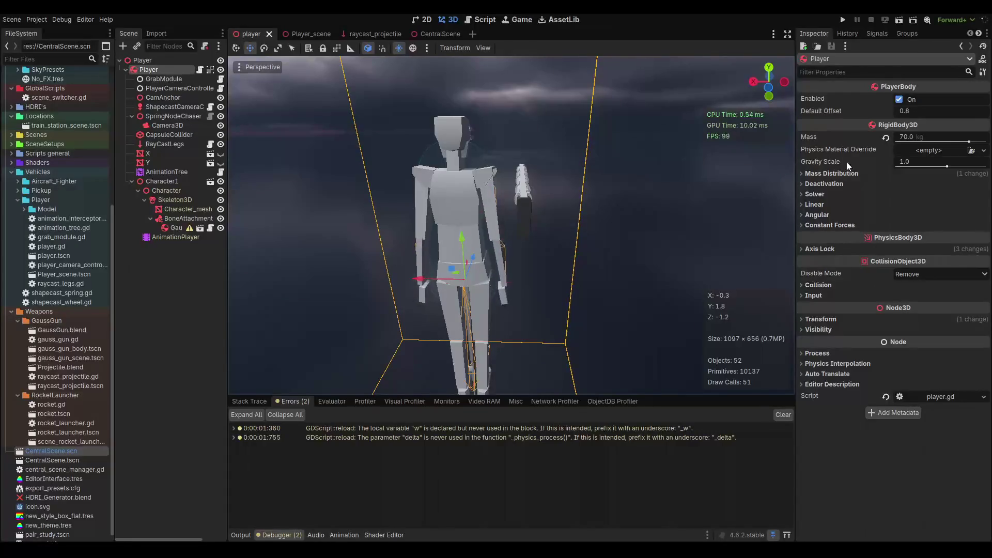
pyautogui.click(821, 319)
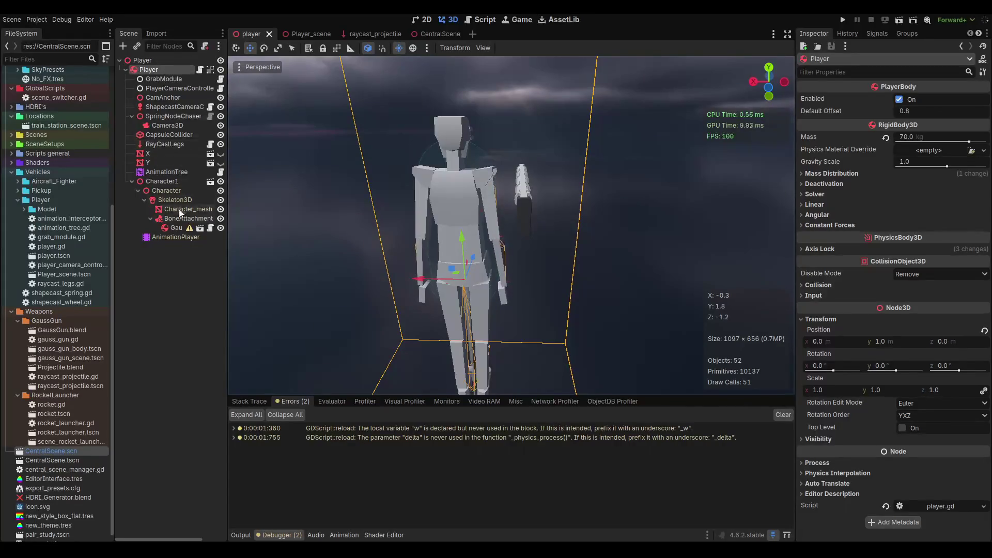
pyautogui.click(168, 229)
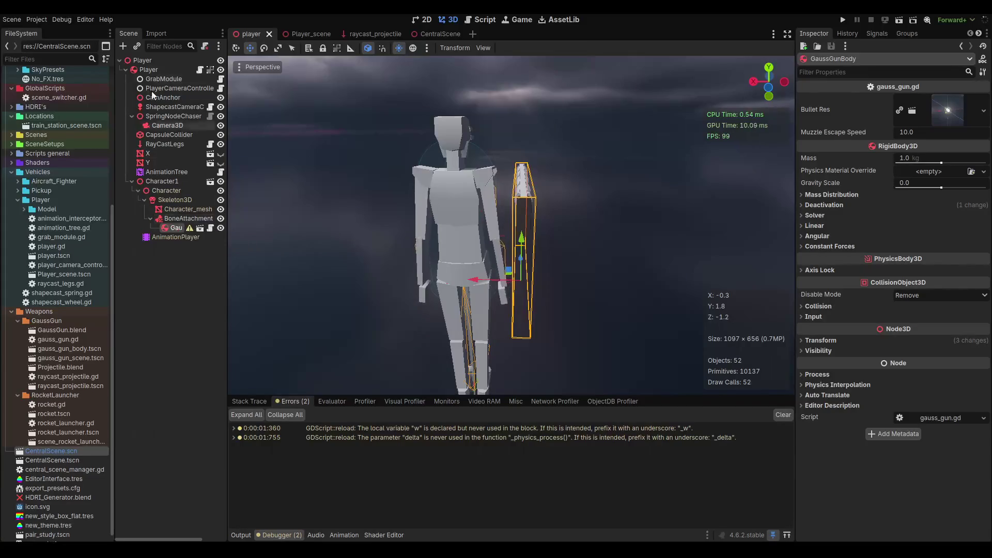
pyautogui.click(147, 71)
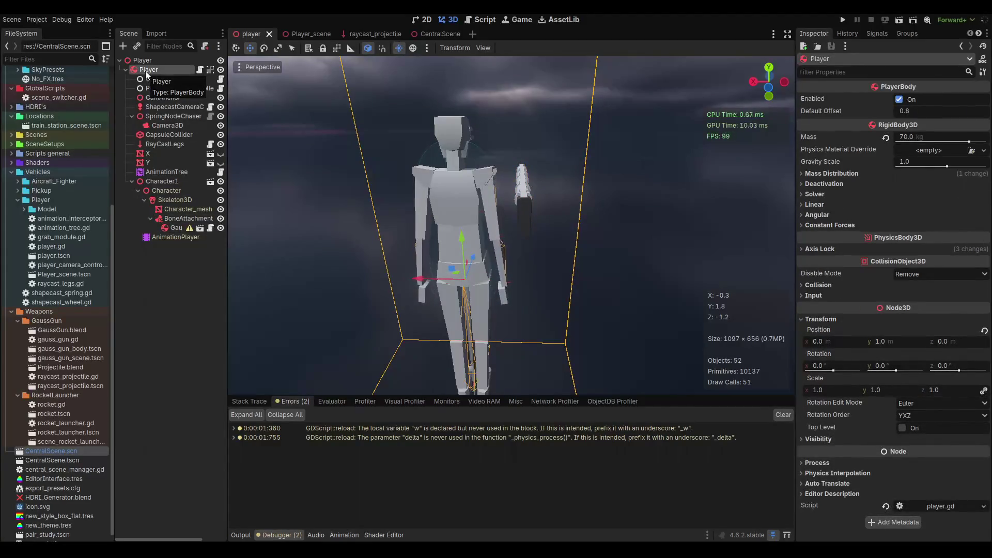
pyautogui.click(173, 228)
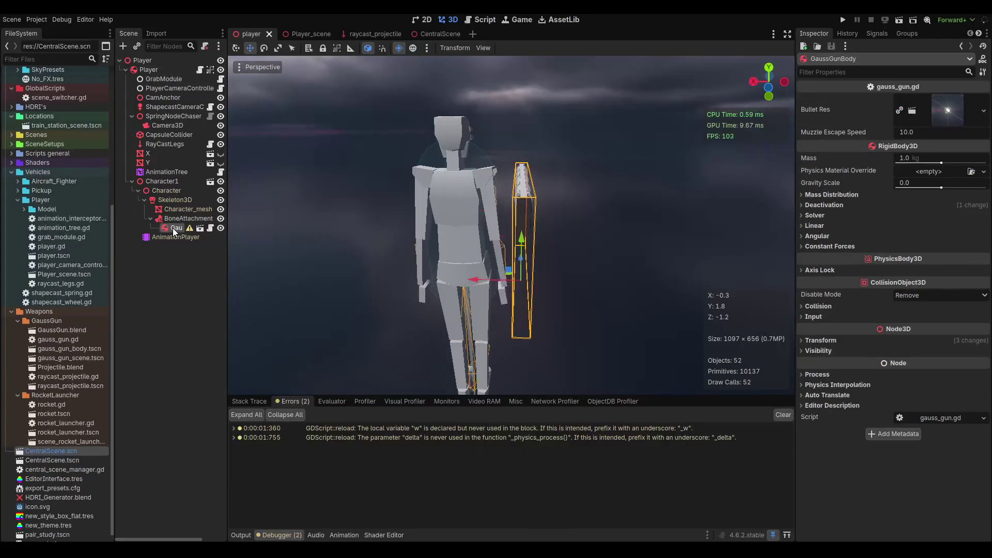
pyautogui.click(840, 341)
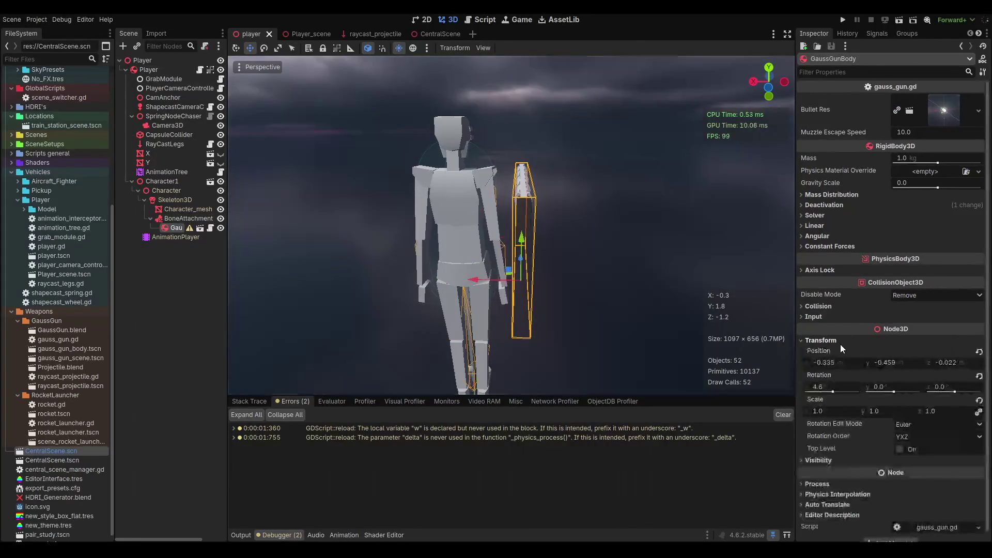
pyautogui.click(172, 211)
pyautogui.click(173, 220)
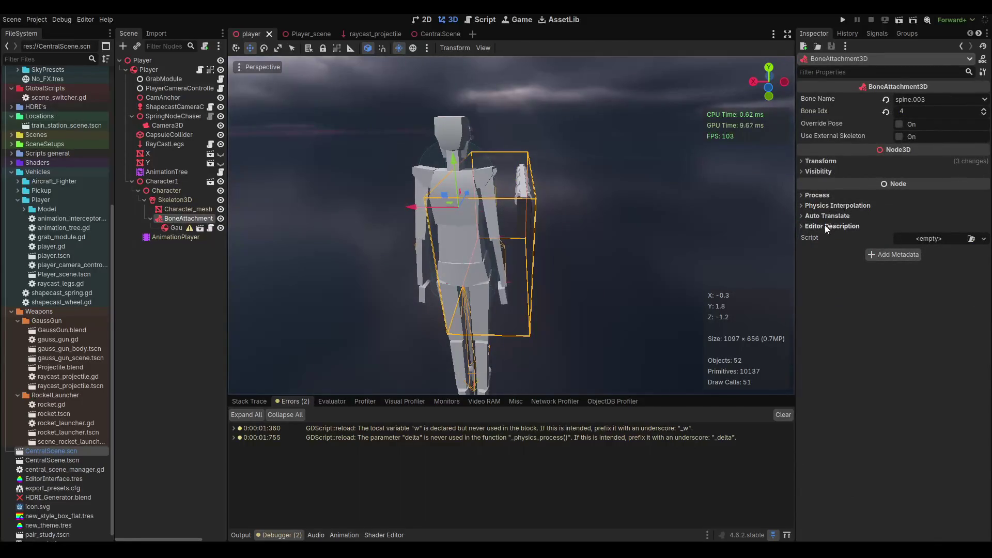
pyautogui.click(820, 160)
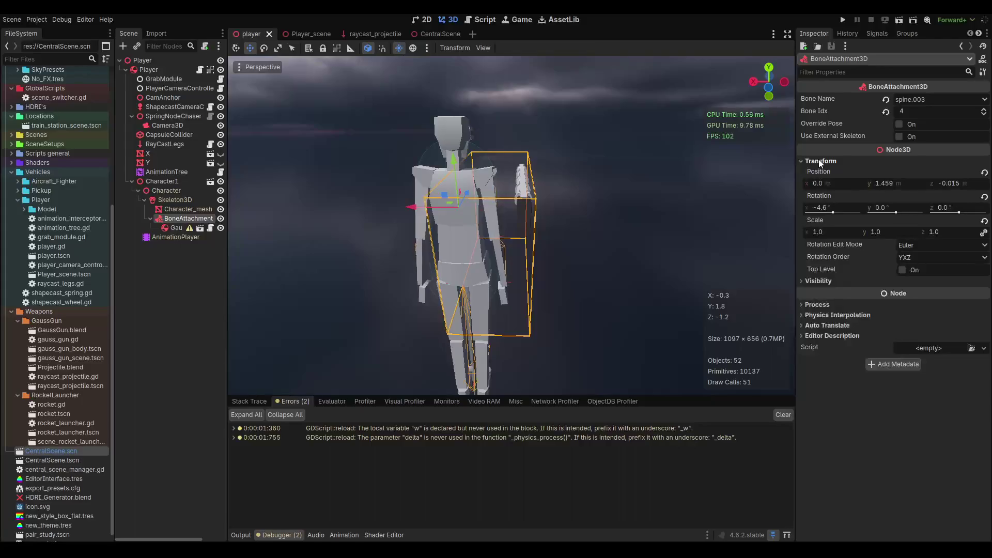
pyautogui.click(184, 209)
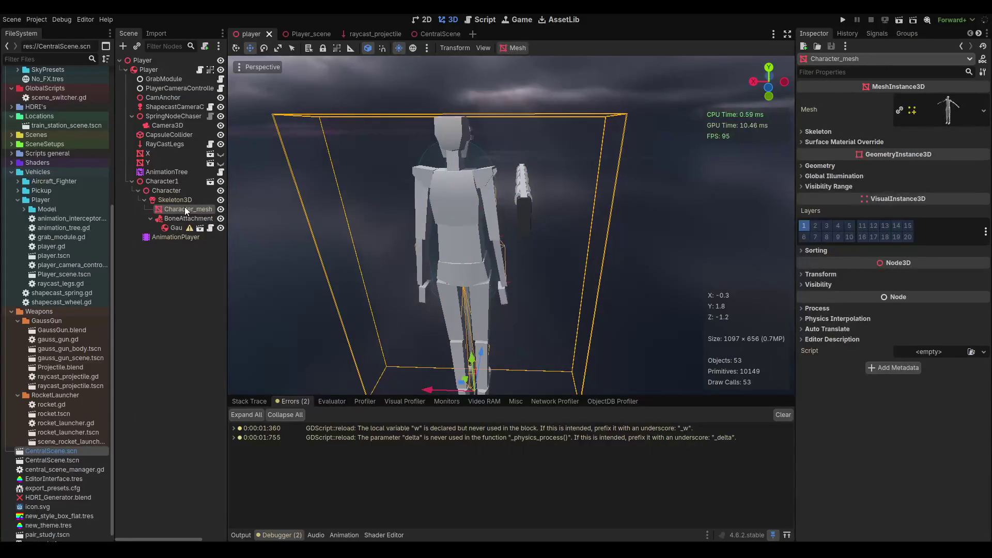
pyautogui.click(186, 201)
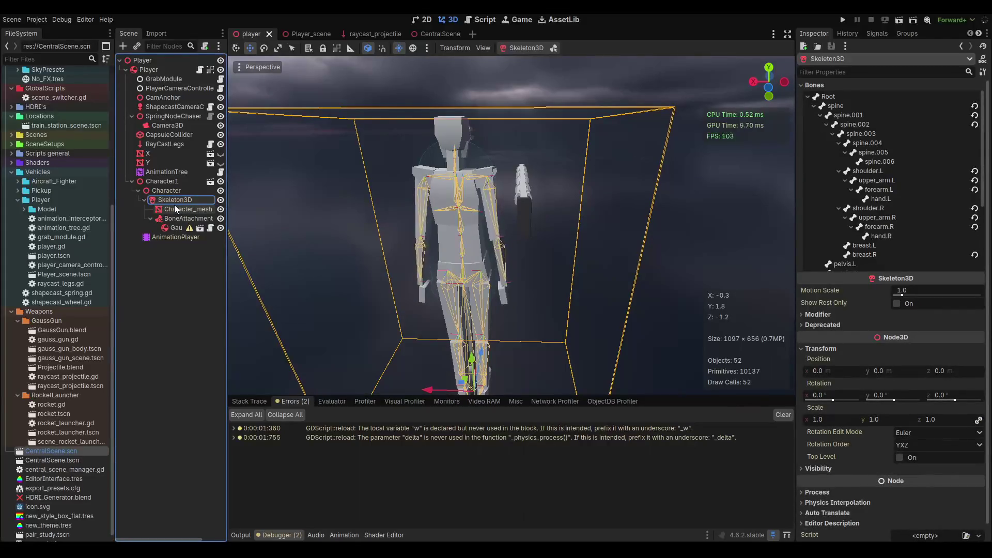
pyautogui.click(172, 191)
pyautogui.click(822, 98)
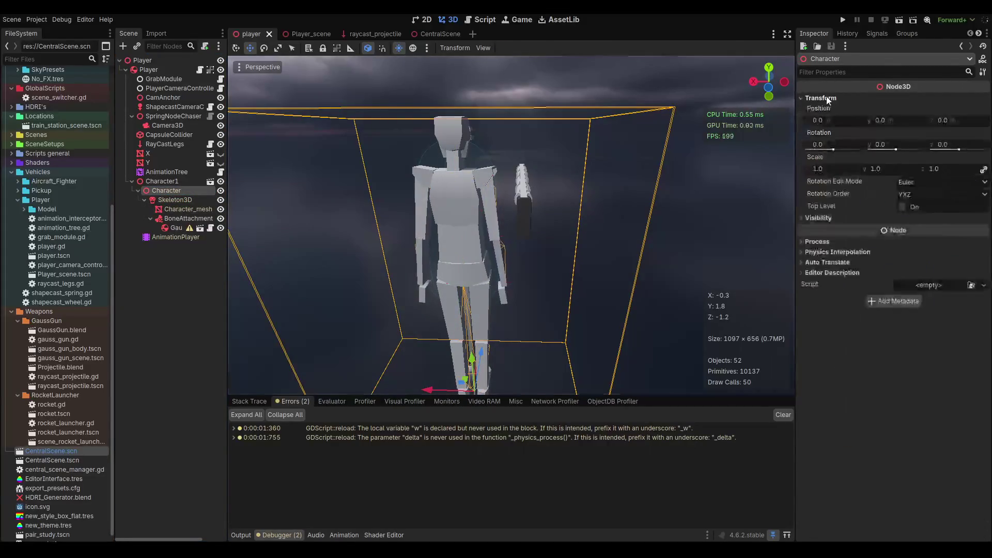
pyautogui.click(826, 96)
pyautogui.click(160, 182)
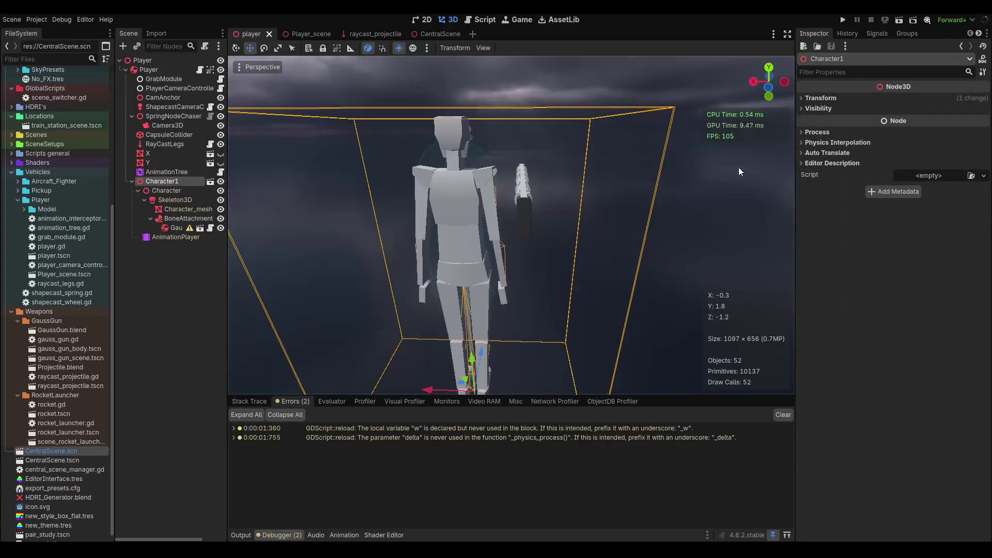
pyautogui.click(837, 97)
pyautogui.click(837, 97)
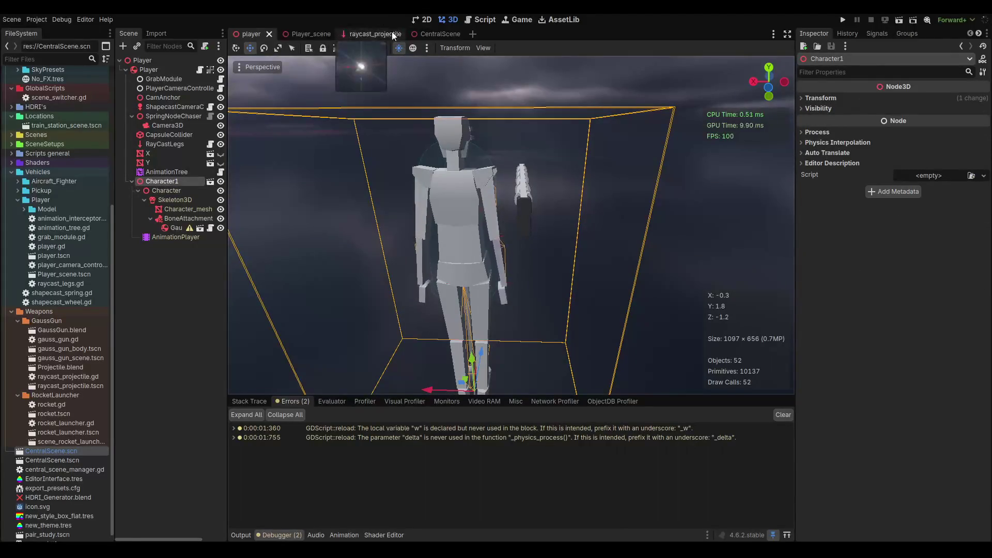
# In CentralScene, enable Editable Children on the Player instance and inspect its inner rigid body
pyautogui.click(446, 36)
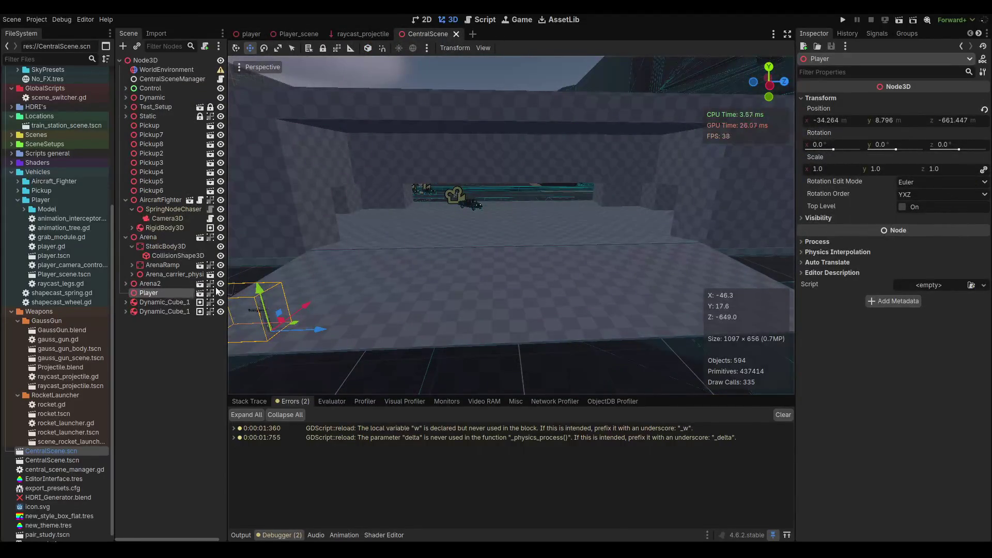
pyautogui.doubleClick(159, 293)
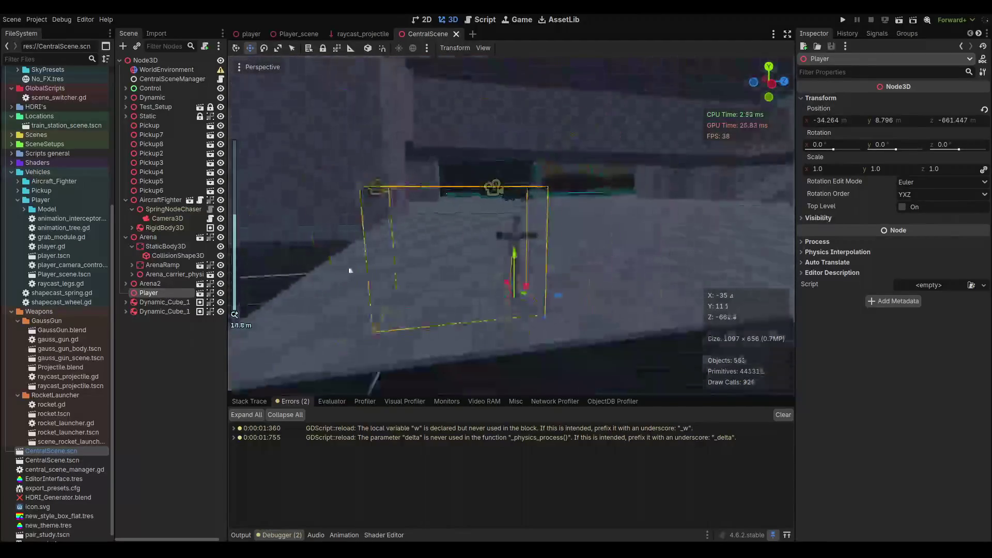
pyautogui.rightClick(159, 293)
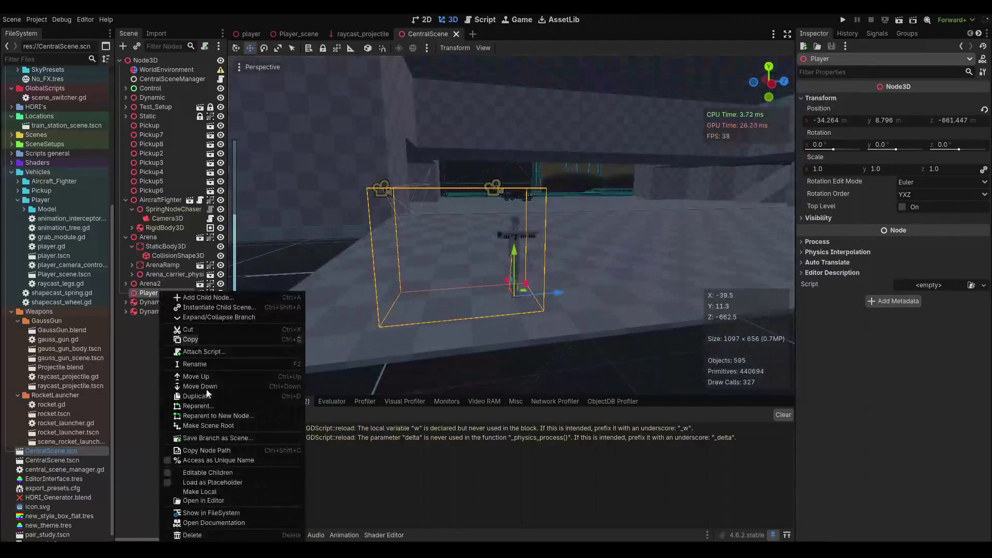
pyautogui.click(209, 473)
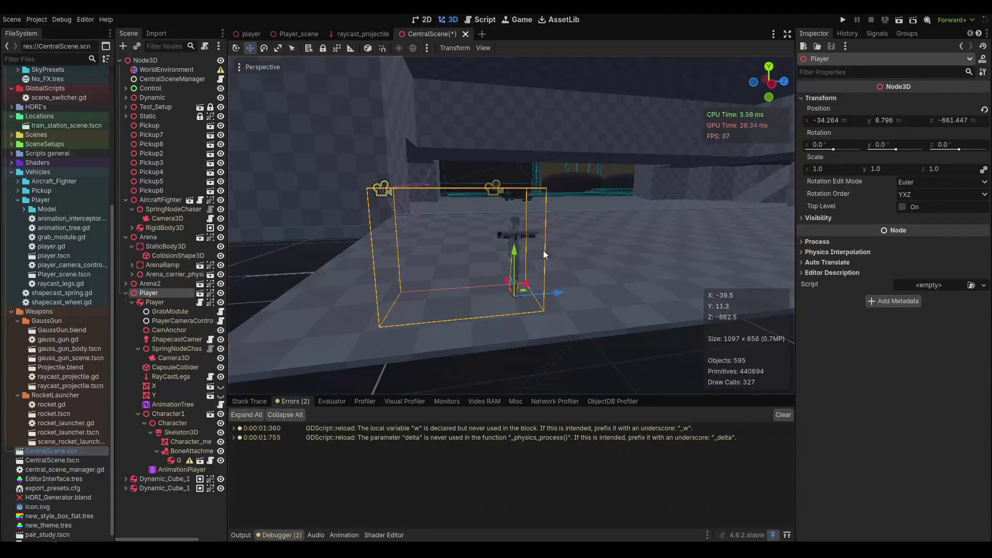
pyautogui.click(162, 302)
pyautogui.click(811, 320)
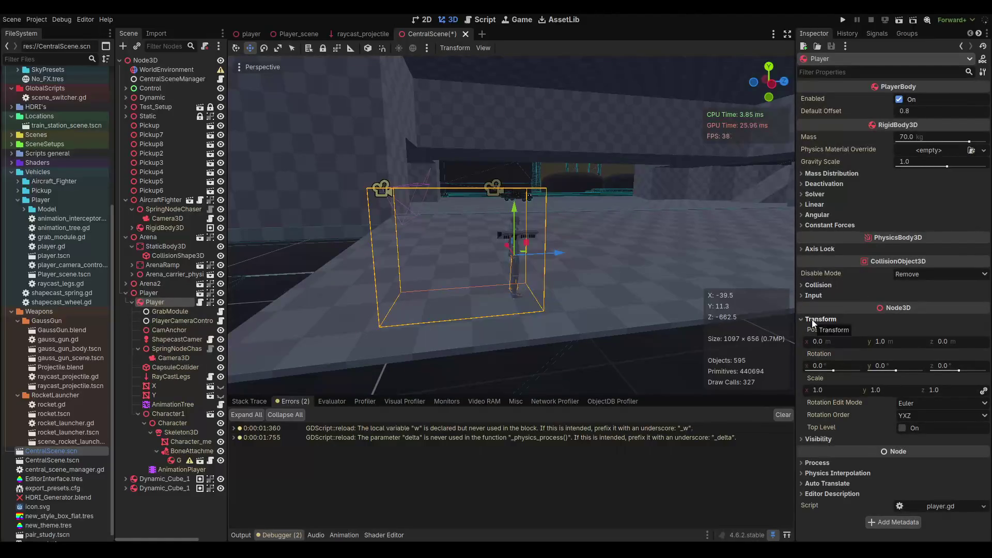
pyautogui.click(811, 319)
# Run the game, move the character forward and left with W and A, then stop
pyautogui.press('F6')
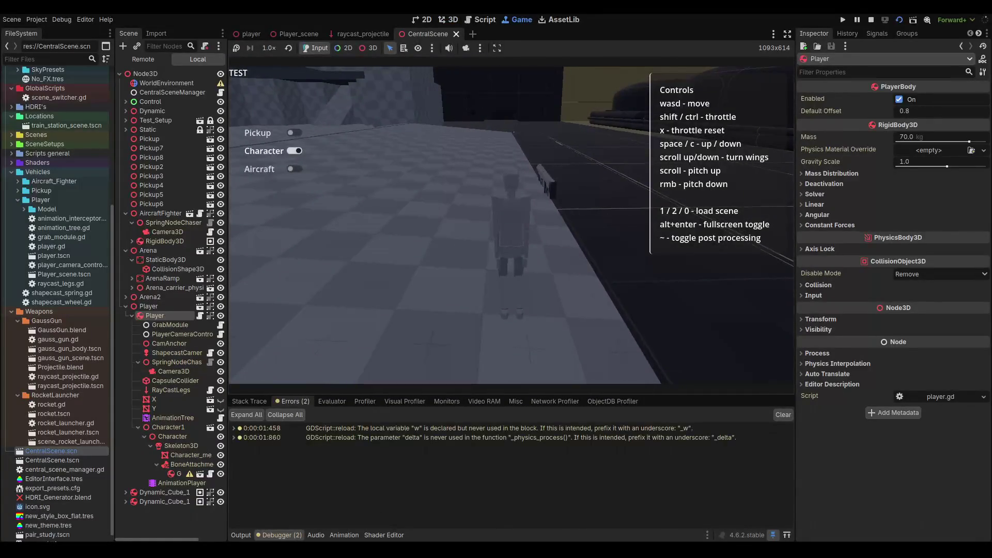
pyautogui.press('w')
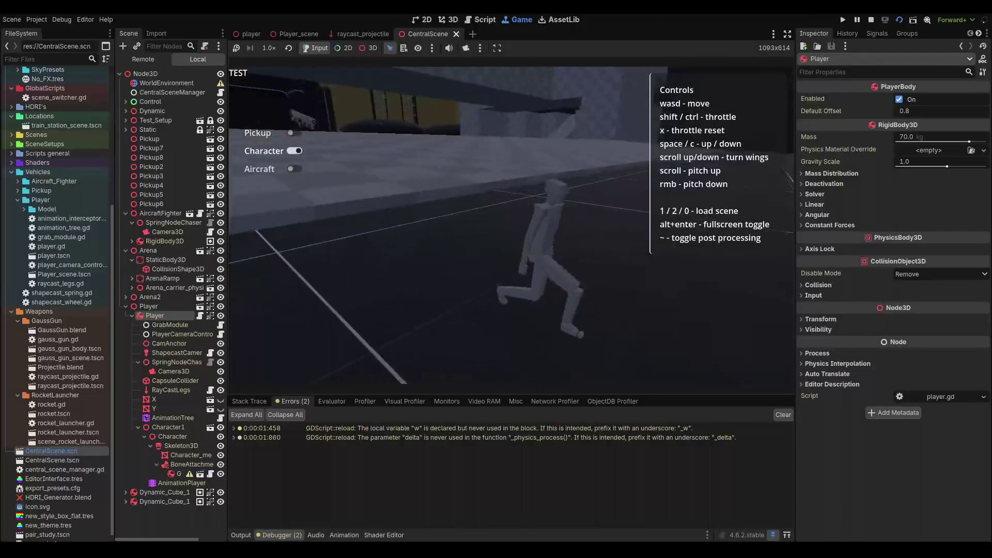
pyautogui.press('a')
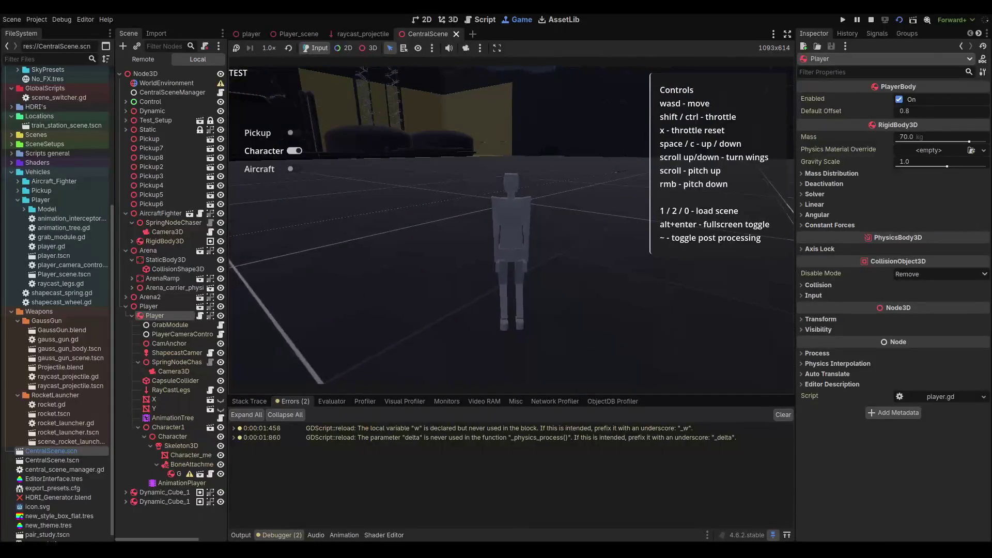
pyautogui.press('F8')
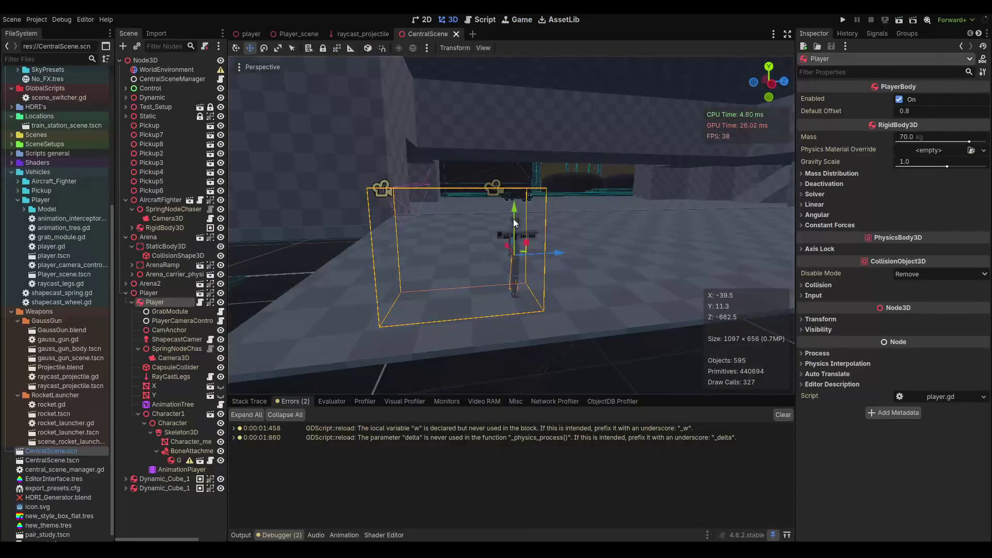
# Select GaussGunBody under the bone attachment and glance at its transform values
pyautogui.scroll(5, 517, 224)
pyautogui.scroll(-5, 525, 234)
pyautogui.scroll(2, 524, 234)
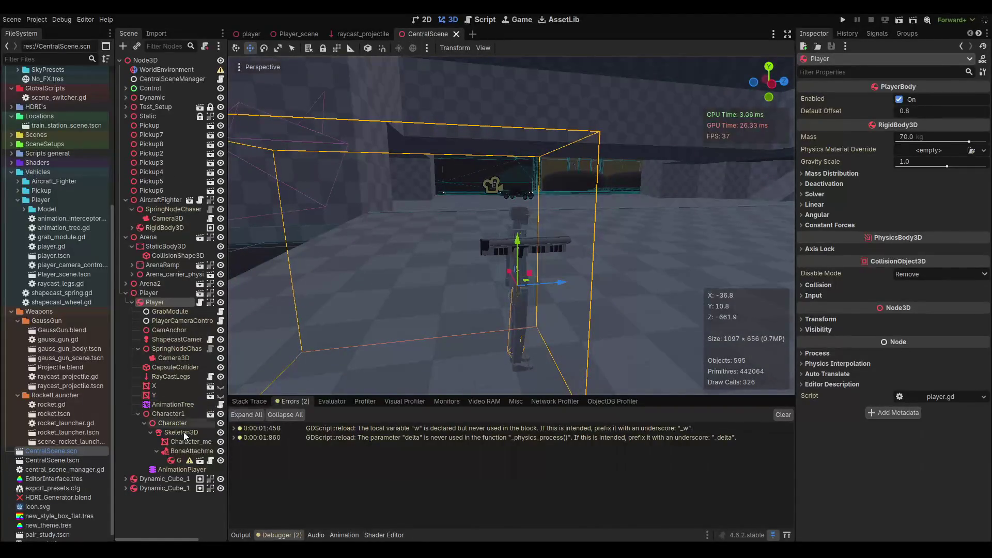
pyautogui.click(178, 459)
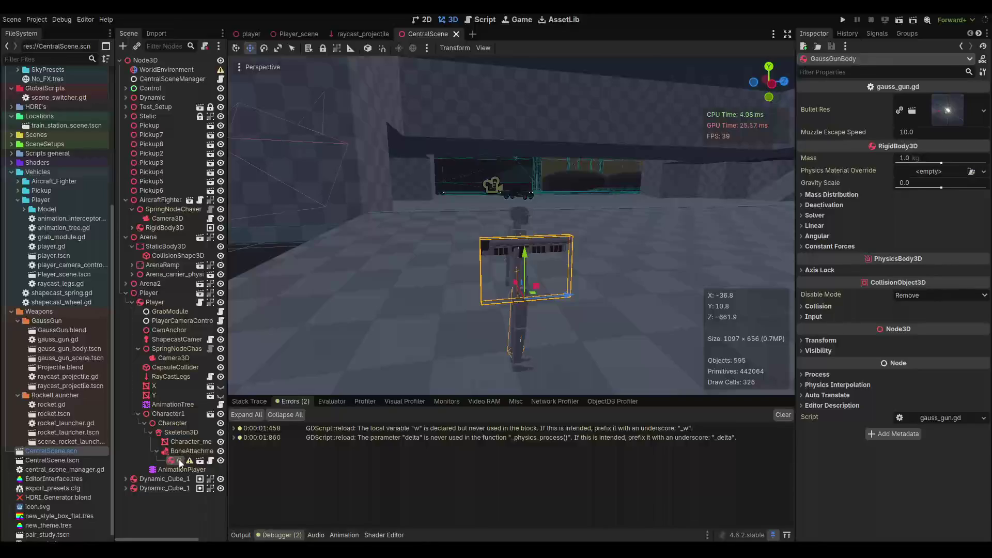
pyautogui.click(828, 340)
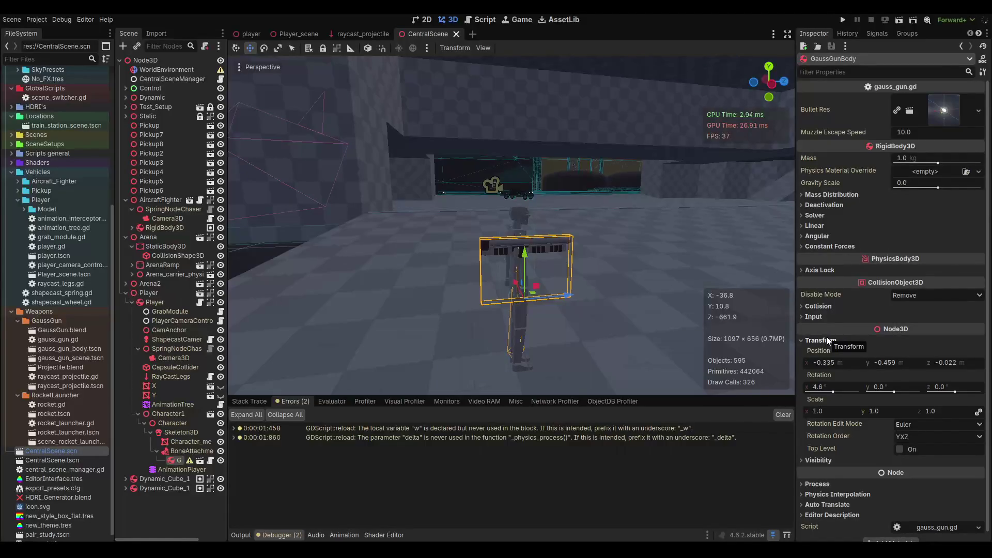
pyautogui.click(826, 338)
# Switch BoneAttachment's Bone Name to spine.002, then back to spine.003
pyautogui.click(193, 451)
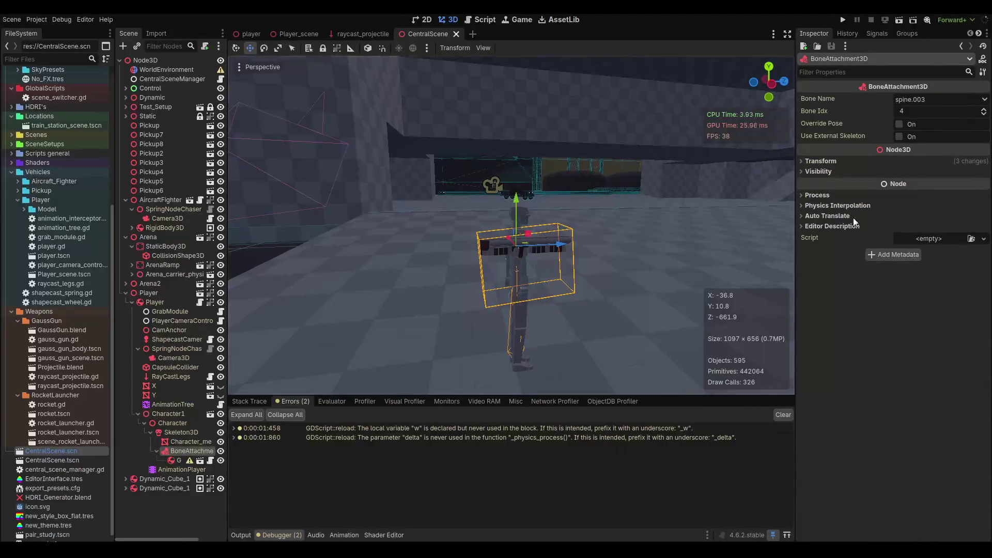
pyautogui.moveTo(822, 123)
pyautogui.click(933, 99)
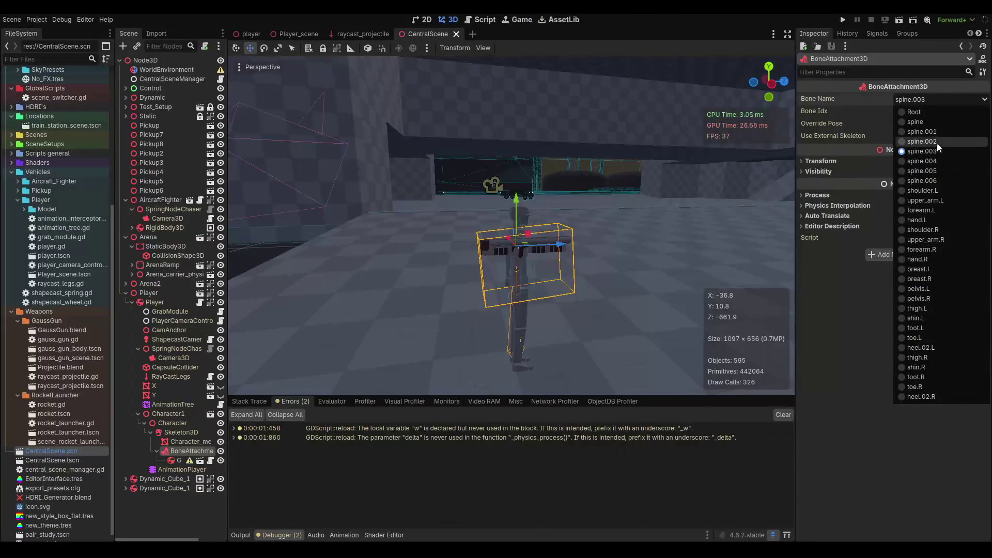
pyautogui.click(937, 144)
pyautogui.click(918, 100)
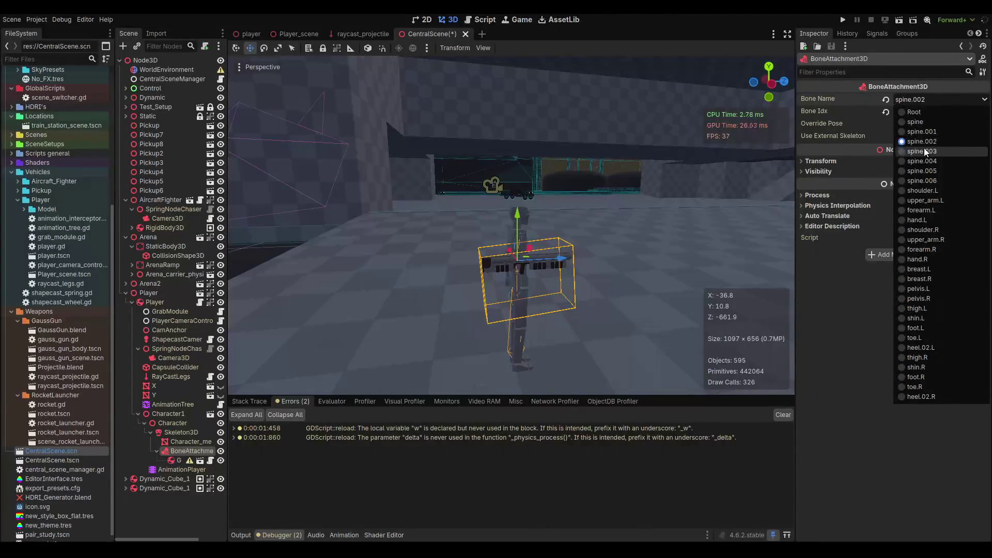
pyautogui.click(922, 151)
# Frame the attachment, save CentralScene with Ctrl+S, and enable Override Pose
pyautogui.moveTo(537, 214); pyautogui.dragTo(622, 220)
pyautogui.scroll(-3, 611, 221)
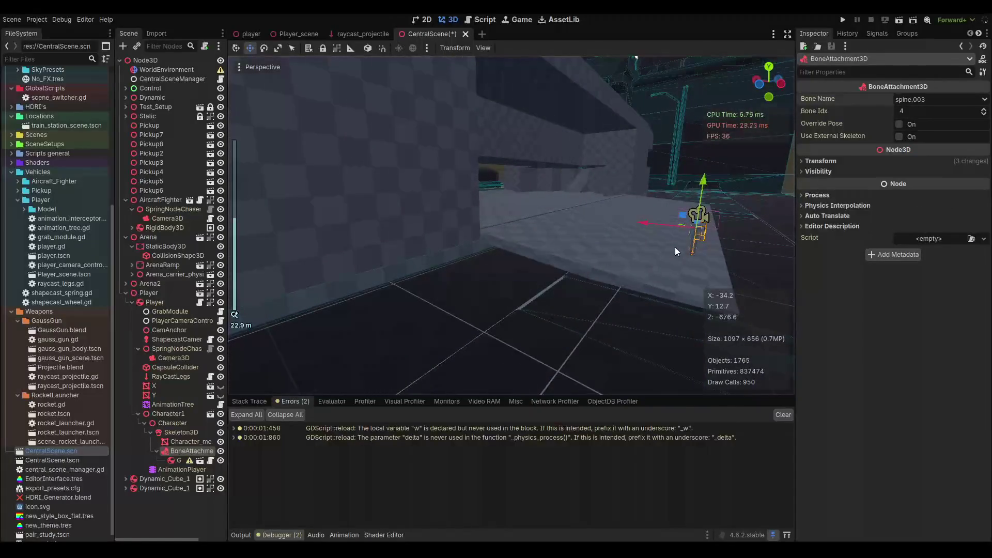
pyautogui.press('f')
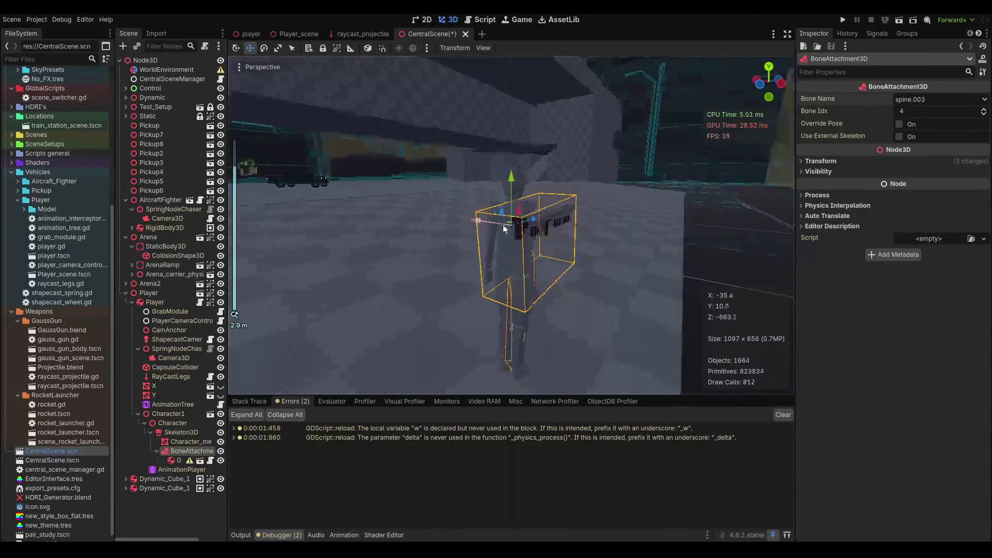
pyautogui.hotkey('ctrl', 's')
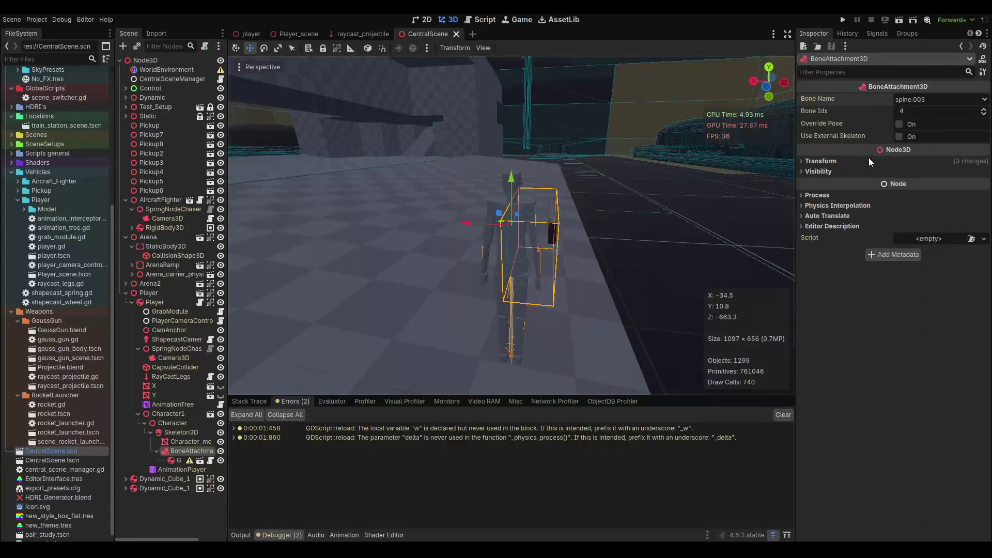
pyautogui.click(899, 124)
# Run the game with F5, walk the character forward, stop, and check the debugger errors and output log
pyautogui.press('F5')
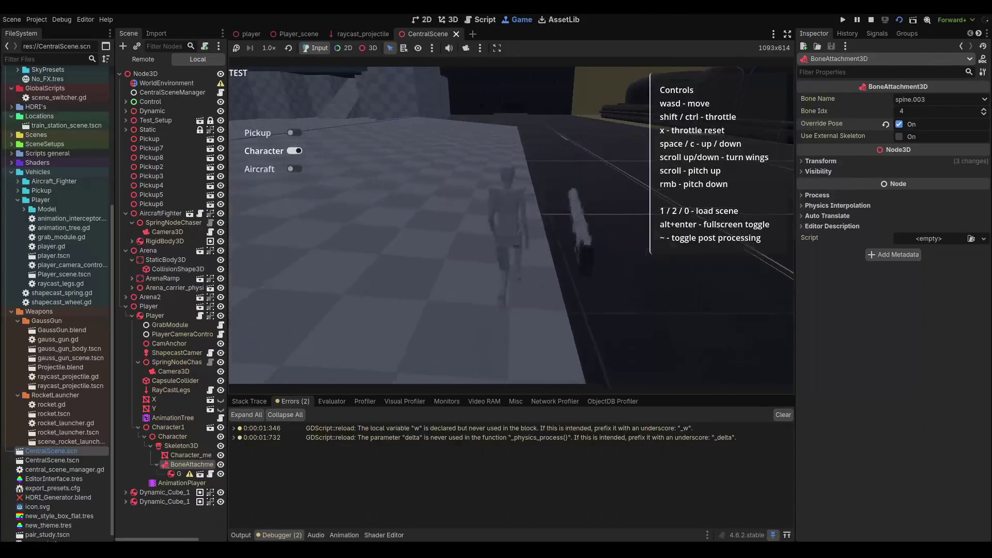
pyautogui.press('w')
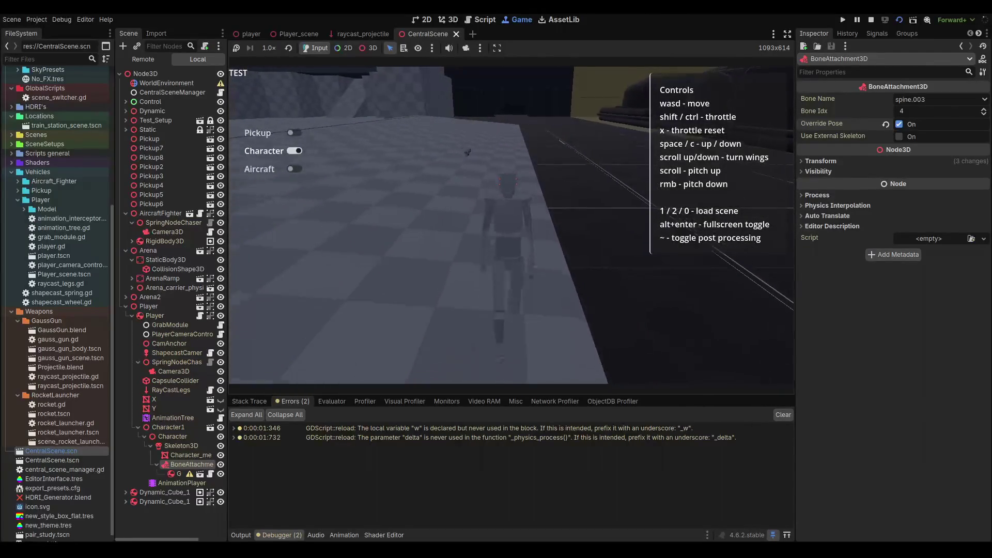
pyautogui.press('w')
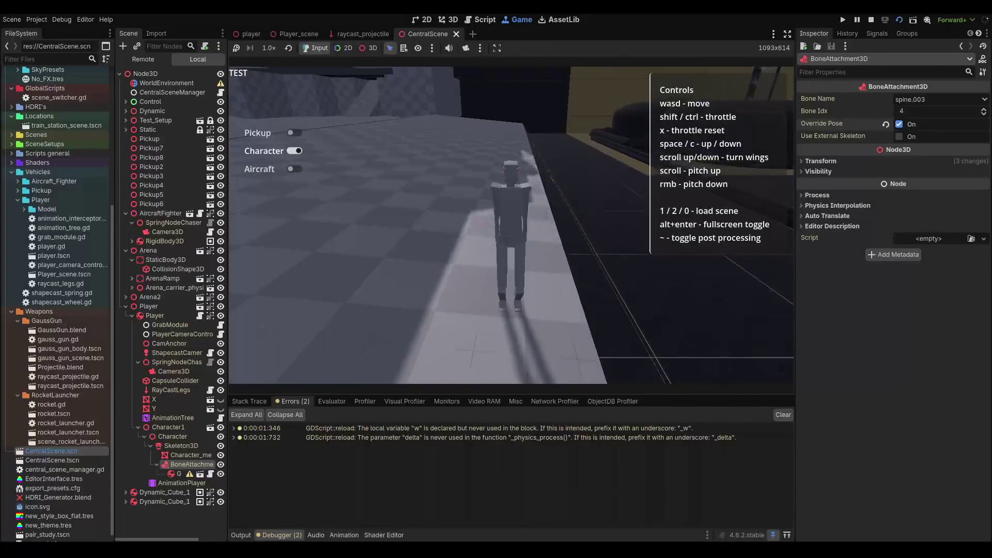
pyautogui.press('F8')
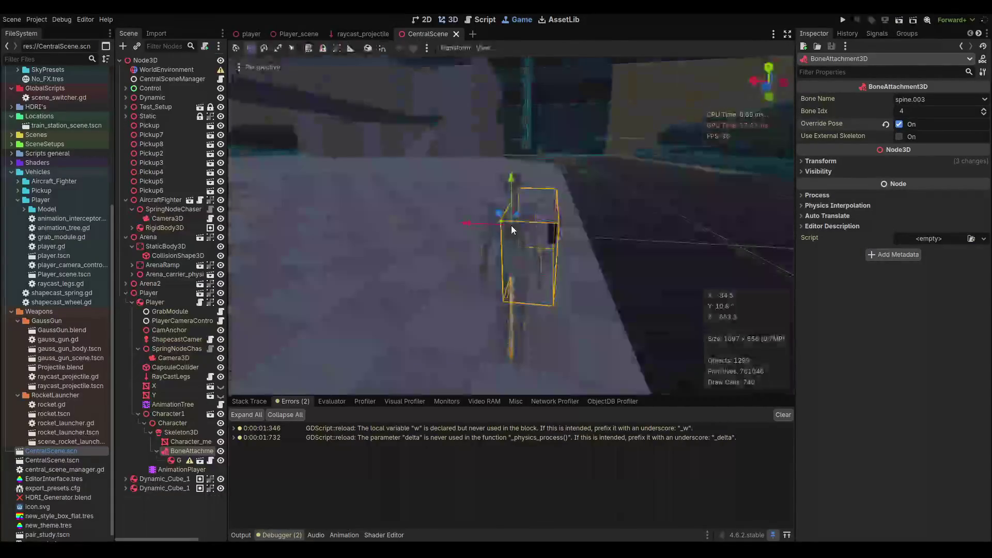
pyautogui.moveTo(510, 225)
pyautogui.mouseDown()
pyautogui.moveTo(476, 203)
pyautogui.moveTo(402, 198)
pyautogui.mouseUp()
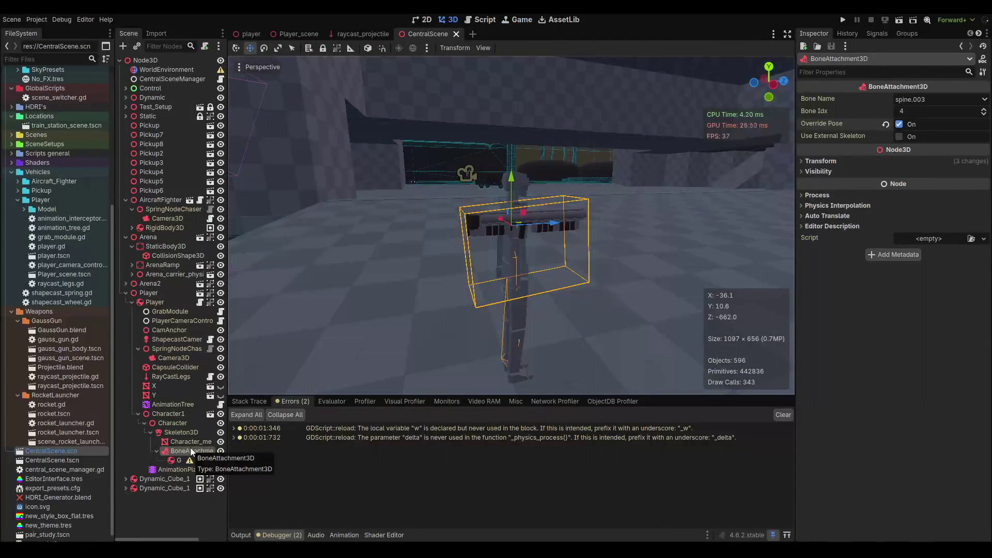
pyautogui.click(251, 400)
pyautogui.click(292, 401)
pyautogui.click(241, 535)
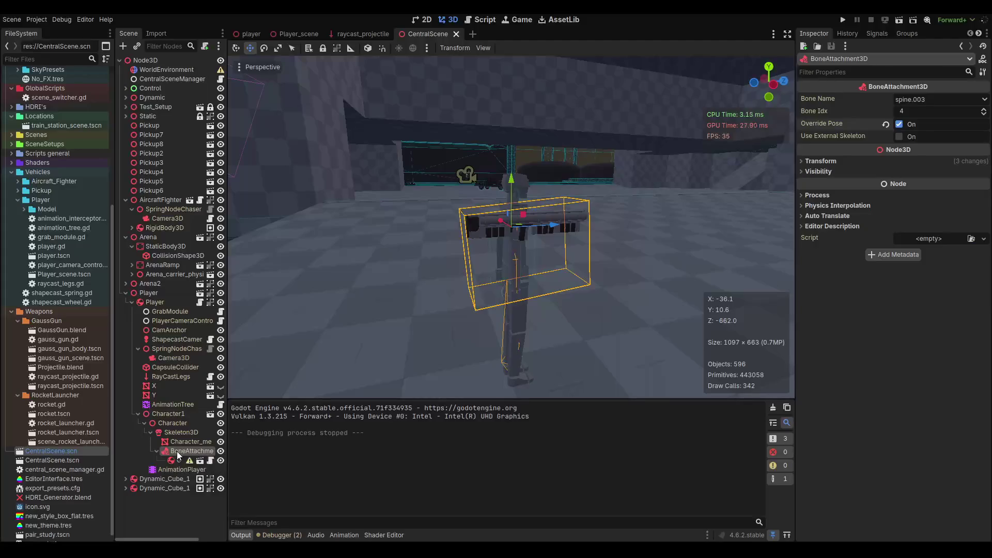
# Turn off Override Pose on BoneAttachment3D
pyautogui.click(830, 195)
pyautogui.click(831, 194)
pyautogui.click(830, 163)
pyautogui.click(830, 163)
pyautogui.click(899, 125)
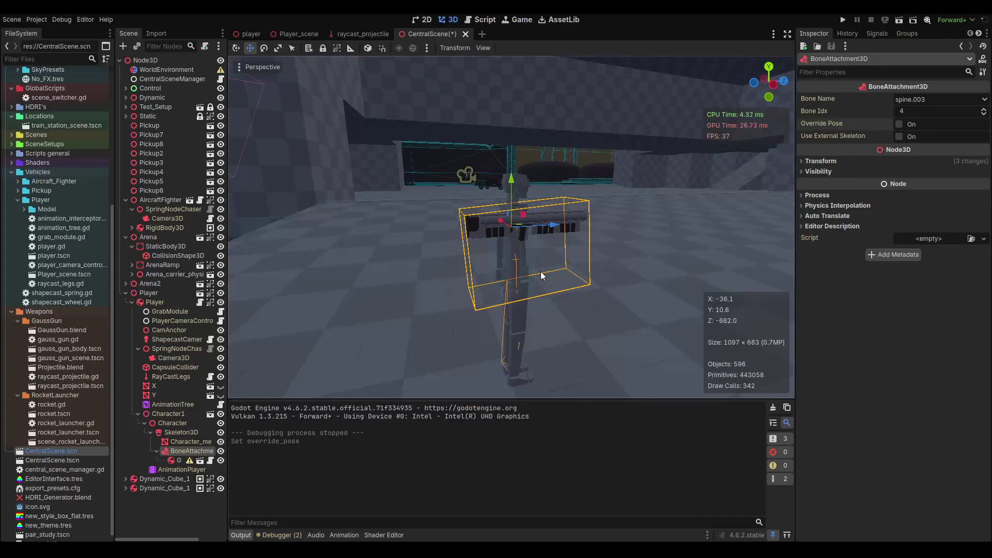
# Enable Freeze under GaussGunBody's Deactivation settings and run the scene with F6
pyautogui.click(179, 460)
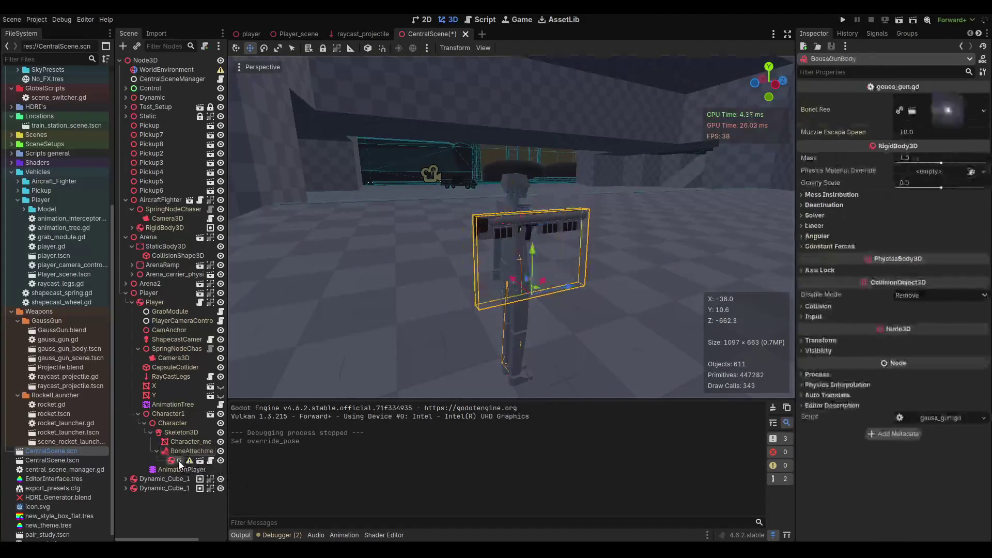
pyautogui.click(832, 194)
pyautogui.click(832, 195)
pyautogui.click(821, 205)
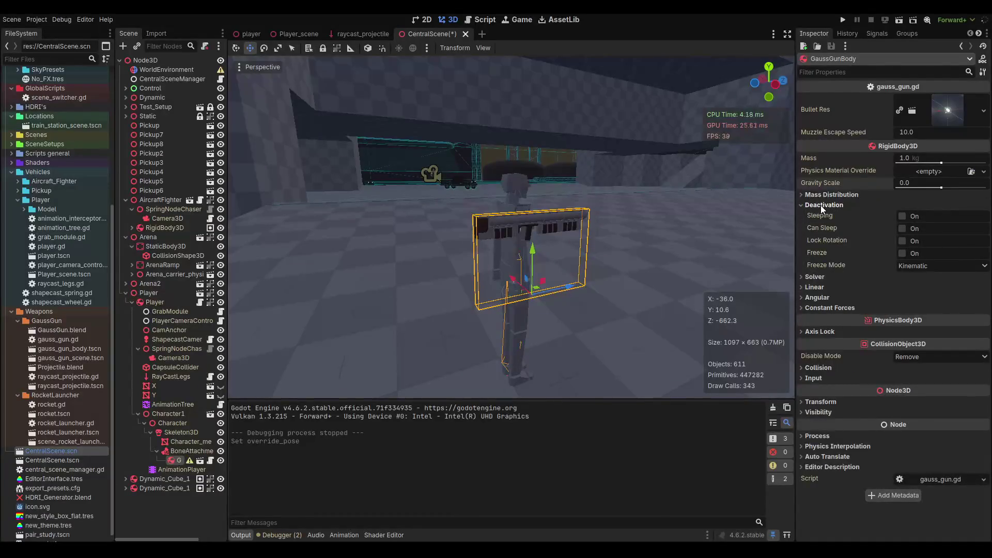
pyautogui.click(902, 254)
pyautogui.press('F6')
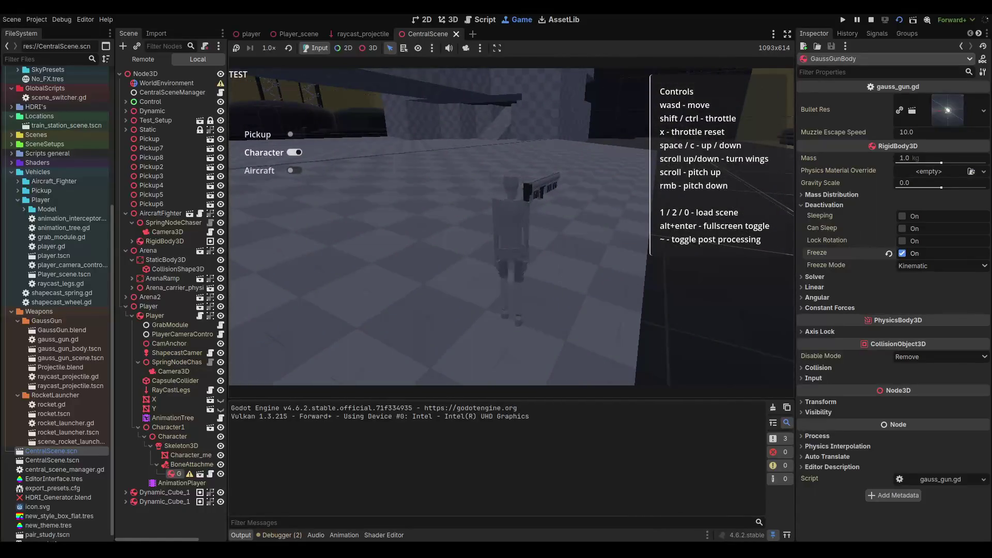
# Walk the character to test the frozen gun, stop, uncheck Freeze, and save
pyautogui.press('w')
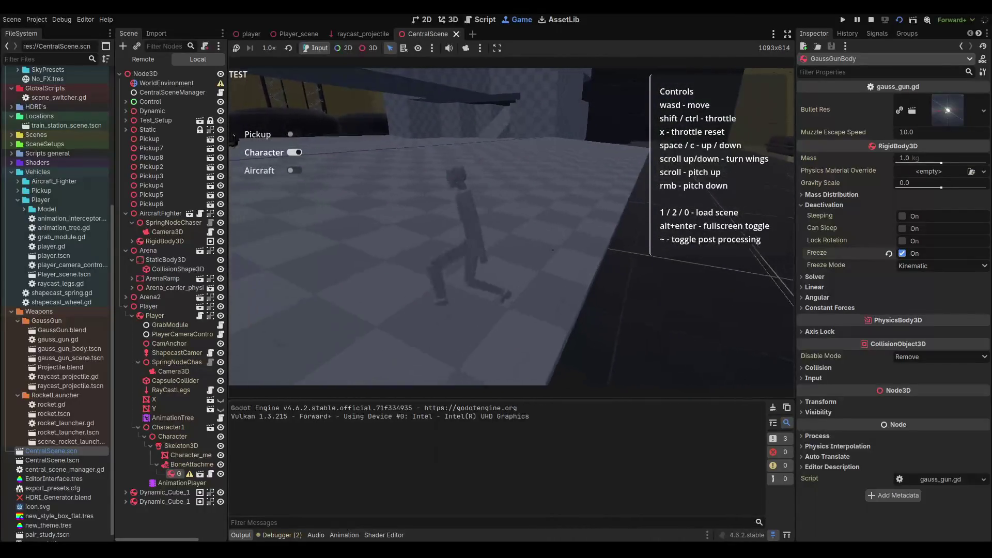
pyautogui.press('F8')
pyautogui.click(903, 254)
pyautogui.hotkey('ctrl', 's')
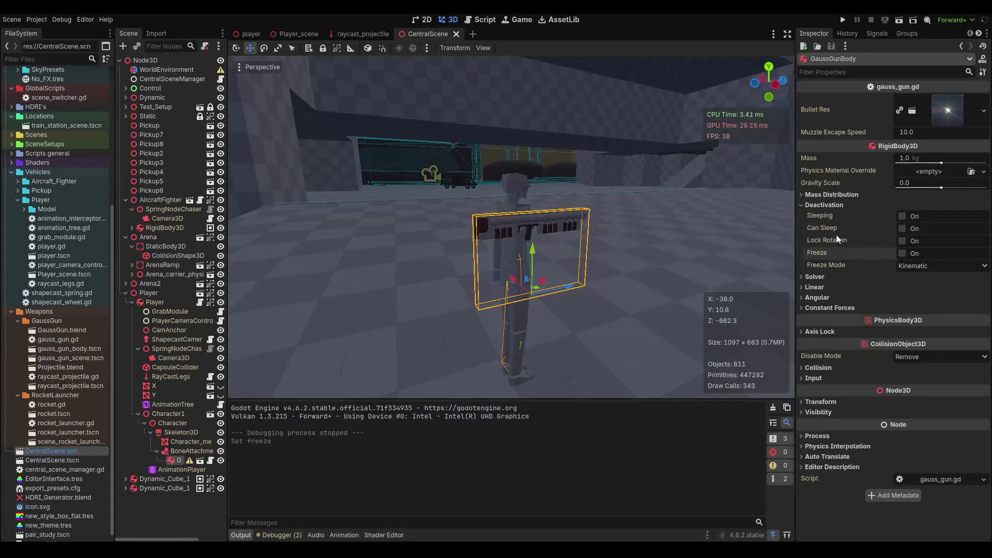
# Look over the gun body's Solver, Linear and Deactivation sections, then open gauss_gun_body.tscn
pyautogui.click(833, 276)
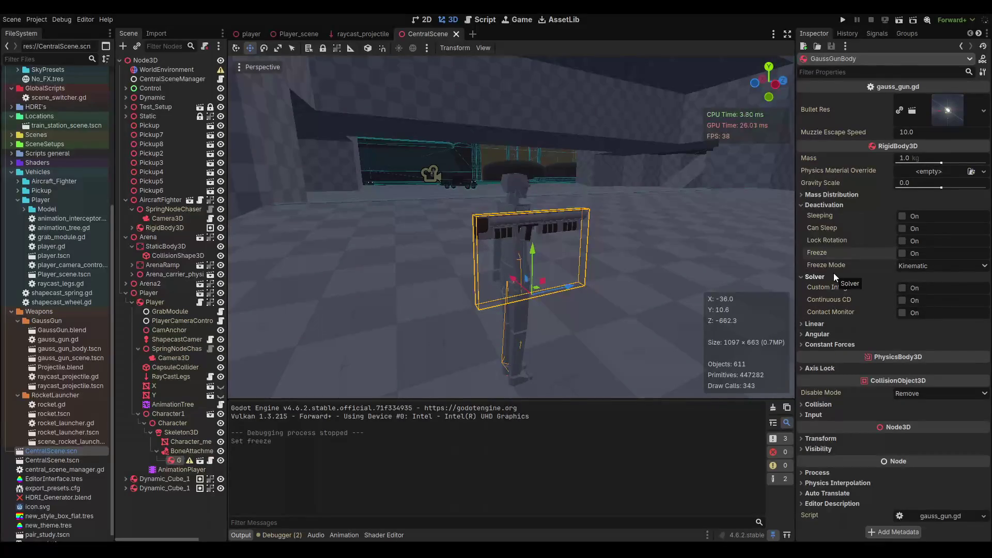
pyautogui.click(821, 324)
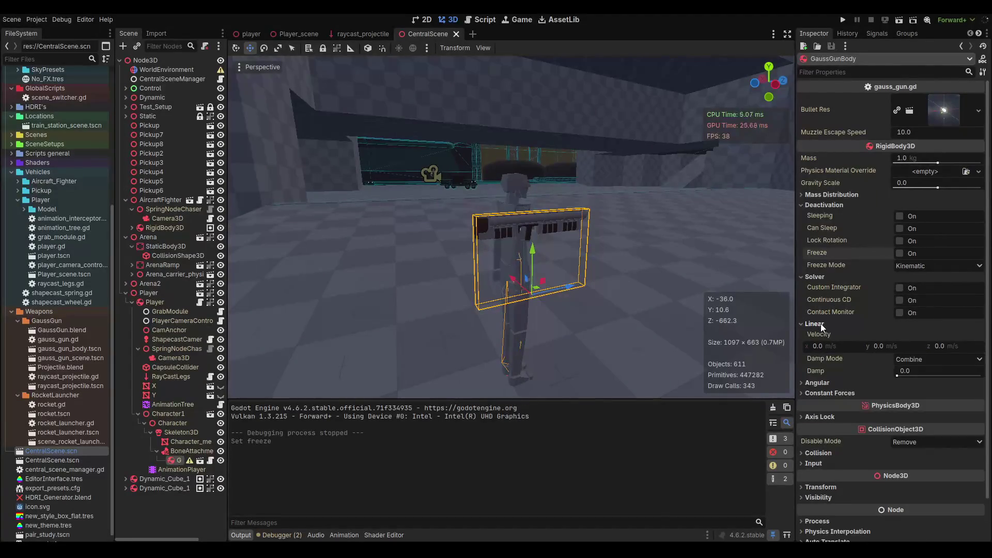
pyautogui.click(820, 323)
pyautogui.click(818, 279)
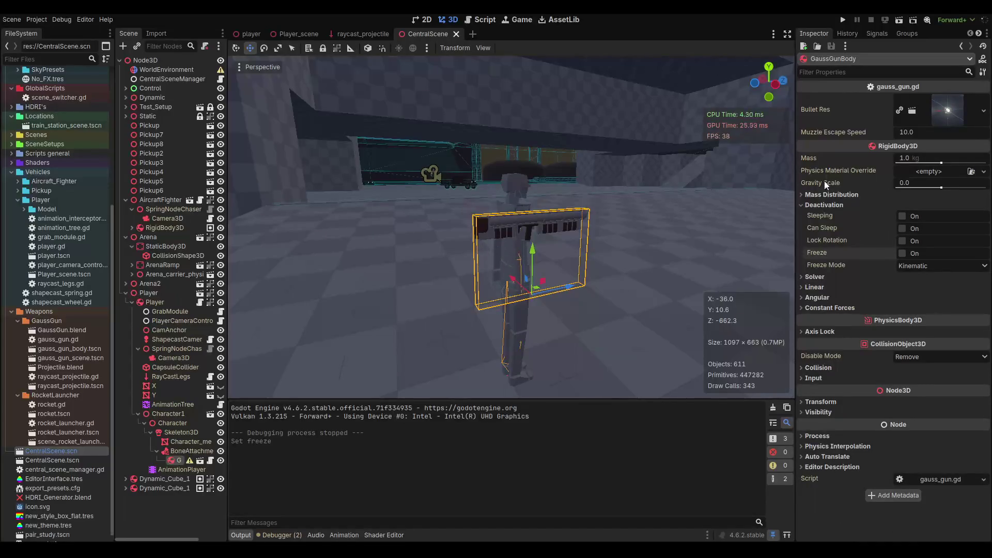
pyautogui.click(819, 206)
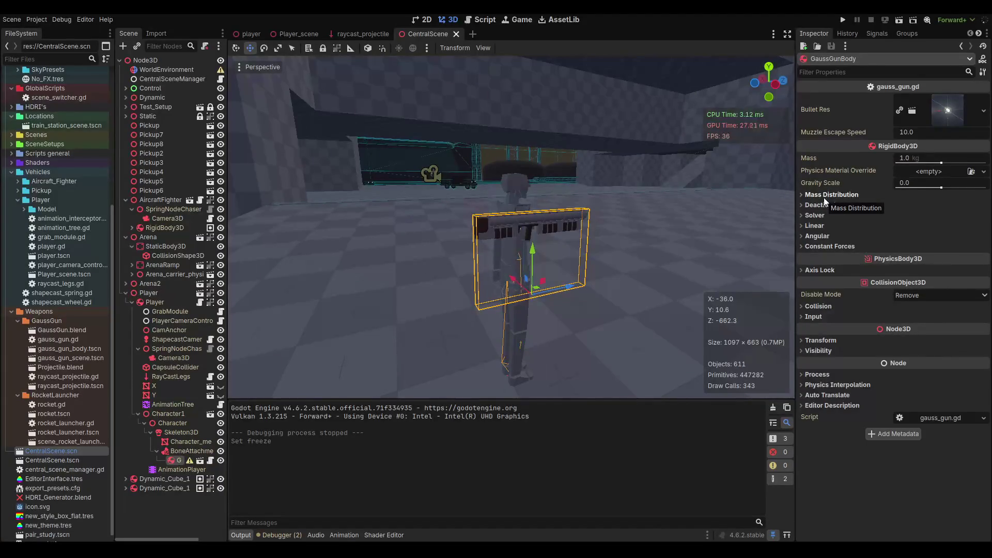
pyautogui.moveTo(553, 211)
pyautogui.mouseDown()
pyautogui.moveTo(670, 205)
pyautogui.moveTo(541, 212)
pyautogui.mouseUp()
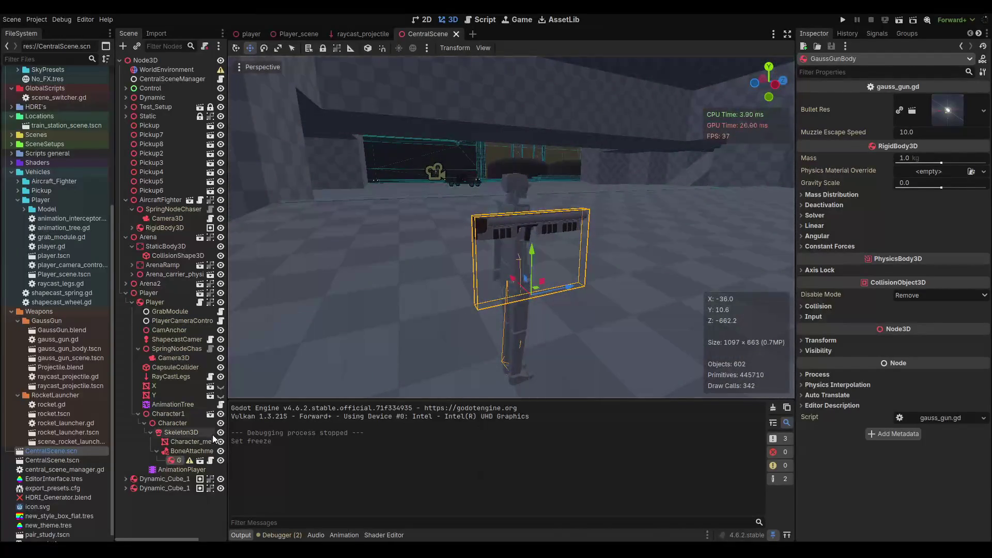
pyautogui.click(201, 459)
# In gauss_gun_body, select the Muzzle and GaussGun nodes together
pyautogui.scroll(3, 471, 223)
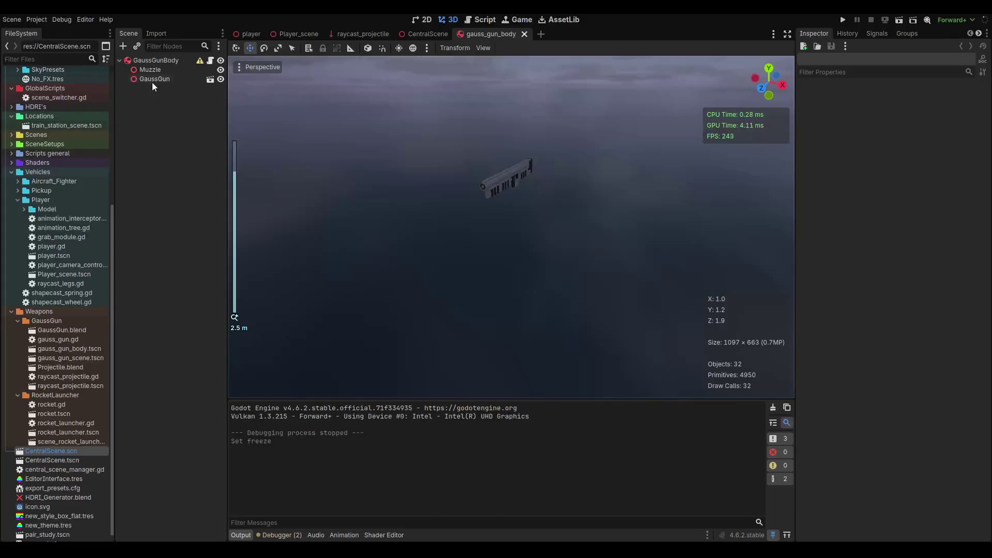
pyautogui.click(152, 70)
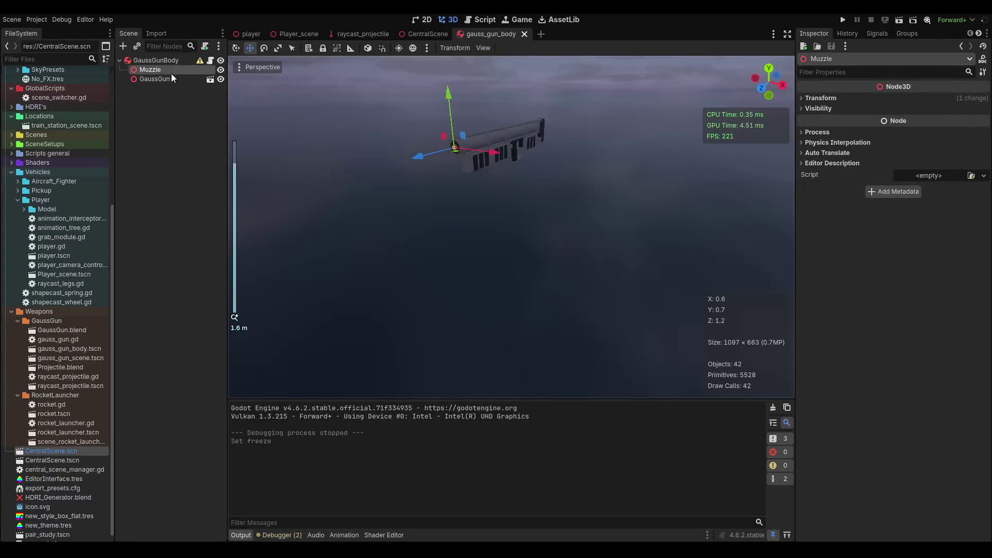
pyautogui.click(161, 60)
pyautogui.moveTo(331, 134)
pyautogui.mouseDown()
pyautogui.moveTo(390, 154)
pyautogui.moveTo(443, 150)
pyautogui.mouseUp()
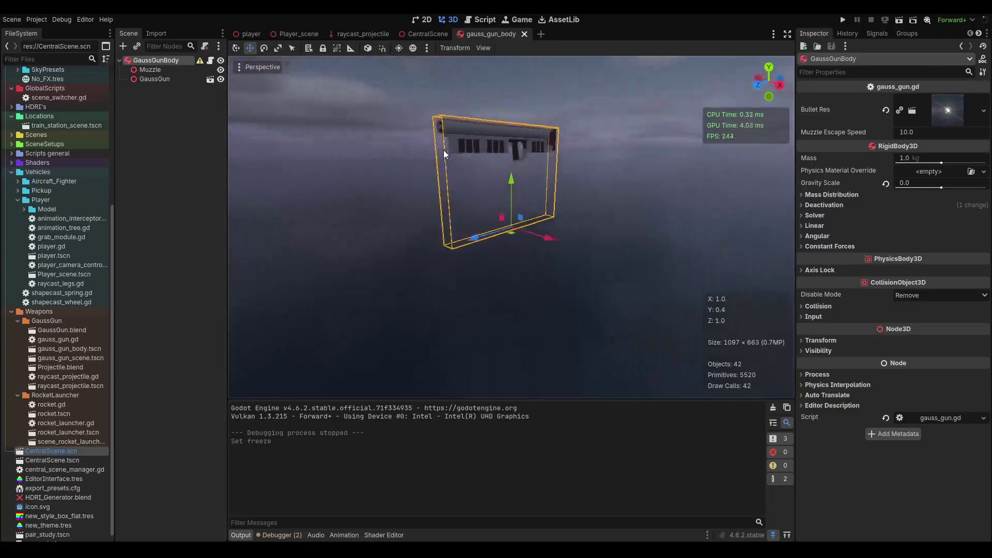
pyautogui.click(158, 70)
pyautogui.keyDown('shift'); pyautogui.click(153, 79); pyautogui.keyUp('shift')
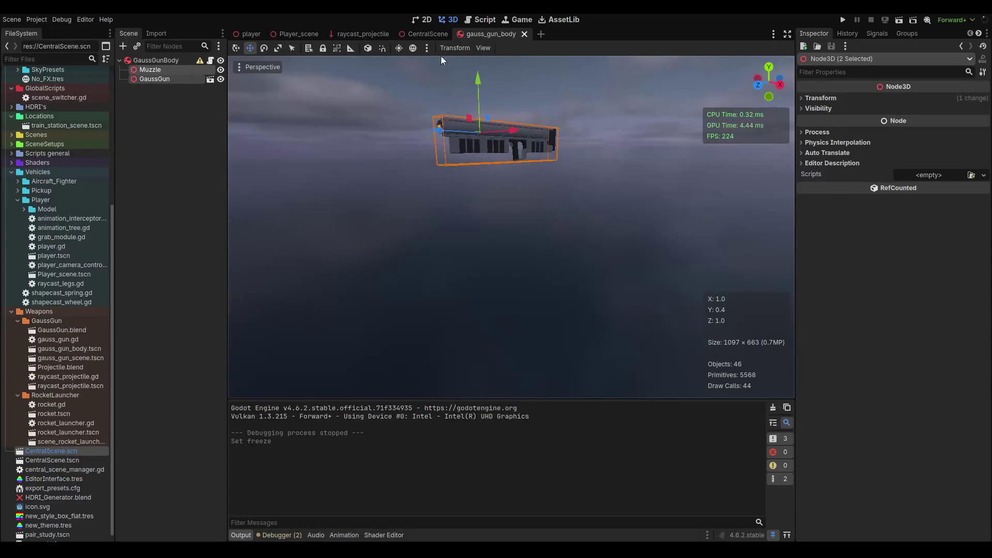
# Turn on View Grid in the viewport's display options
pyautogui.click(481, 48)
pyautogui.click(248, 67)
pyautogui.click(247, 67)
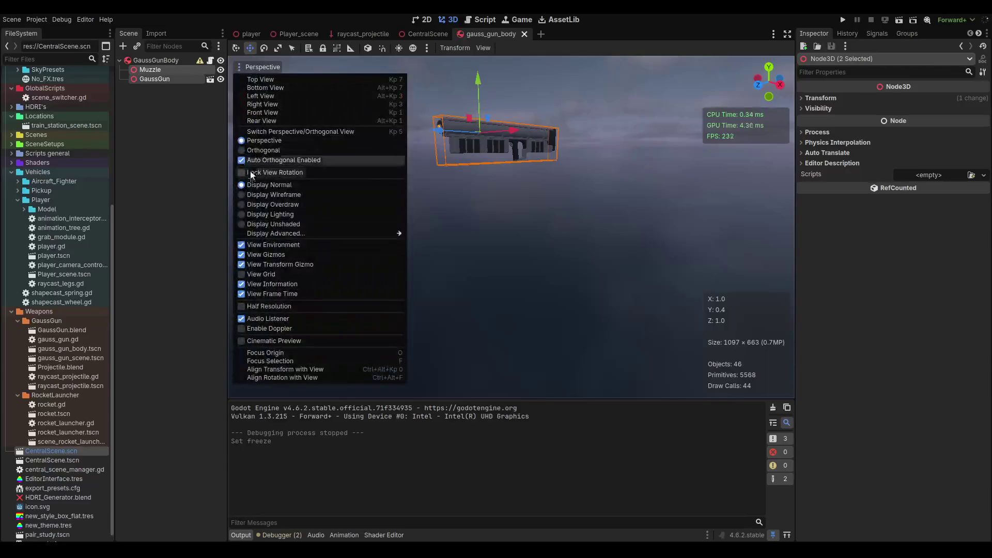
pyautogui.click(269, 274)
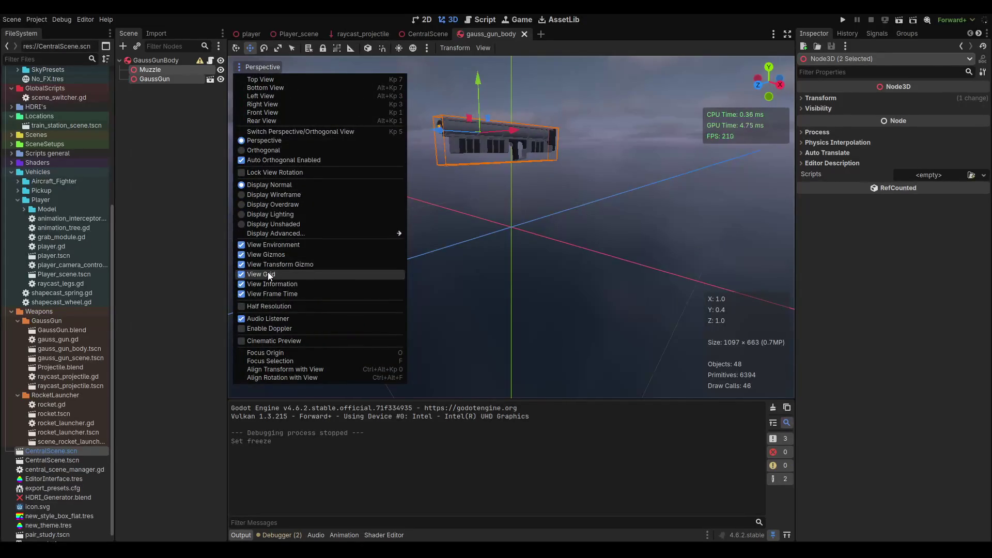
pyautogui.click(483, 46)
pyautogui.click(483, 46)
pyautogui.click(516, 163)
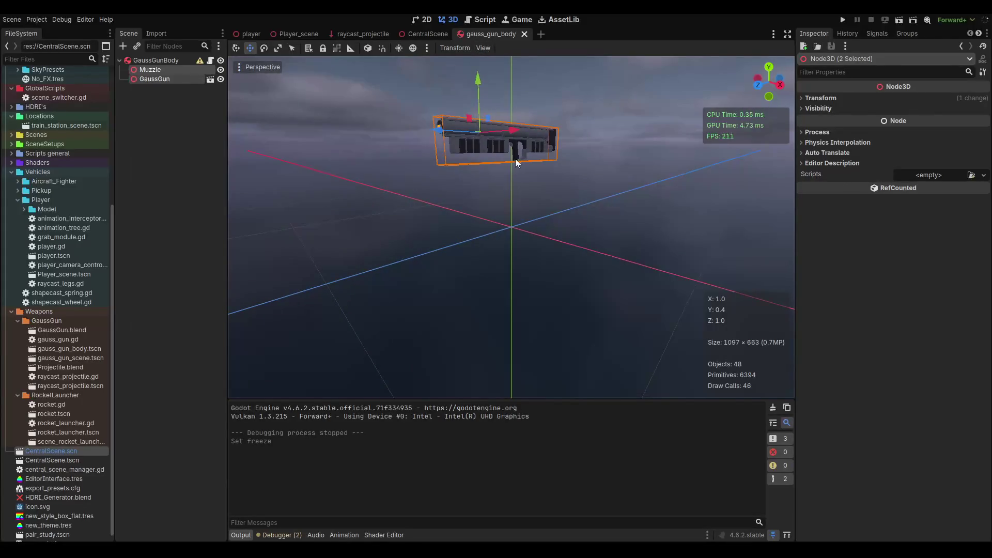
# Move Muzzle and GaussGun to the gun body's origin and save the scene
pyautogui.moveTo(477, 83); pyautogui.dragTo(476, 180)
pyautogui.scroll(5, 481, 207)
pyautogui.moveTo(485, 219); pyautogui.dragTo(360, 193)
pyautogui.moveTo(401, 138); pyautogui.dragTo(402, 147)
pyautogui.hotkey('ctrl', 's')
pyautogui.hotkey('ctrl', 's')
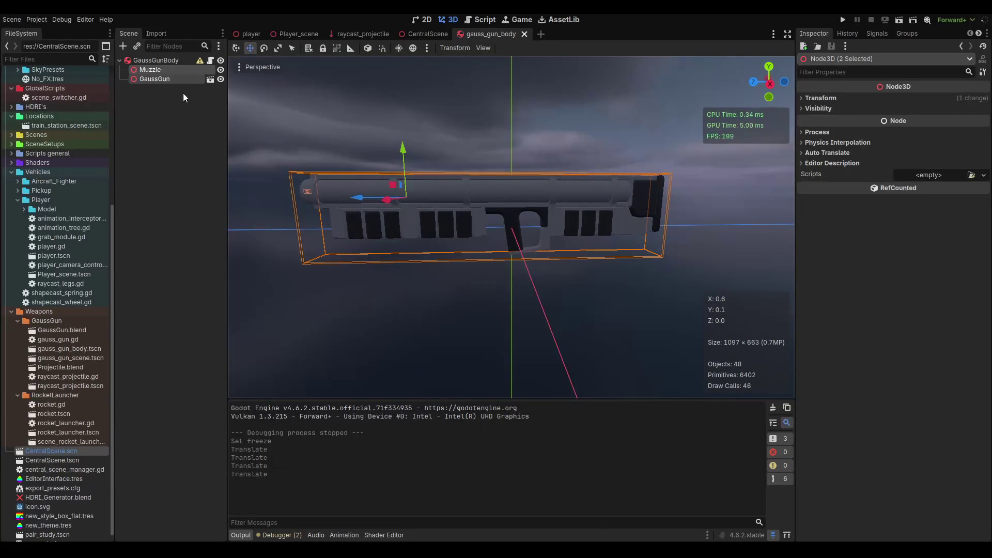
# Set GaussGunBody's Freeze Mode to Kinematic and return to CentralScene
pyautogui.click(152, 61)
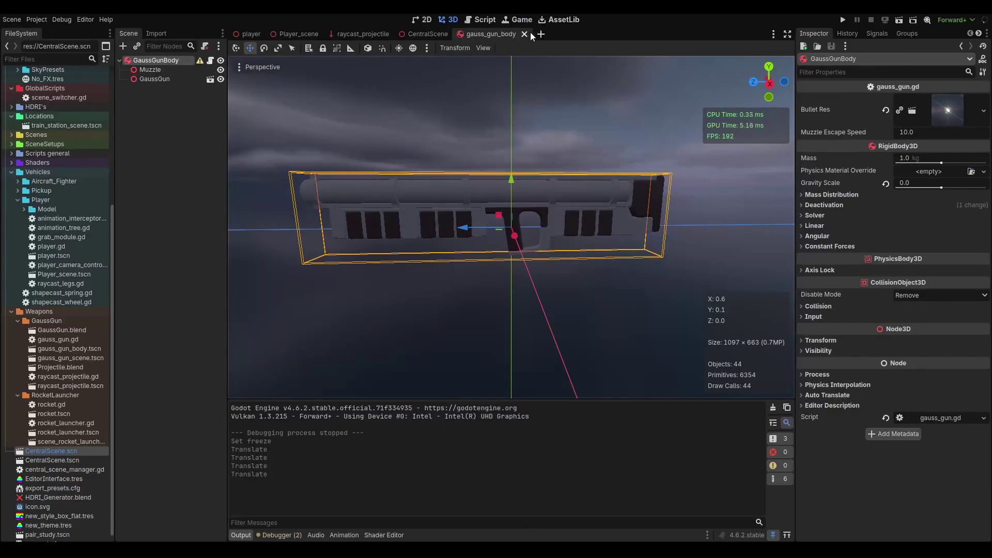
pyautogui.click(833, 202)
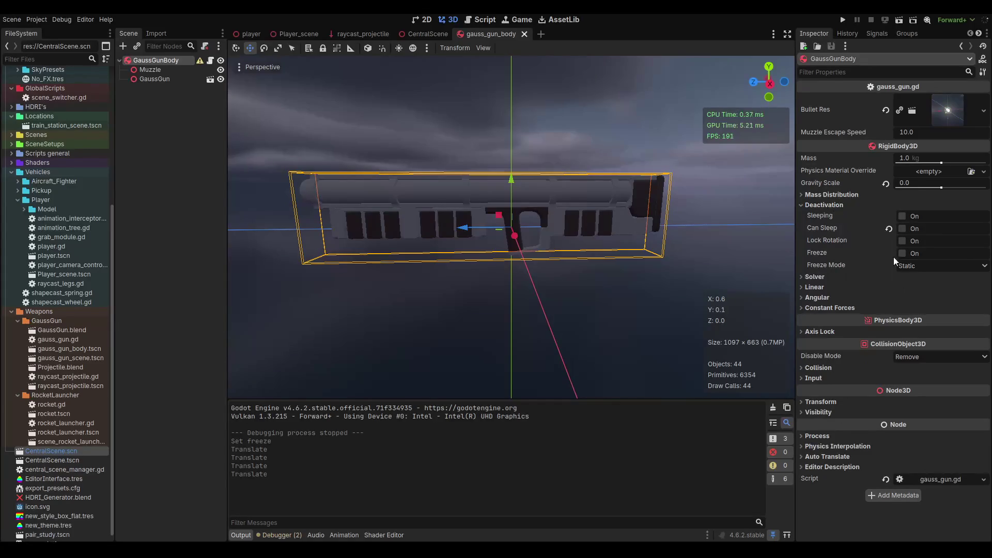
pyautogui.click(915, 265)
pyautogui.click(917, 288)
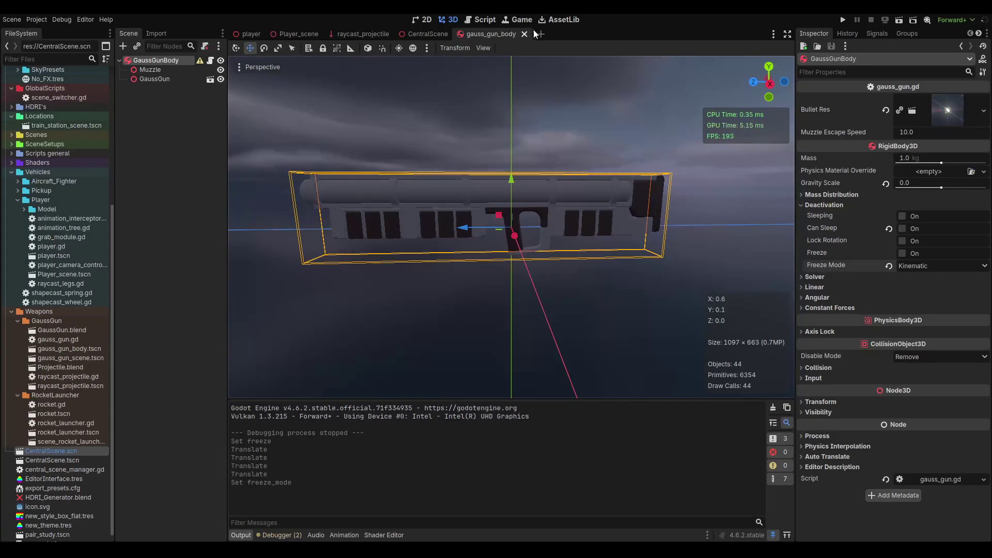
pyautogui.click(523, 35)
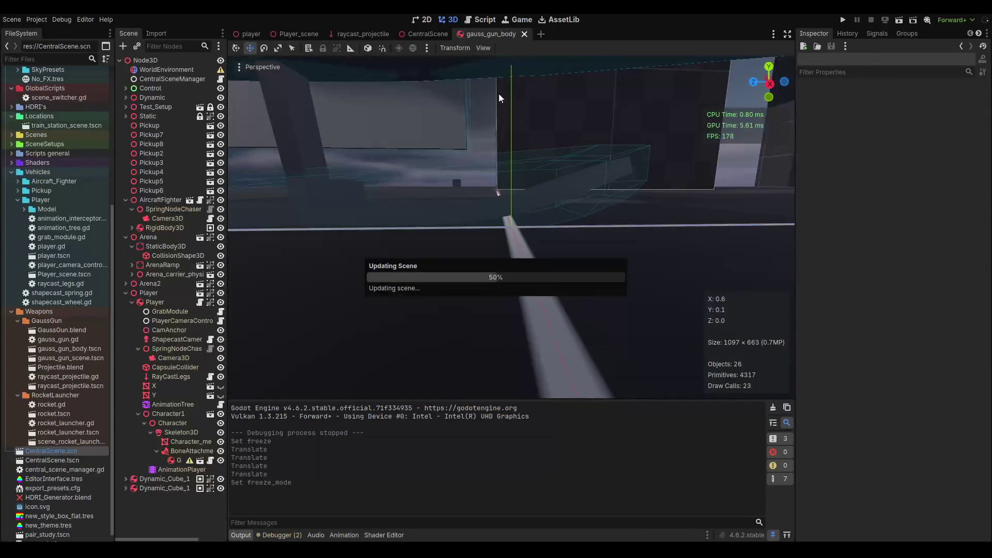
# Test-run the game with F5 and stop it
pyautogui.press('F5')
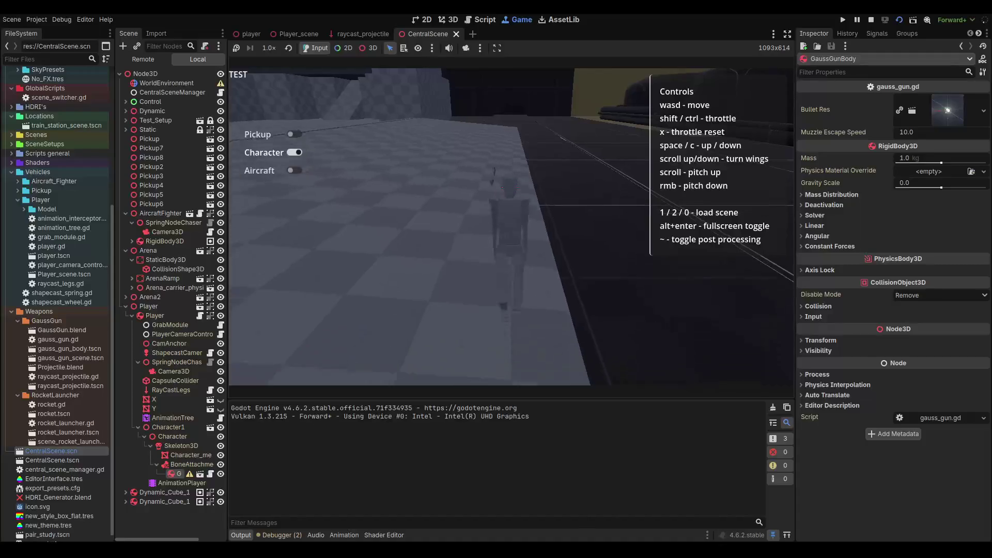
pyautogui.press('F8')
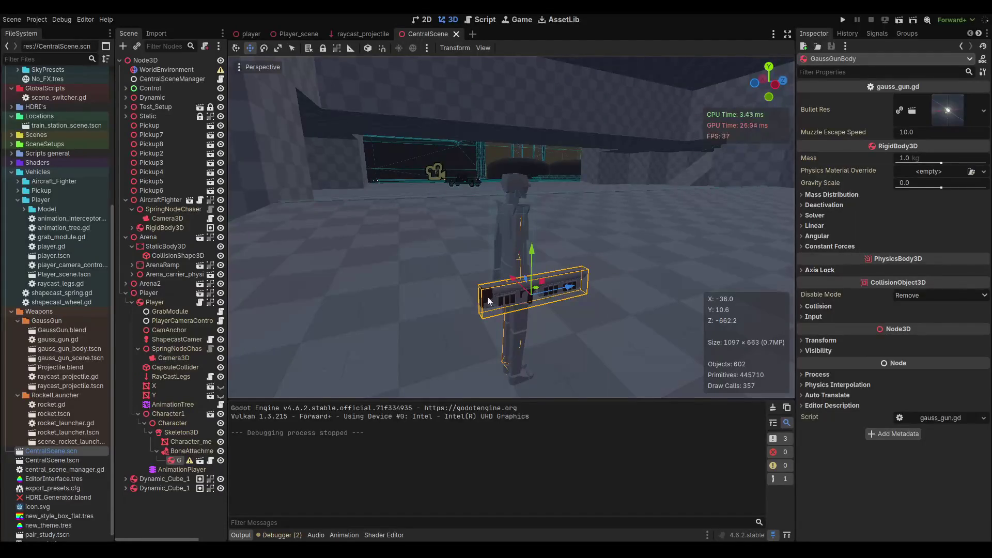
pyautogui.moveTo(517, 247); pyautogui.dragTo(546, 251)
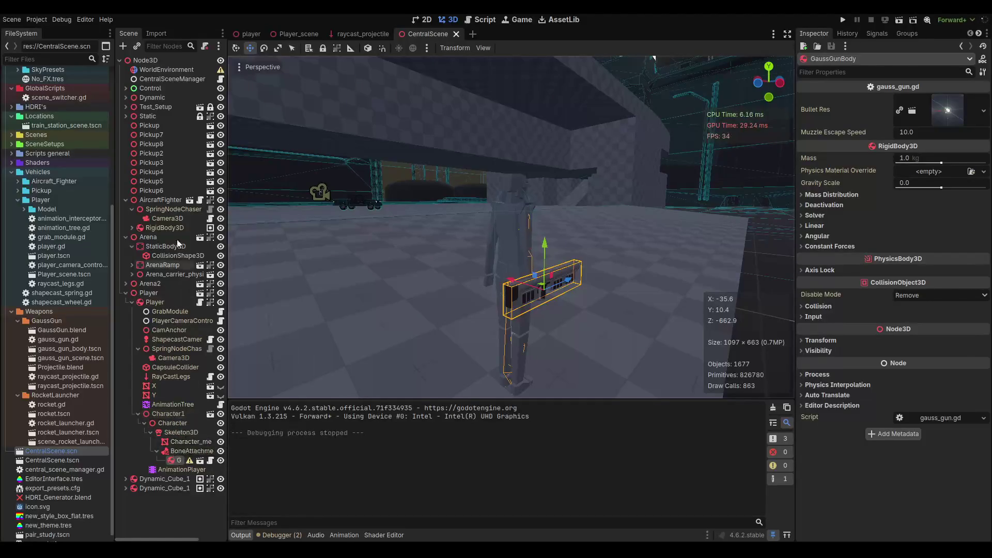
# Uncheck Editable Children on the Player instance
pyautogui.click(150, 293)
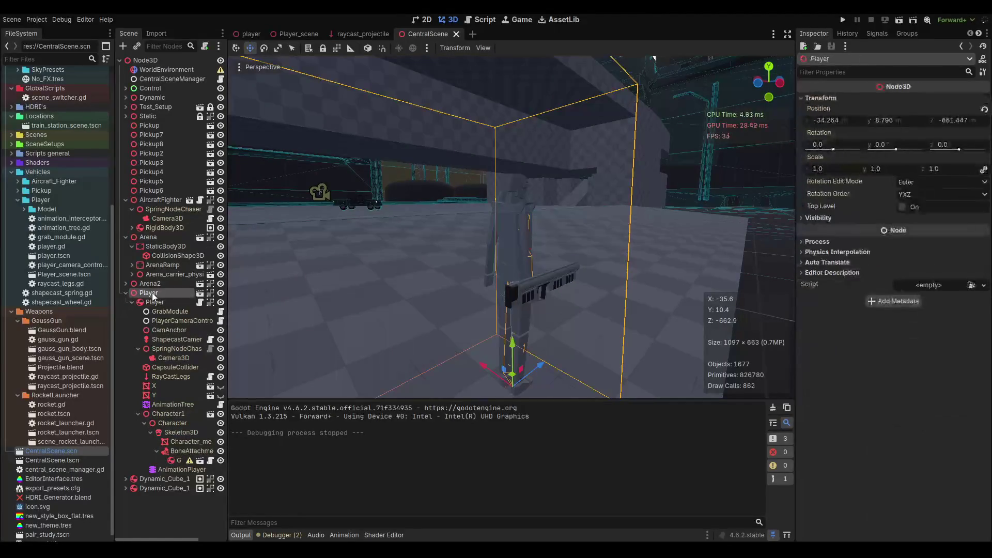
pyautogui.rightClick(152, 294)
pyautogui.click(207, 471)
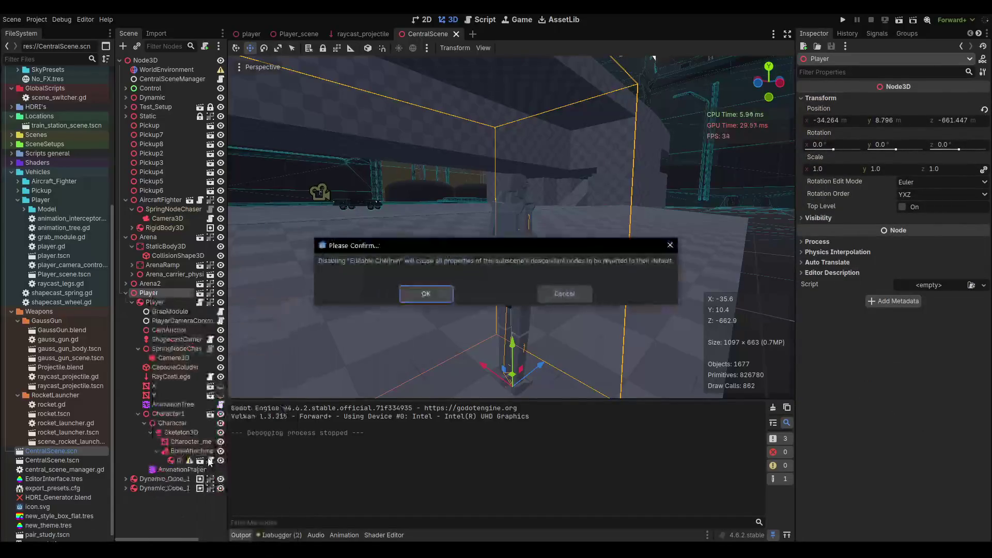
# Confirm disabling editable children and open the player scene for editing
pyautogui.click(431, 290)
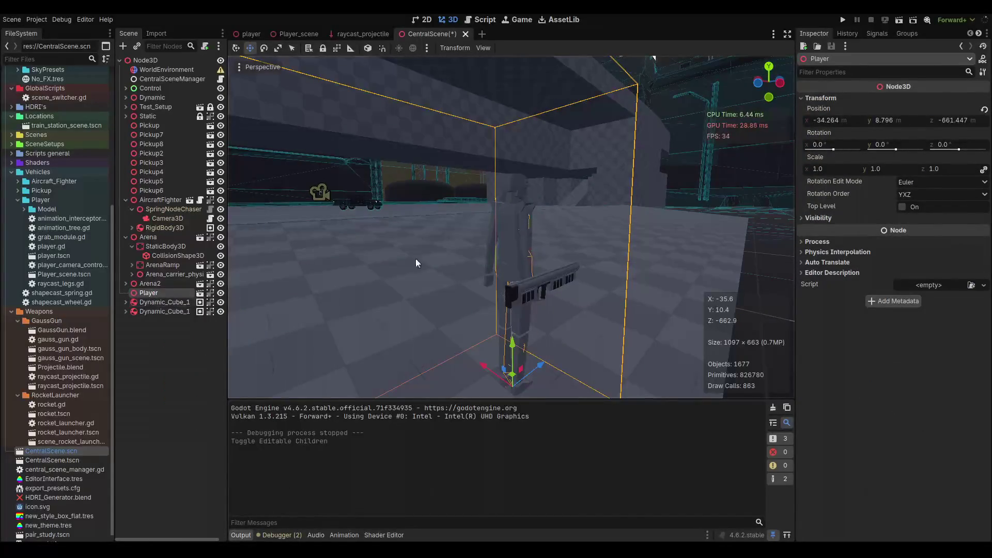
pyautogui.moveTo(416, 258); pyautogui.dragTo(492, 263)
pyautogui.click(200, 293)
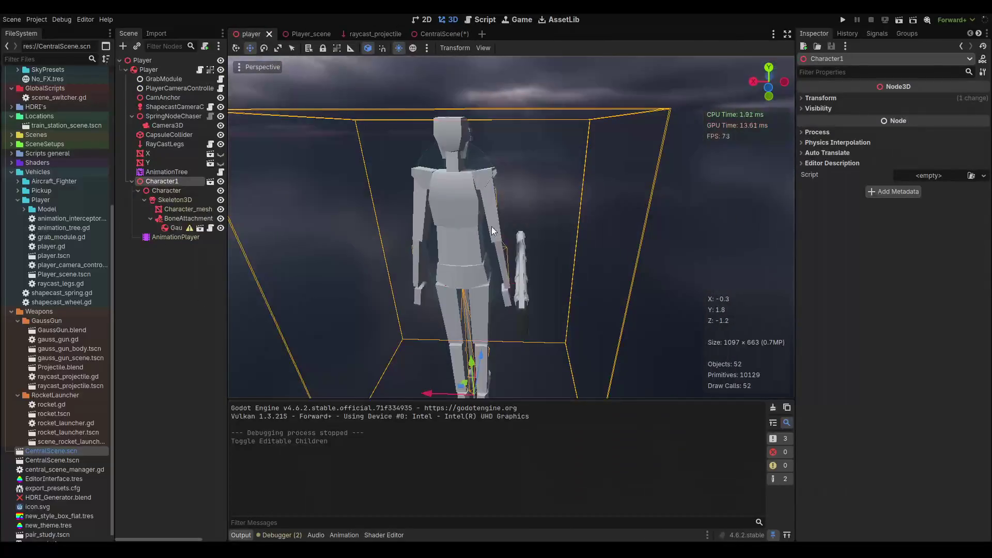
pyautogui.moveTo(473, 213); pyautogui.dragTo(341, 202)
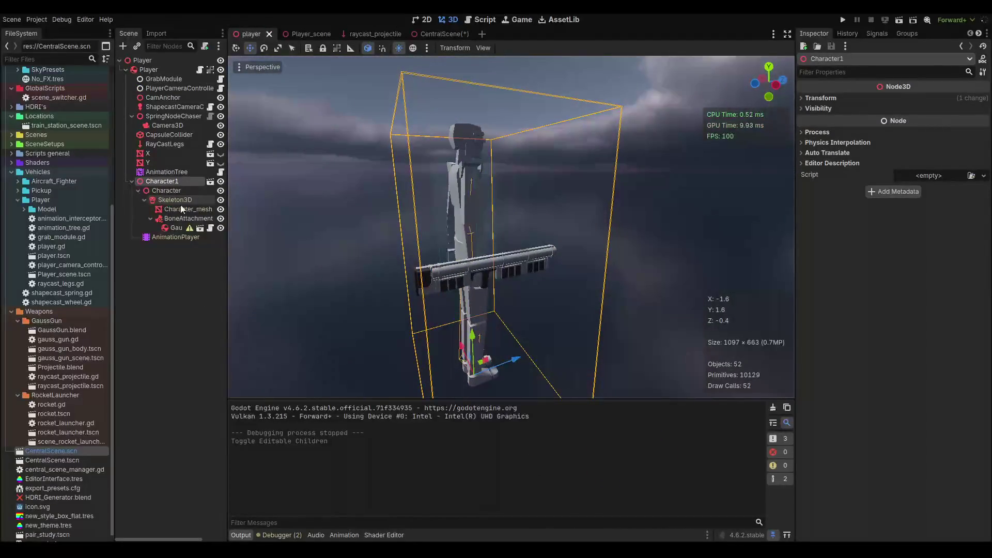
# Raise the Gauss gun along Y beside the arm, undo a stray sideways move, and save
pyautogui.click(168, 229)
pyautogui.moveTo(481, 236)
pyautogui.mouseDown()
pyautogui.moveTo(488, 166)
pyautogui.moveTo(481, 289)
pyautogui.moveTo(466, 170)
pyautogui.mouseUp()
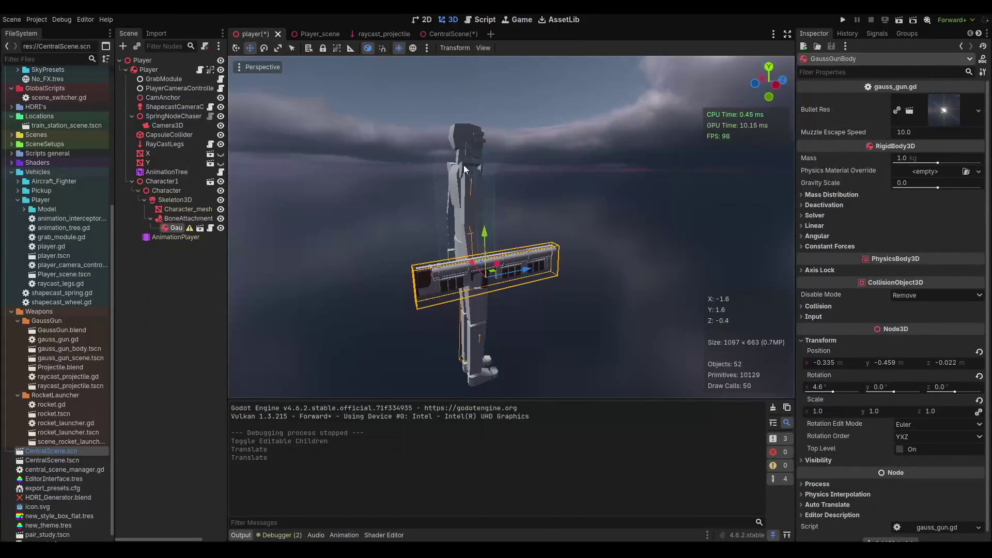
pyautogui.click(223, 219)
pyautogui.press('KP_1')
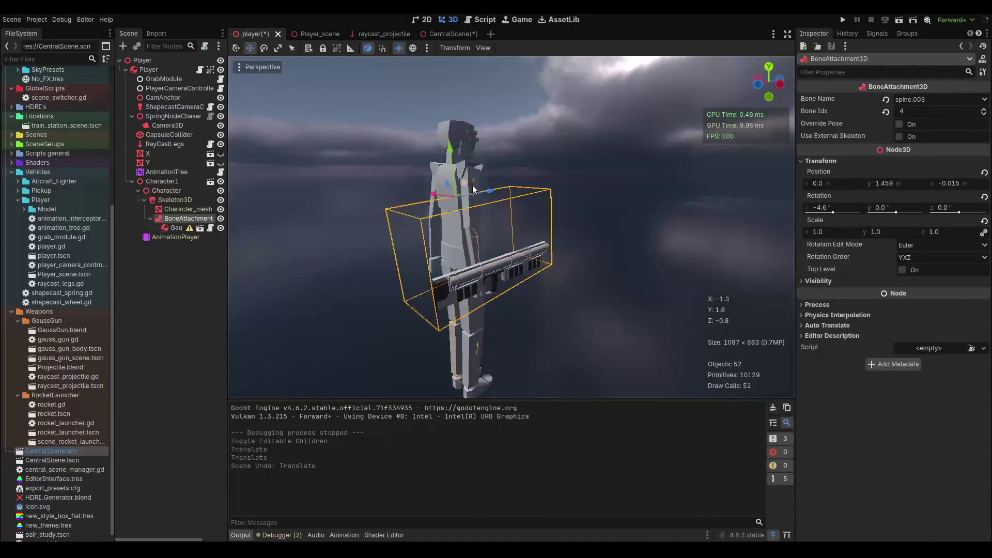
pyautogui.moveTo(414, 200); pyautogui.dragTo(517, 201)
pyautogui.hotkey('ctrl', 'z')
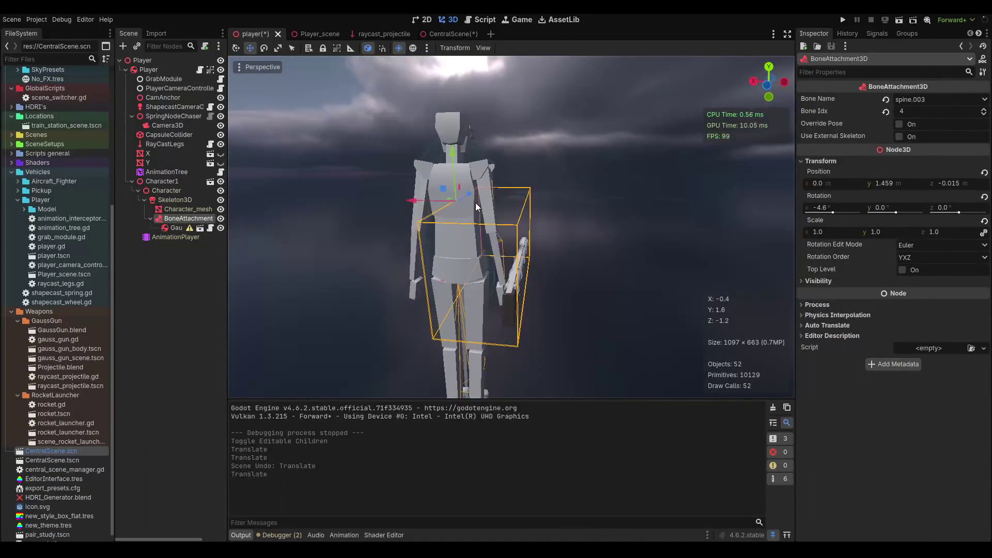
pyautogui.click(176, 229)
pyautogui.moveTo(519, 210); pyautogui.dragTo(521, 164)
pyautogui.click(188, 218)
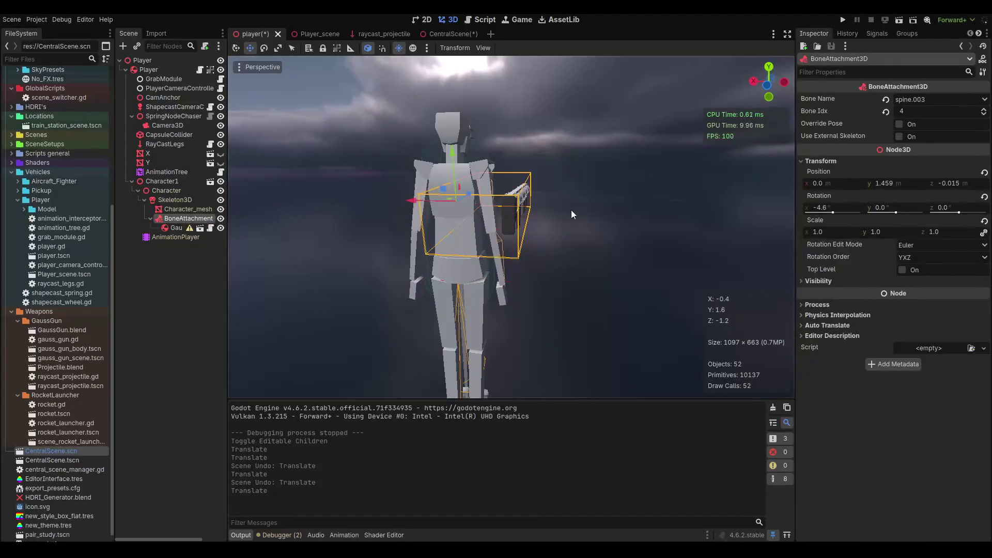
pyautogui.hotkey('ctrl', 's')
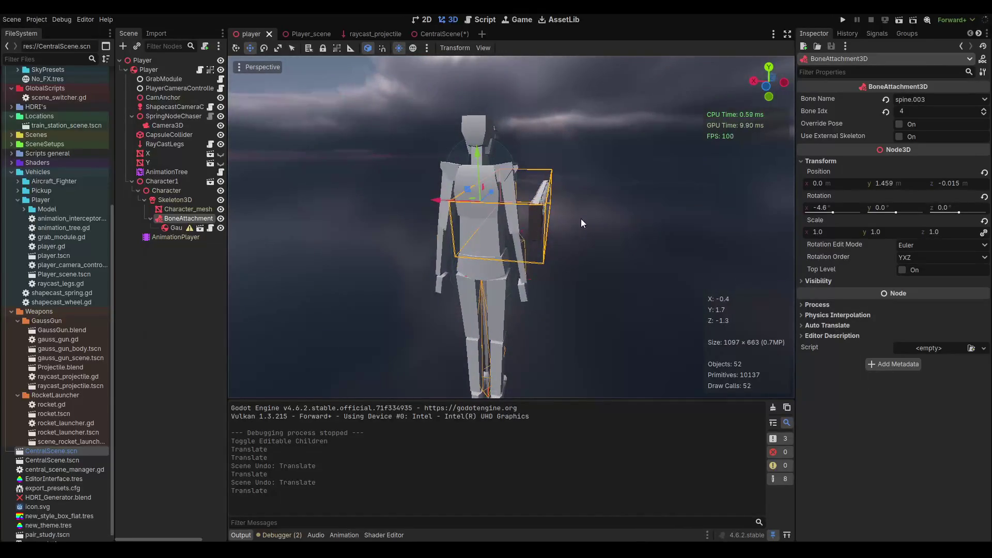
# Review the gun body's Solver and Deactivation settings, then switch to the Player_scene tab
pyautogui.click(170, 228)
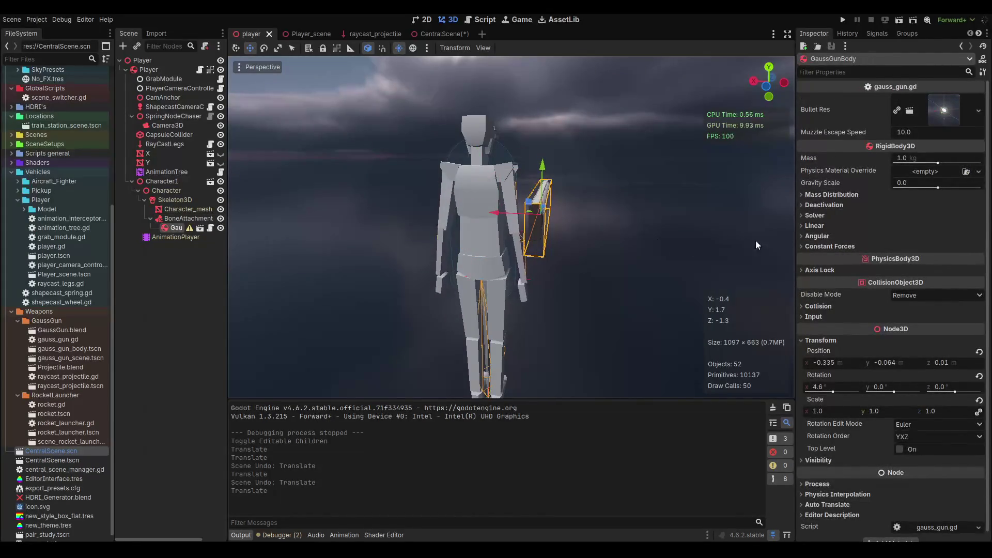
pyautogui.click(816, 215)
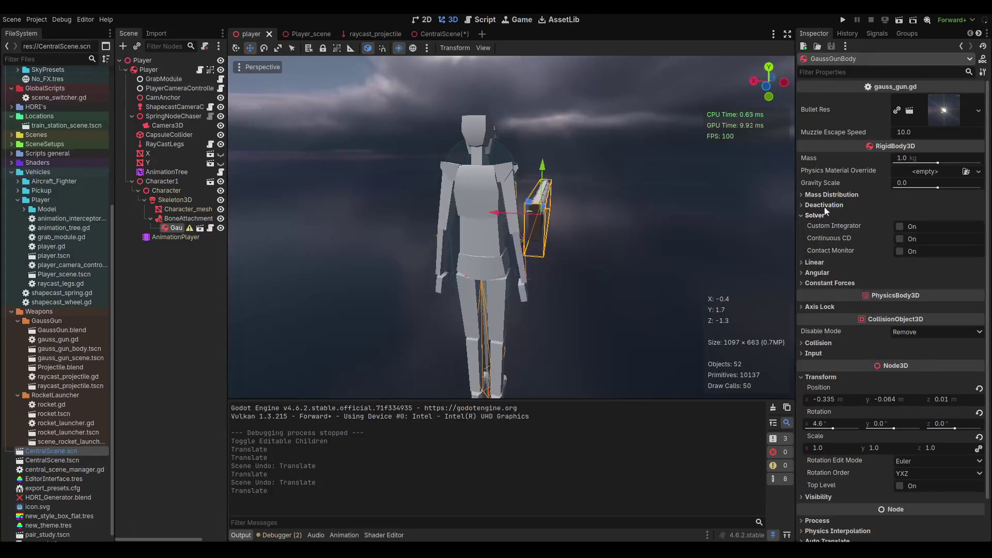
pyautogui.click(827, 205)
pyautogui.click(816, 276)
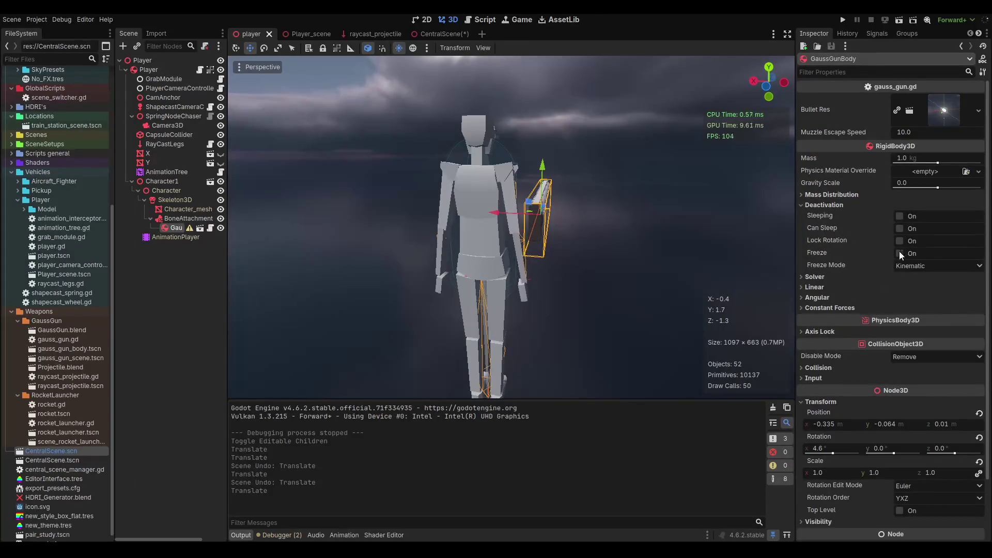
pyautogui.moveTo(812, 255)
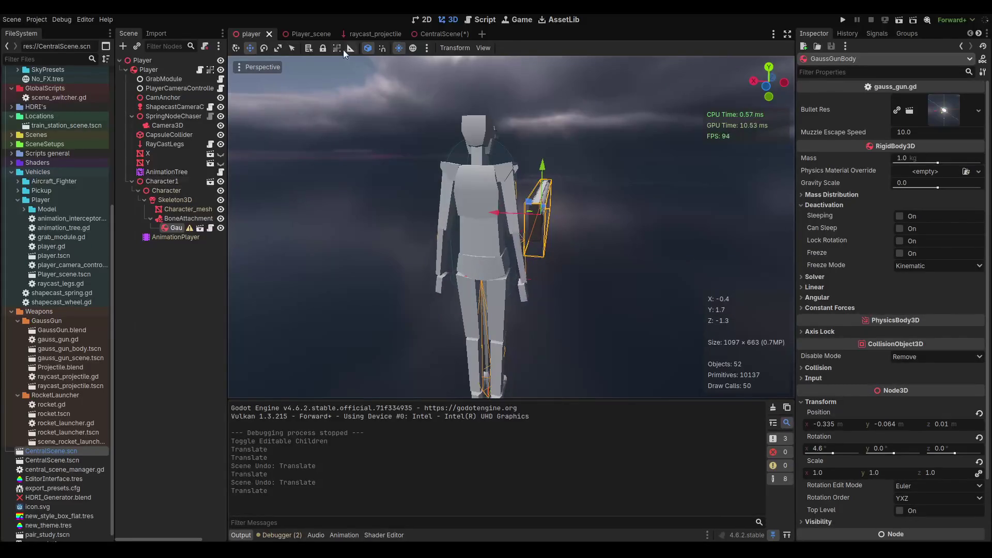
pyautogui.click(298, 34)
pyautogui.click(587, 263)
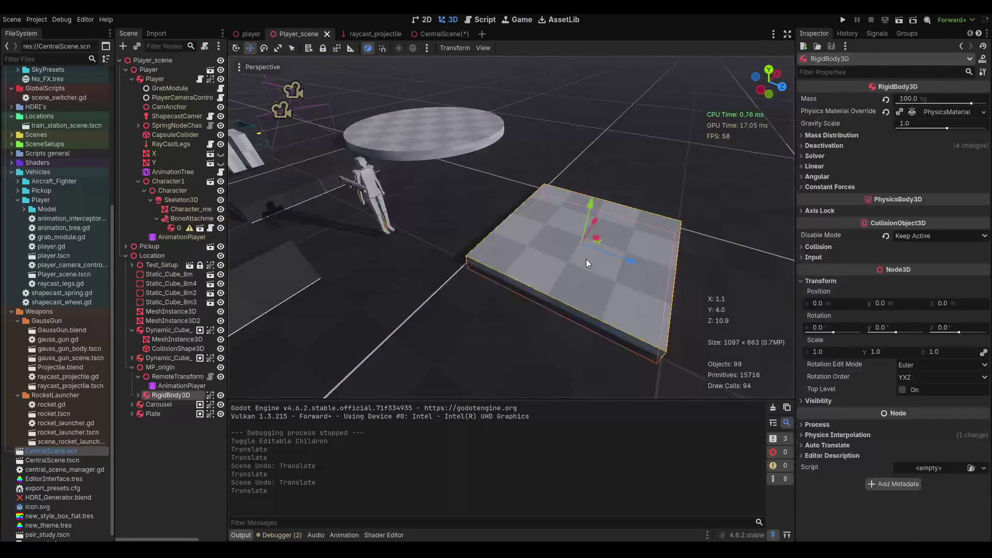
pyautogui.click(832, 156)
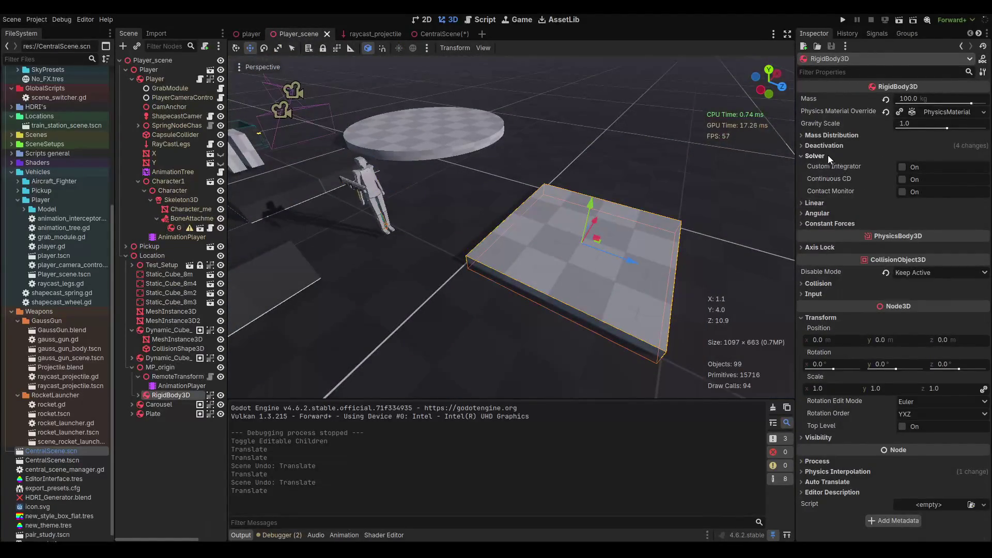
pyautogui.click(822, 146)
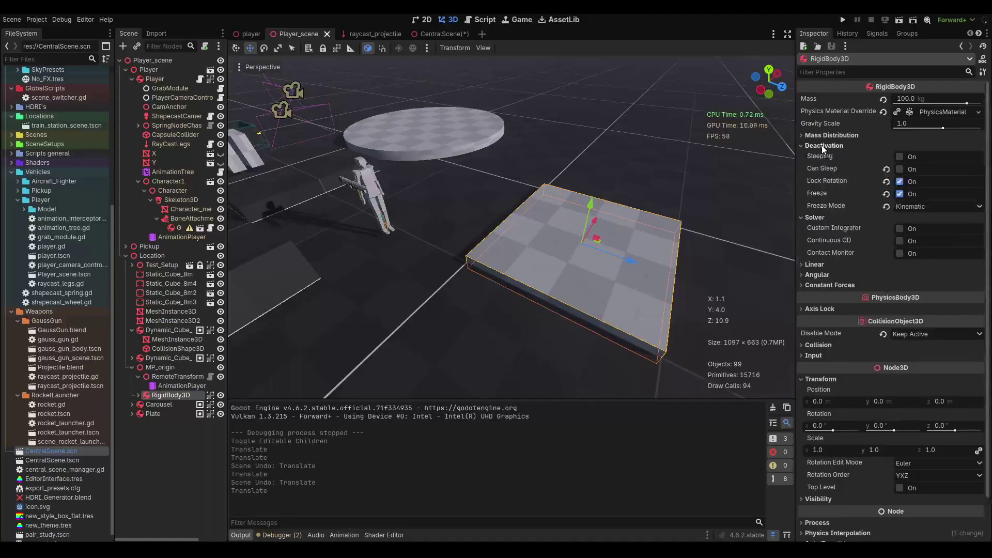
pyautogui.click(812, 218)
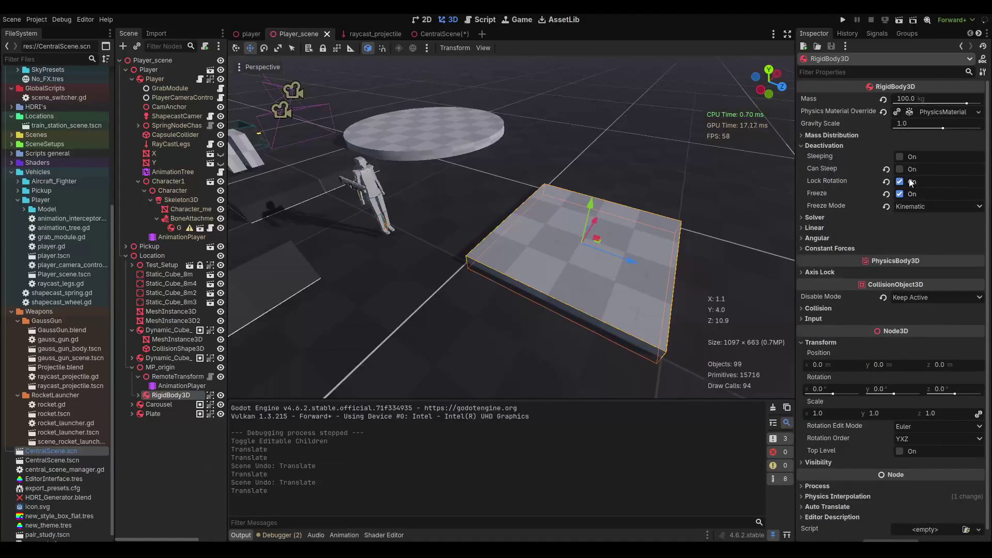
pyautogui.click(821, 146)
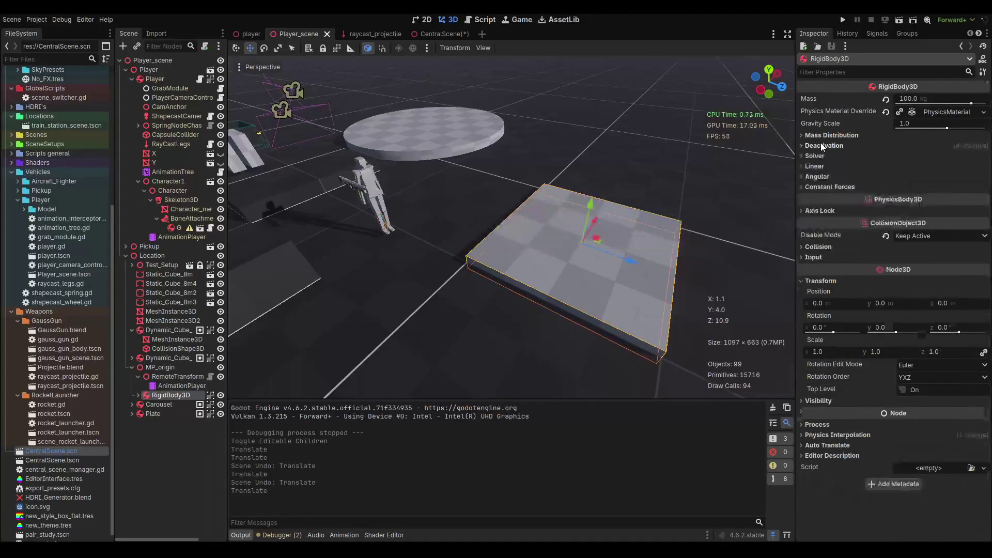
pyautogui.click(440, 34)
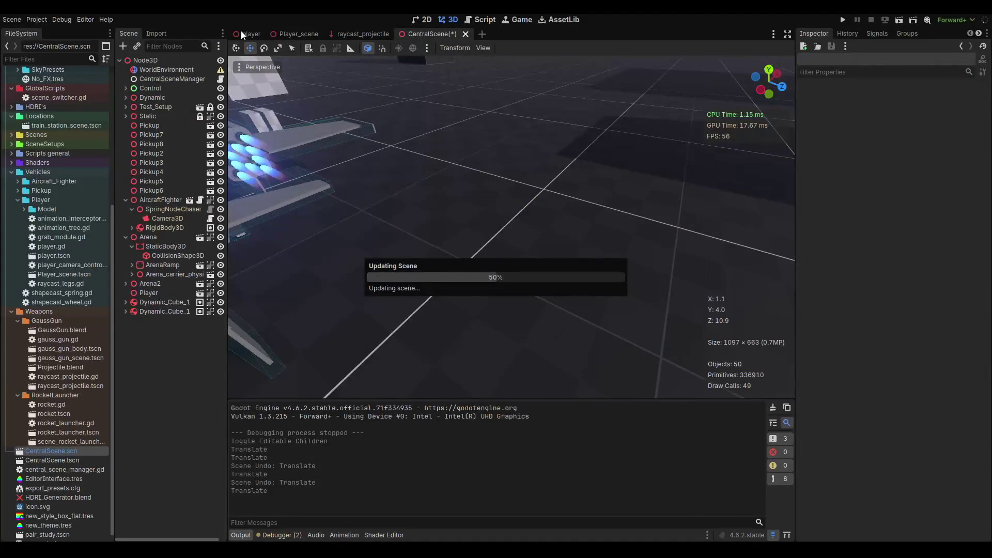
pyautogui.click(241, 32)
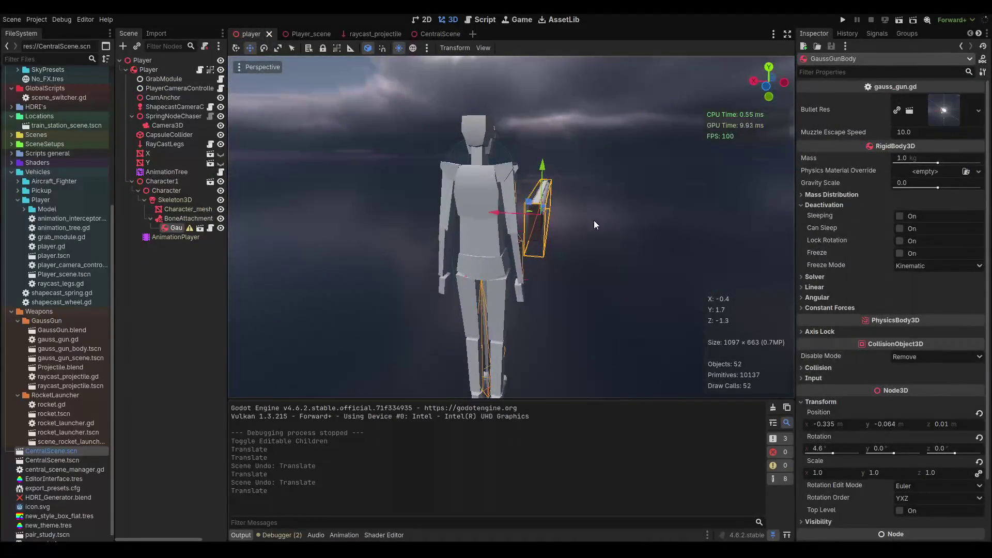
# Turn on Freeze and Lock Rotation for GaussGunBody and save the player scene
pyautogui.click(907, 253)
pyautogui.click(899, 240)
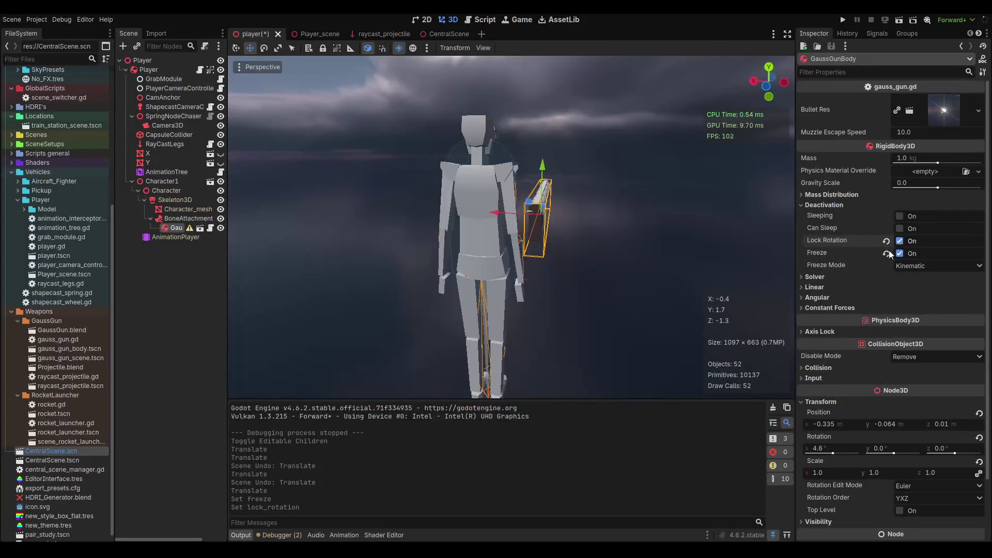
pyautogui.hotkey('ctrl', 's')
# Review the body's mass distribution, solver, angular, axis lock and input settings
pyautogui.click(829, 194)
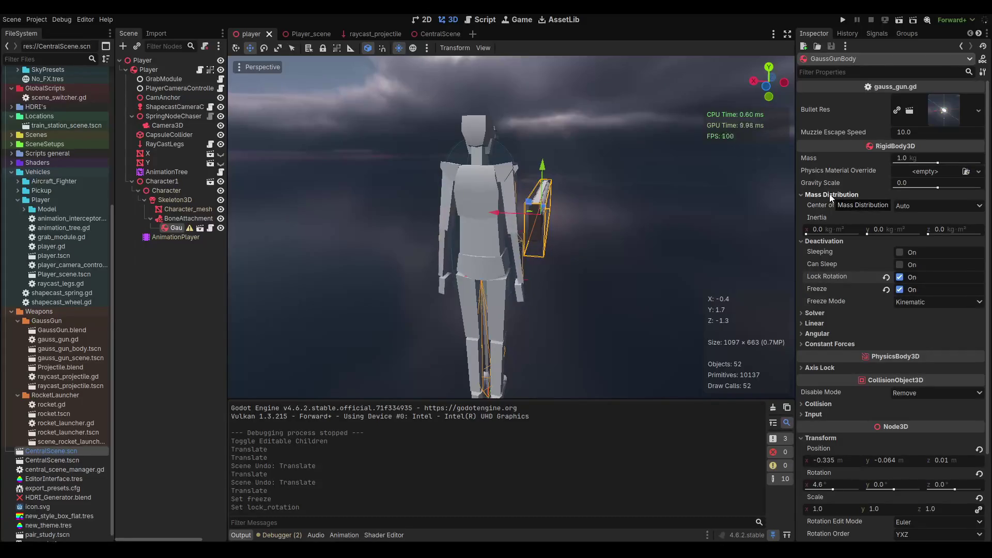
pyautogui.click(829, 194)
pyautogui.click(812, 277)
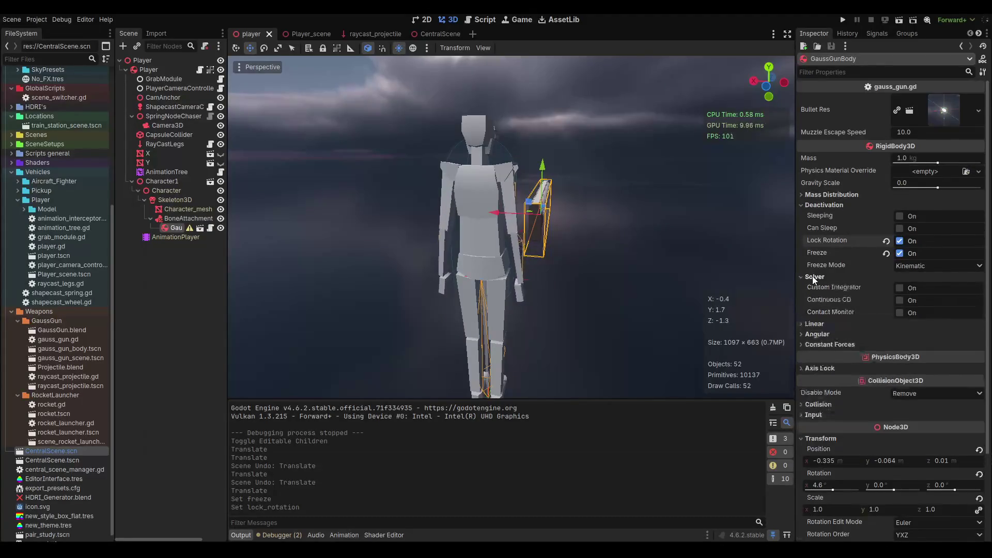
pyautogui.click(821, 277)
pyautogui.click(825, 294)
pyautogui.click(826, 293)
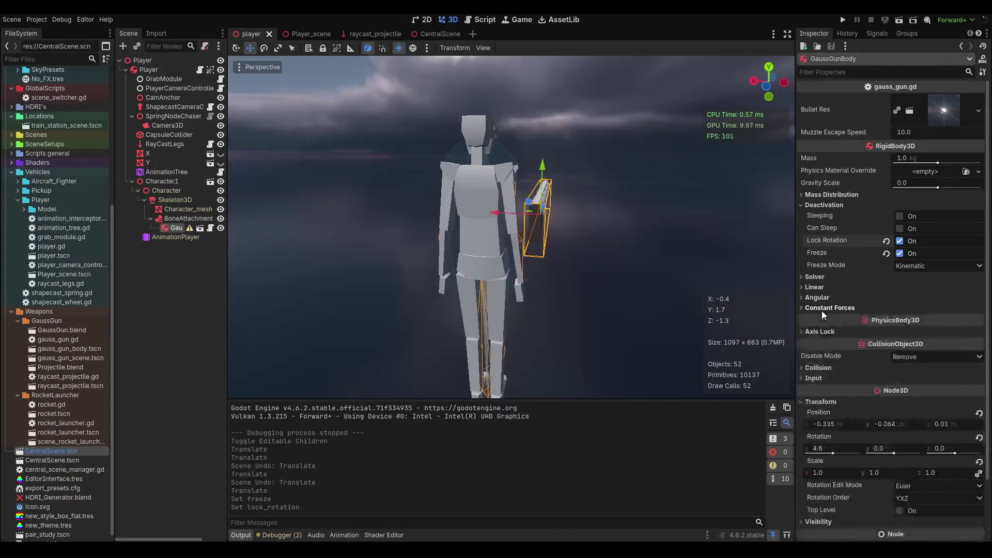
pyautogui.scroll(-3, 822, 311)
pyautogui.click(820, 261)
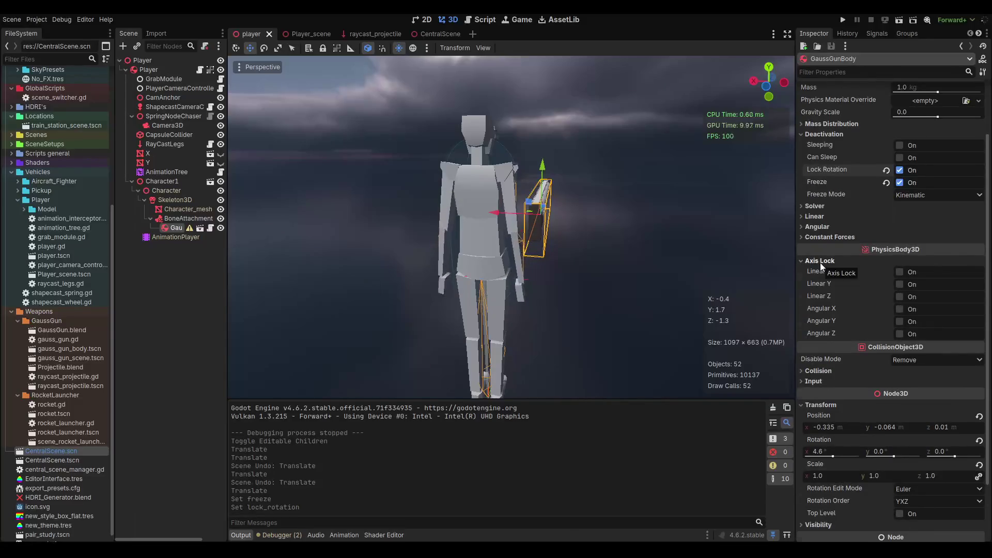
pyautogui.click(819, 261)
pyautogui.click(816, 310)
pyautogui.click(816, 310)
# Test-run the player scene, then switch Freeze and Lock Rotation off and run it again
pyautogui.press('F6')
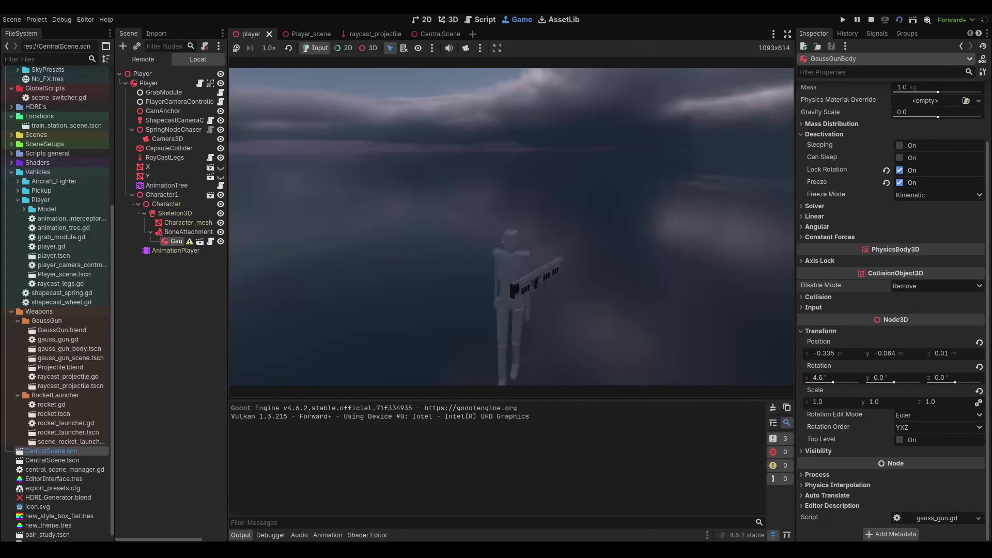
pyautogui.press('F8')
pyautogui.click(900, 182)
pyautogui.click(900, 170)
pyautogui.press('F6')
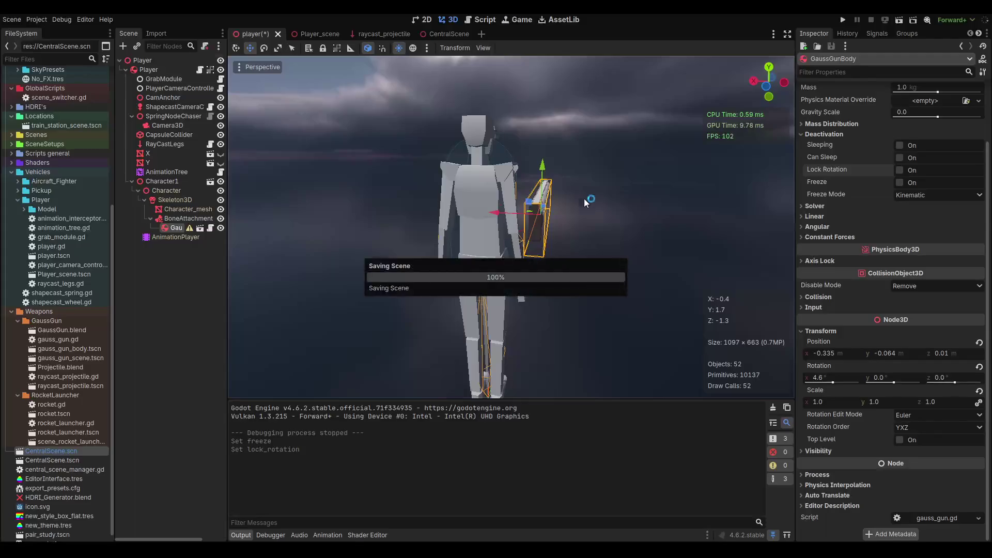
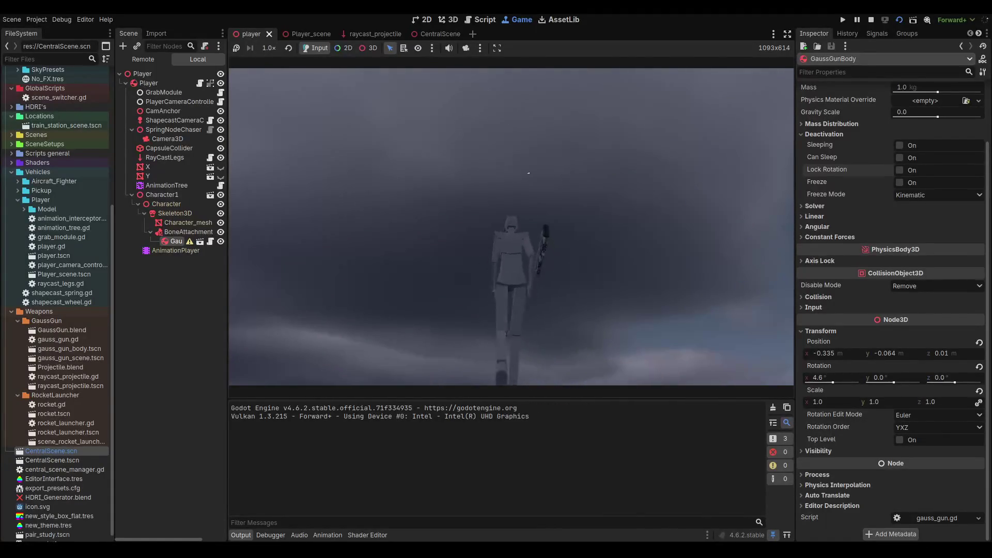
# Enable Freeze in Kinematic mode on GaussGunBody and test-run the player scene
pyautogui.press('F8')
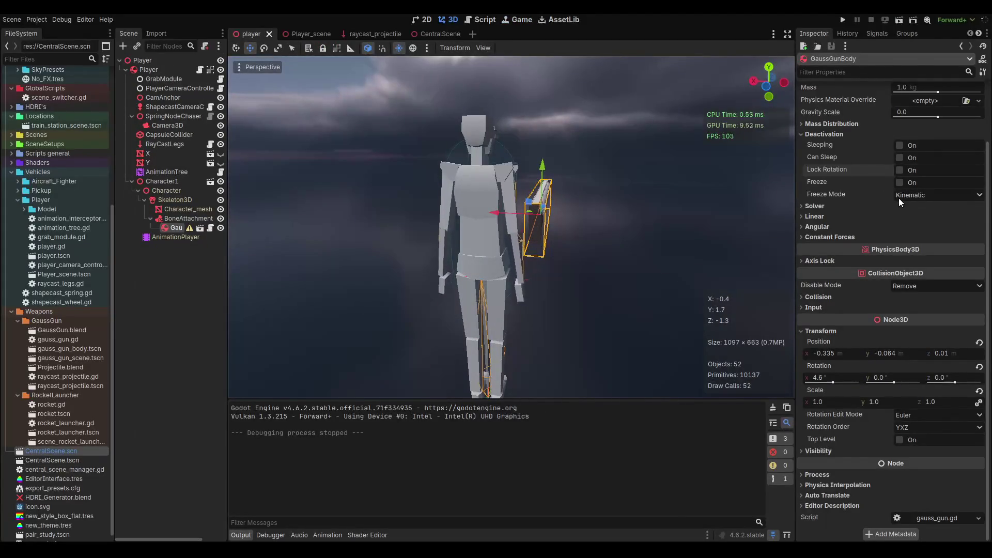
pyautogui.click(898, 197)
pyautogui.click(898, 197)
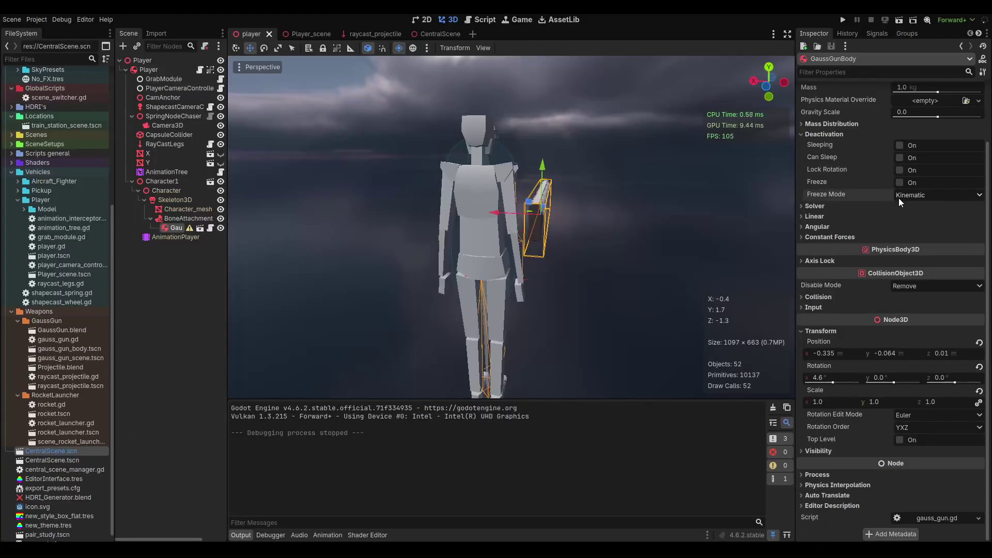
pyautogui.click(899, 183)
pyautogui.press('F6')
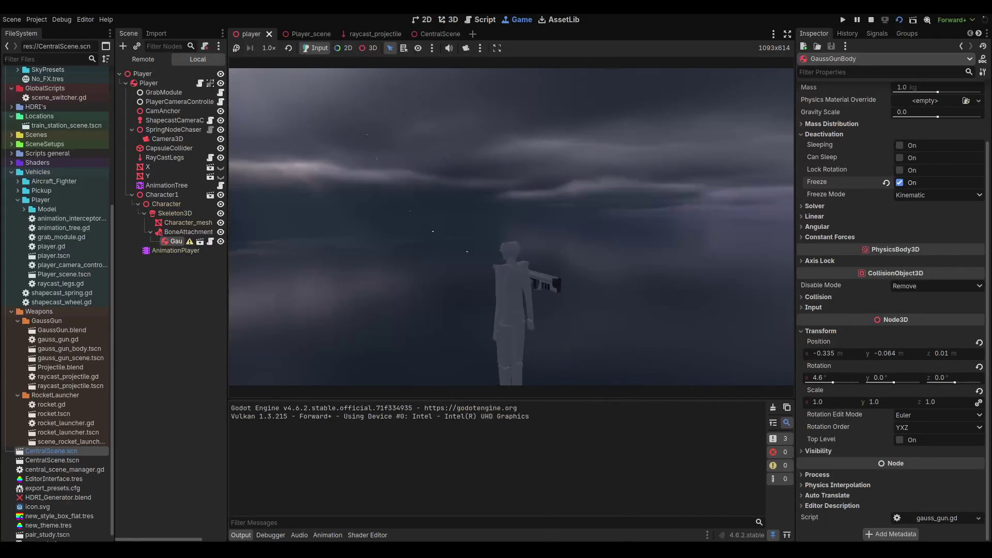
# Retest the gun with Freeze off, then on again, and close the player scene tab
pyautogui.press('F8')
pyautogui.click(899, 182)
pyautogui.hotkey('ctrl', 's')
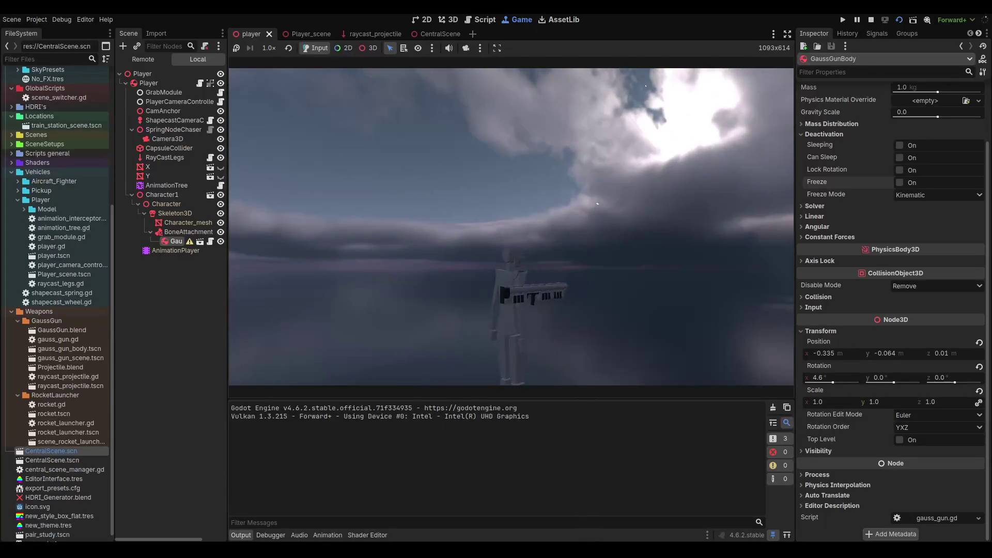
pyautogui.press('F8')
pyautogui.click(898, 182)
pyautogui.press('F6')
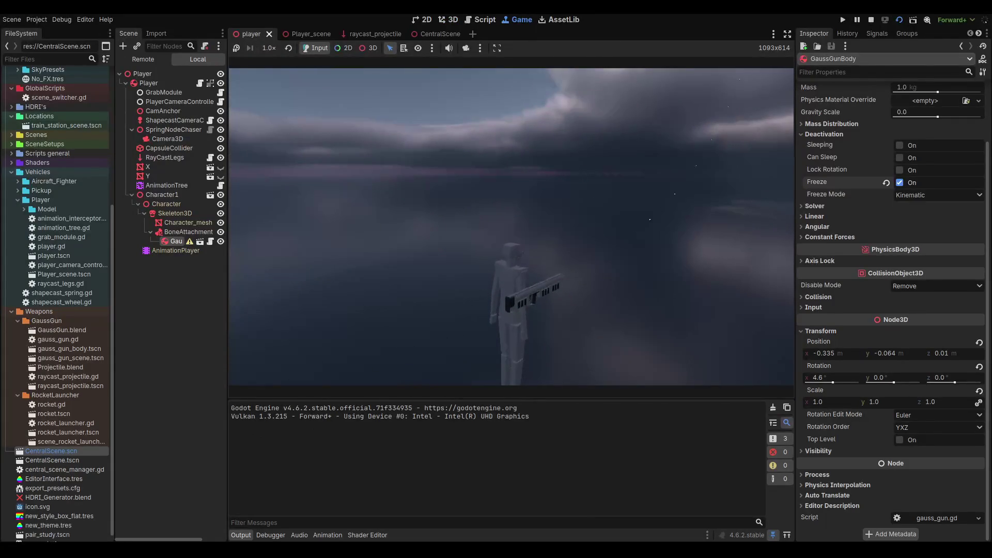
pyautogui.press('F8')
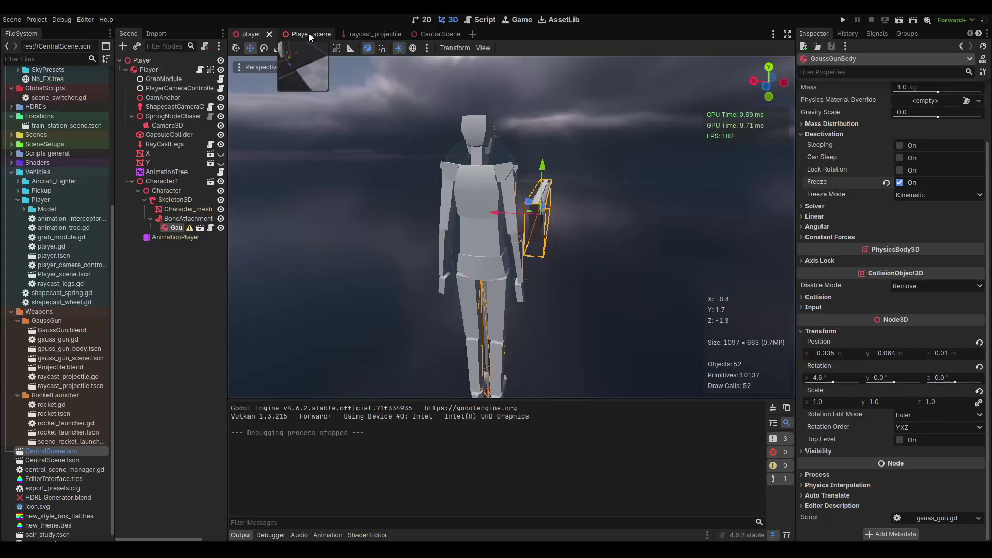
pyautogui.middleClick(257, 36)
pyautogui.press('F6')
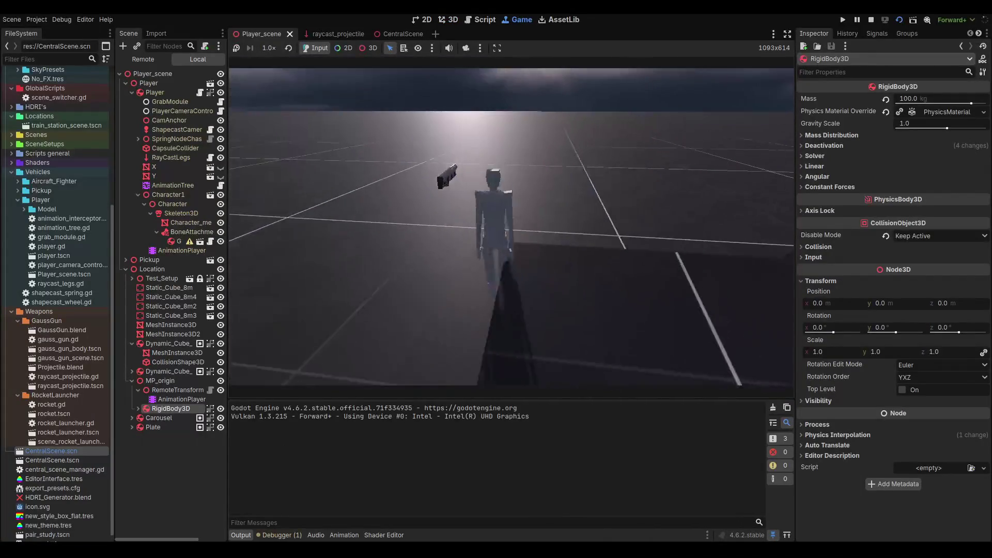
pyautogui.press('F8')
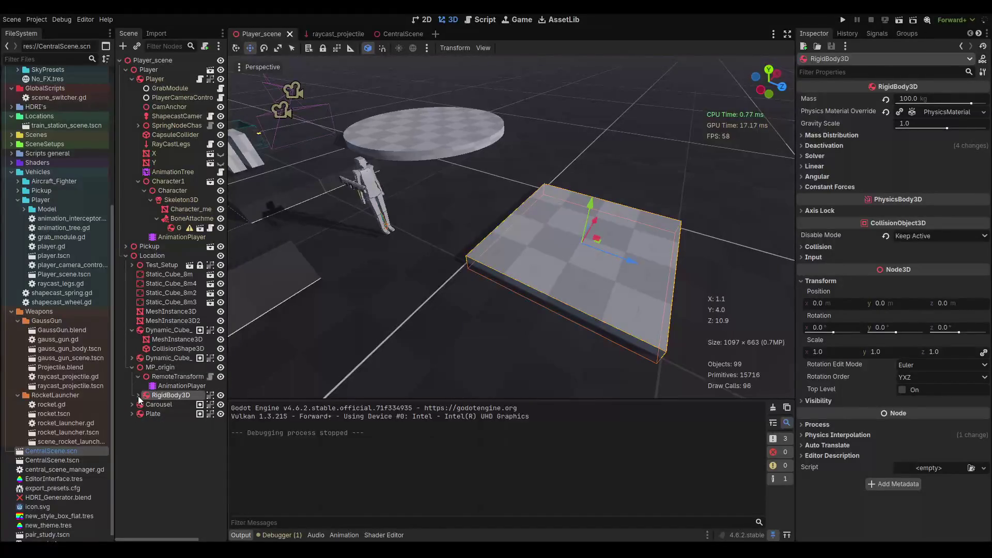
pyautogui.click(176, 228)
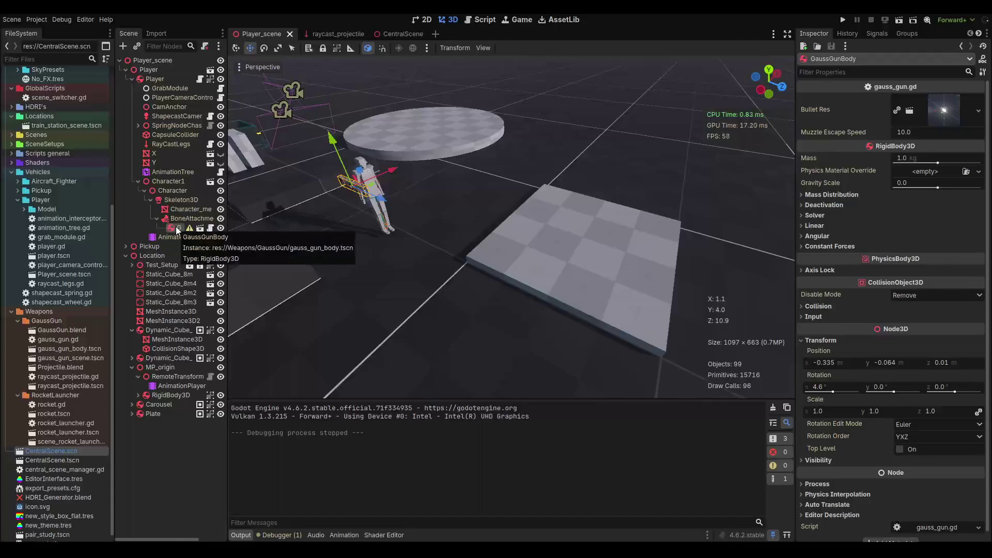
pyautogui.click(817, 216)
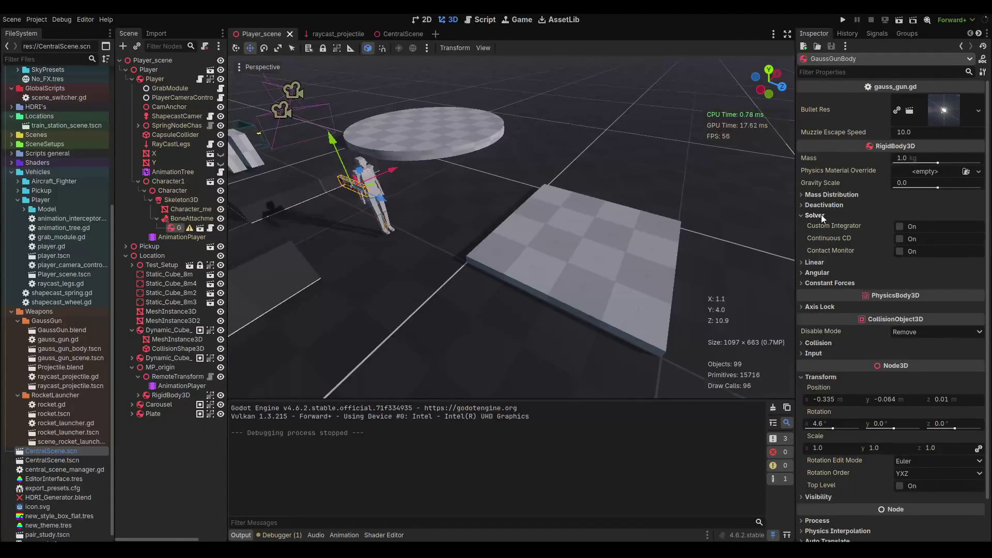
pyautogui.click(828, 205)
pyautogui.click(816, 276)
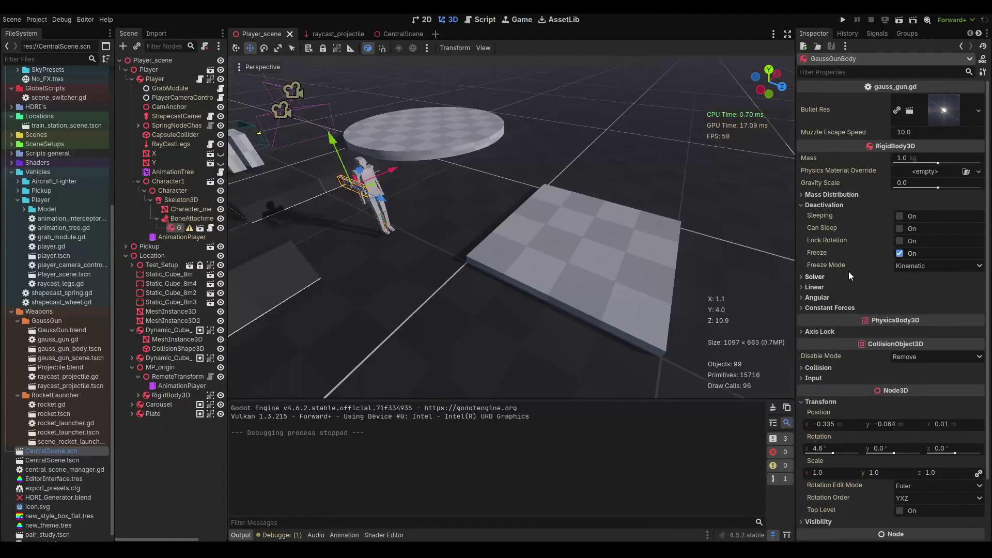
pyautogui.click(178, 219)
pyautogui.click(178, 227)
pyautogui.rightClick(175, 231)
pyautogui.press('Escape')
pyautogui.rightClick(173, 230)
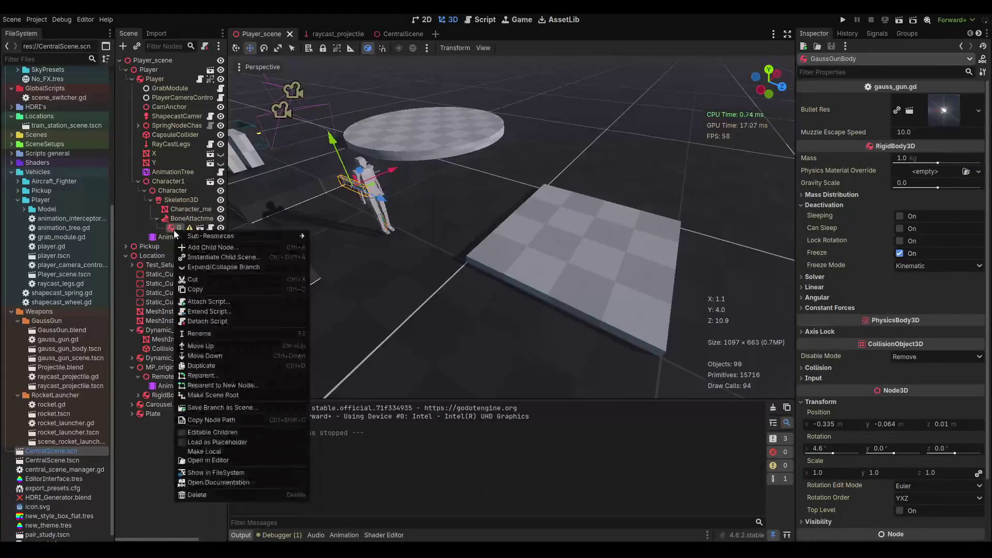
pyautogui.press('Escape')
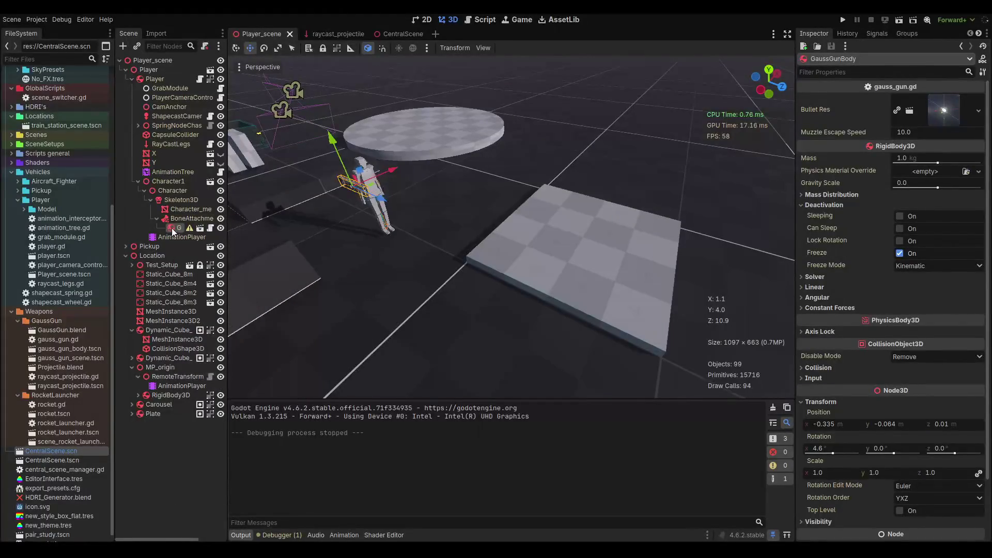
pyautogui.rightClick(171, 228)
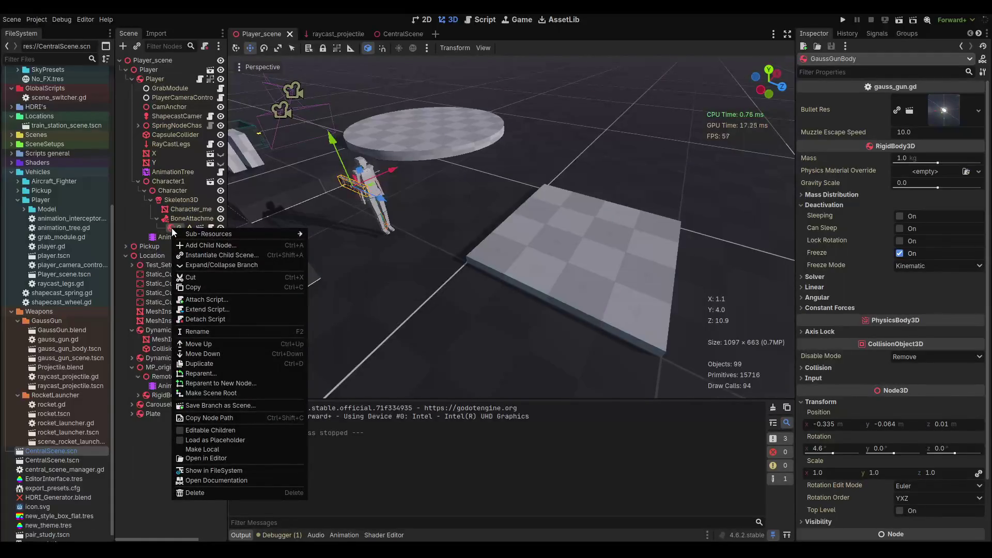
pyautogui.press('Escape')
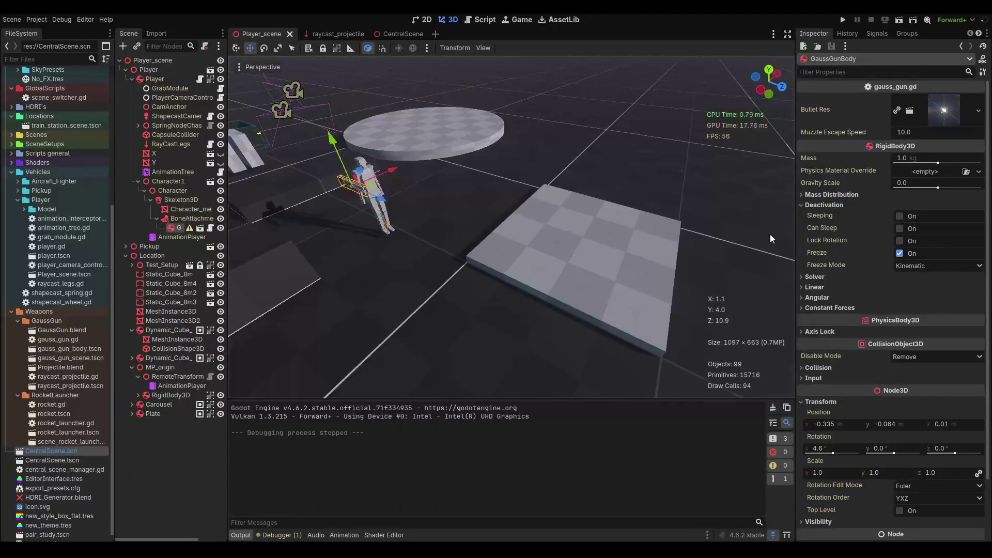
pyautogui.click(814, 206)
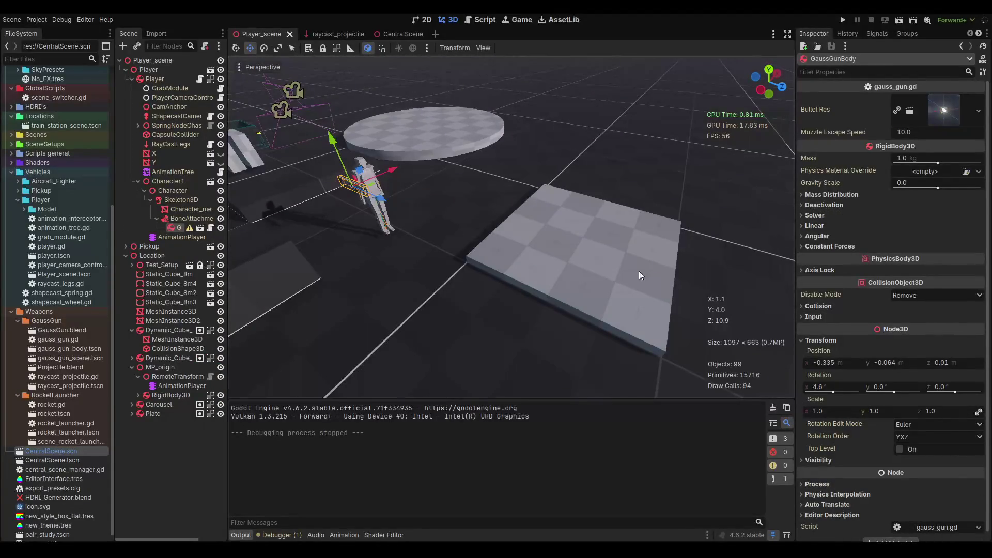
pyautogui.press('F6')
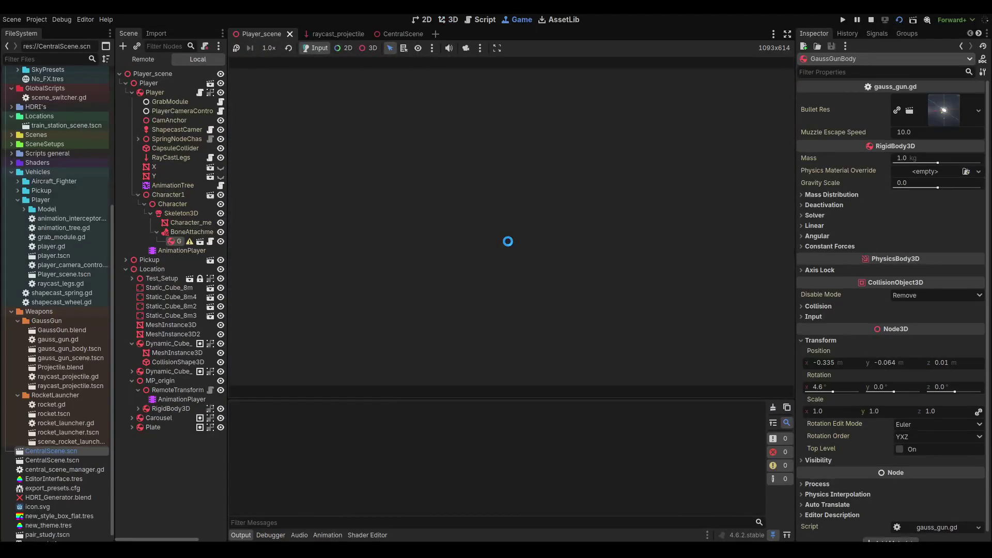
pyautogui.press('w')
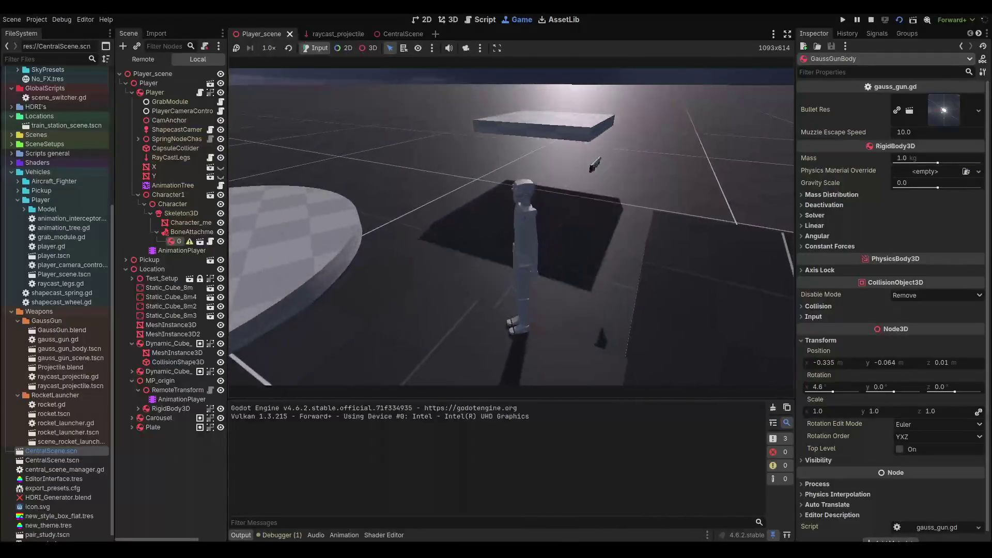
pyautogui.press('F8')
pyautogui.click(210, 229)
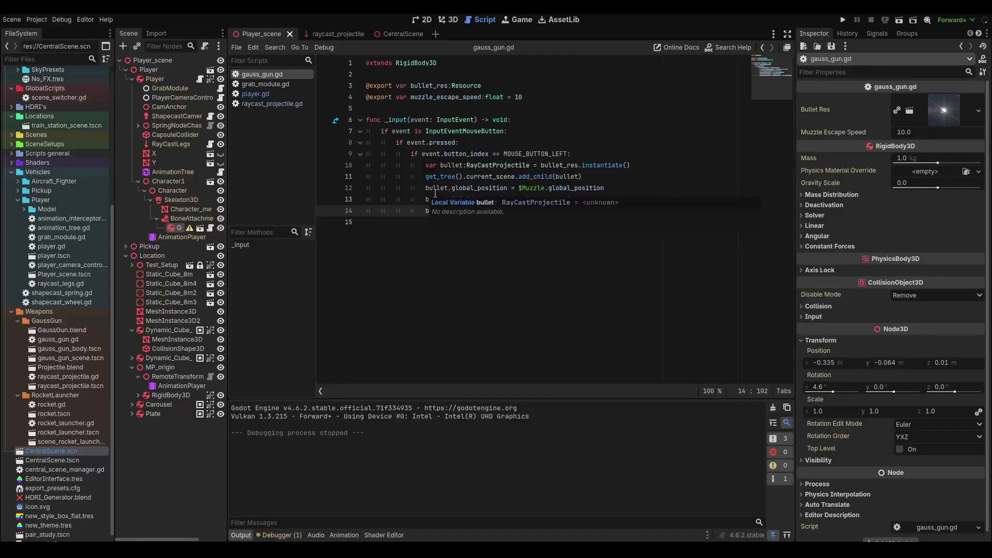
# Try opening the imported Character1 scene, cancel, and return to the 3D view
pyautogui.click(171, 182)
pyautogui.click(210, 182)
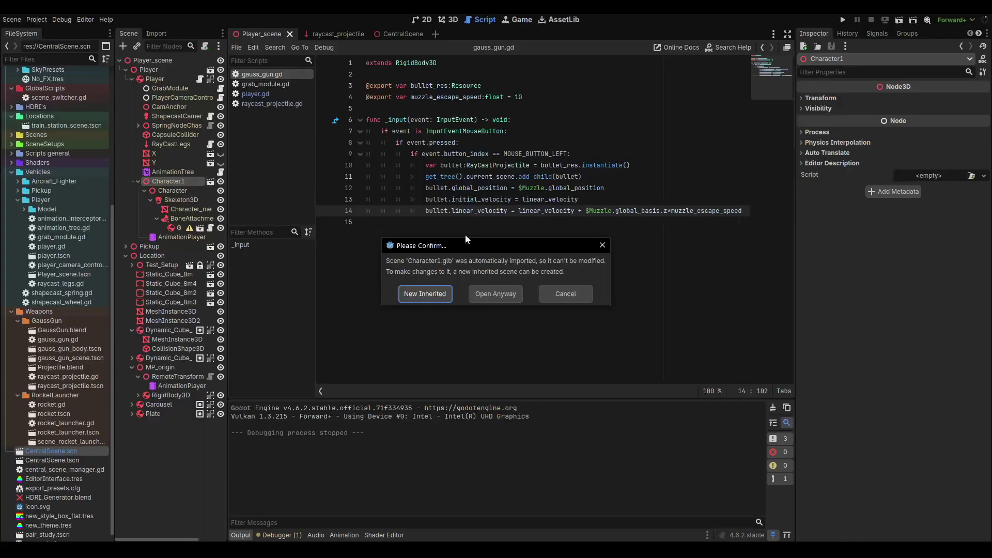
pyautogui.click(584, 293)
pyautogui.click(452, 20)
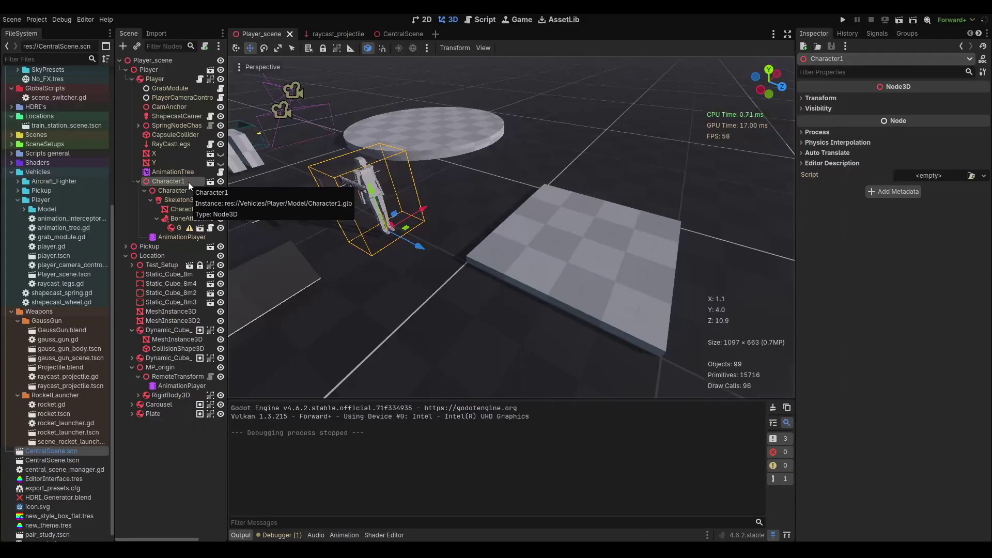
pyautogui.rightClick(188, 182)
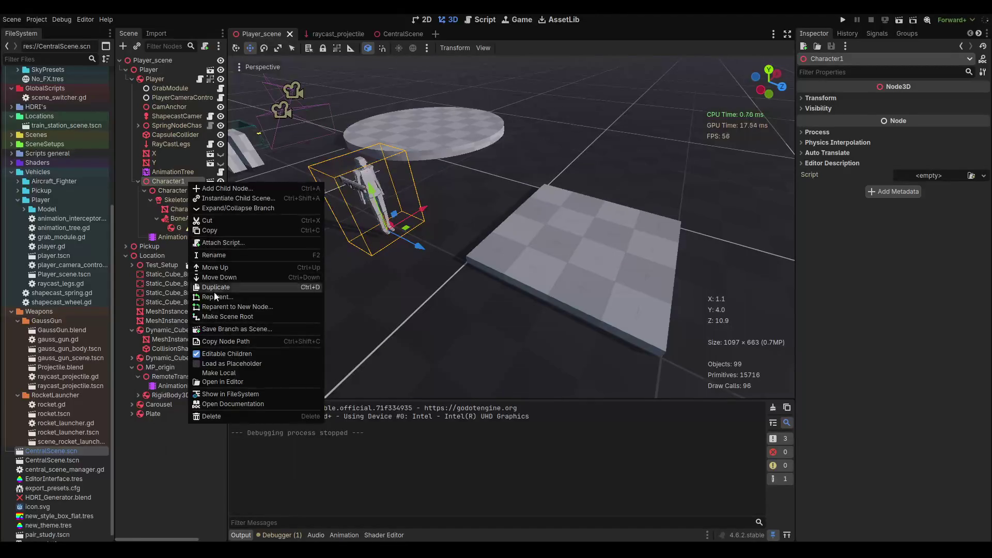
pyautogui.click(175, 232)
# Turn on Top Level for GaussGunBody under BoneAttachment and run the scene
pyautogui.click(170, 231)
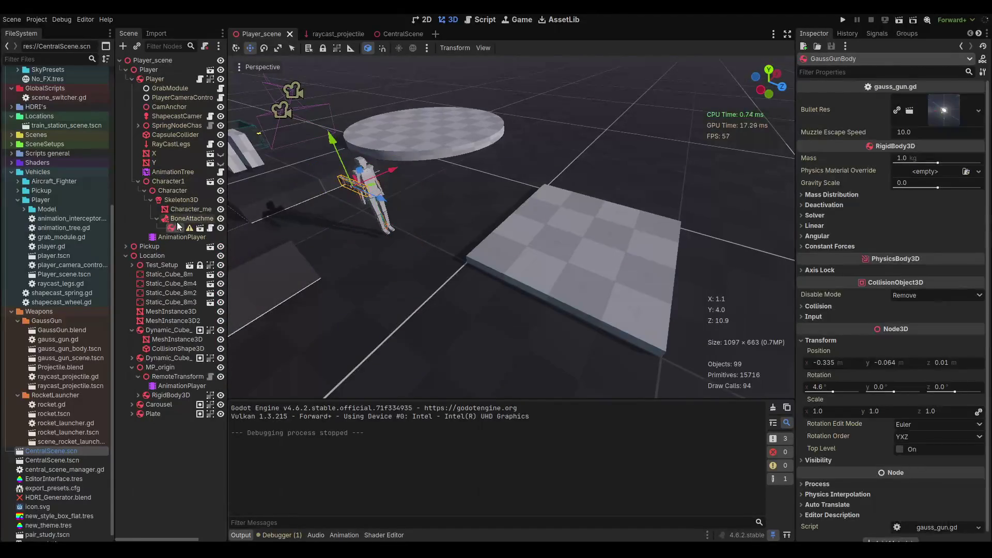
pyautogui.click(176, 222)
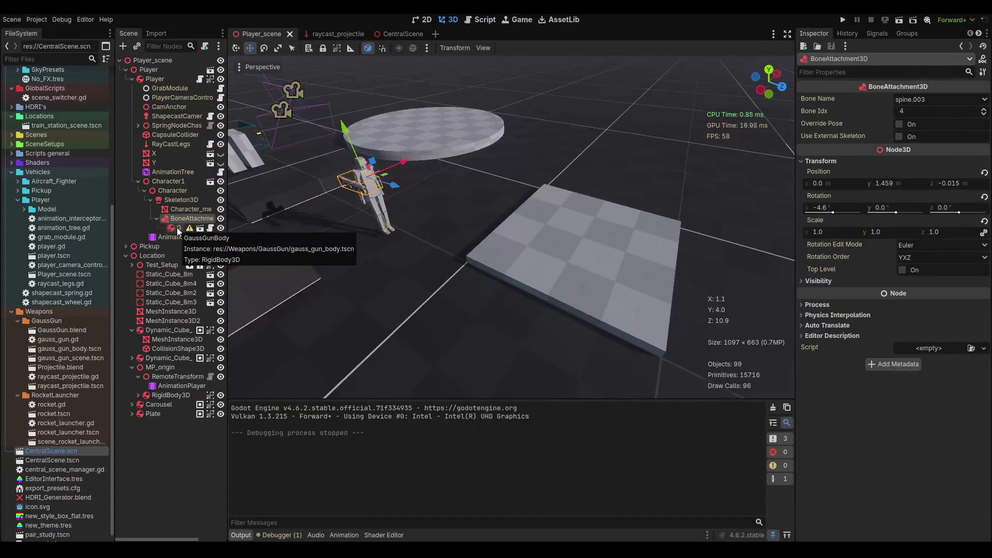
pyautogui.click(177, 228)
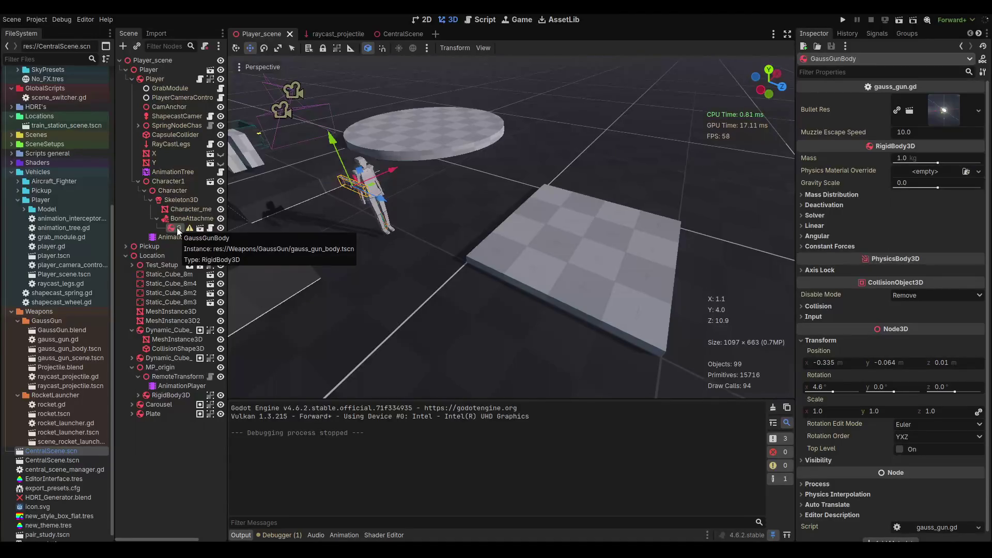
pyautogui.click(899, 450)
pyautogui.press('F6')
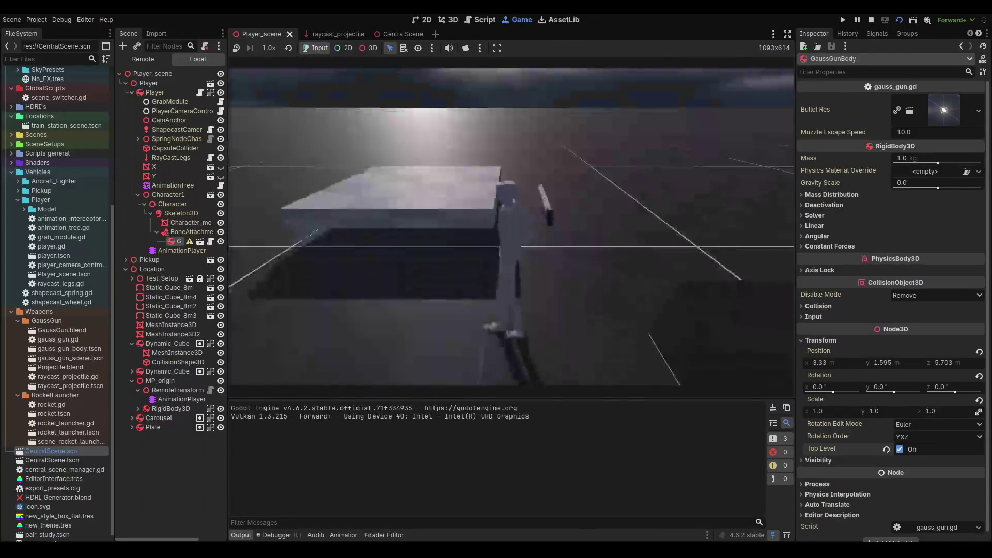
# Test the player scene with GaussGunBody's Top Level turned off
pyautogui.press('F8')
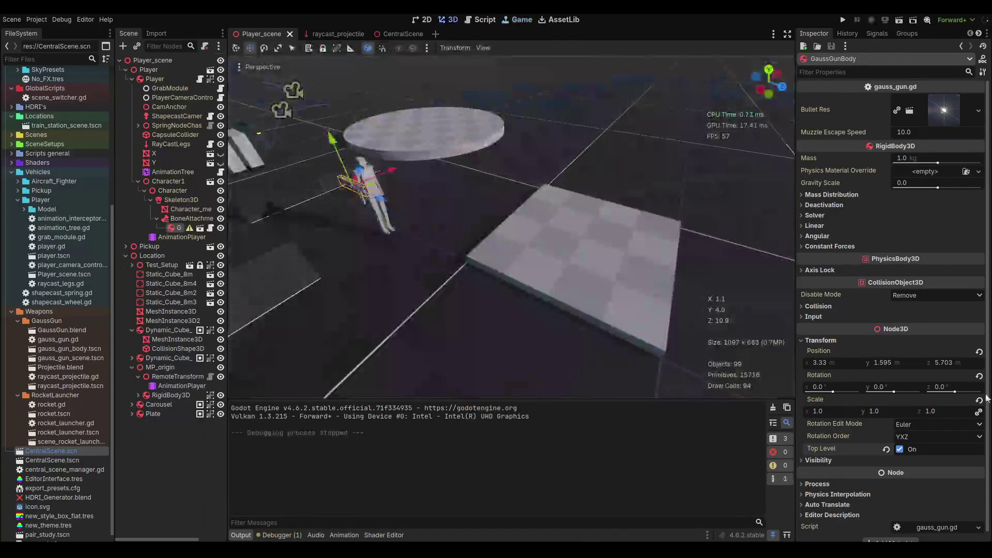
pyautogui.click(899, 449)
pyautogui.press('F6')
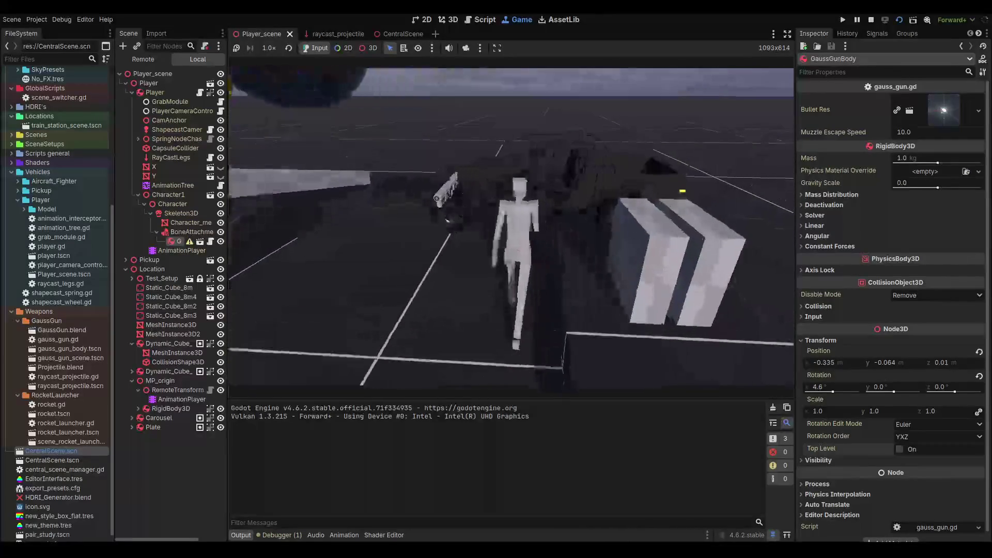
pyautogui.press('F8')
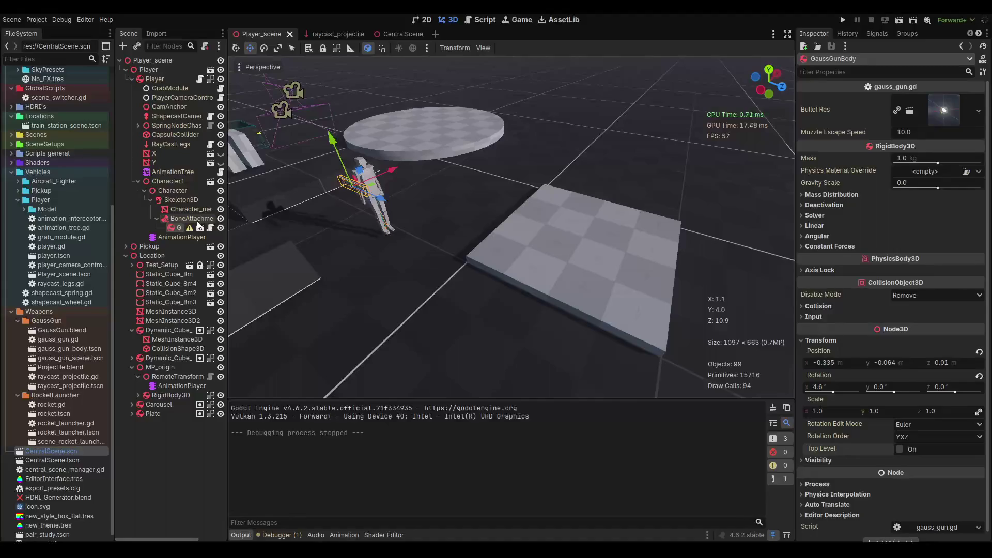
# Inspect the BoneAttachment, character mesh, skeleton and GaussGunBody nodes
pyautogui.click(197, 222)
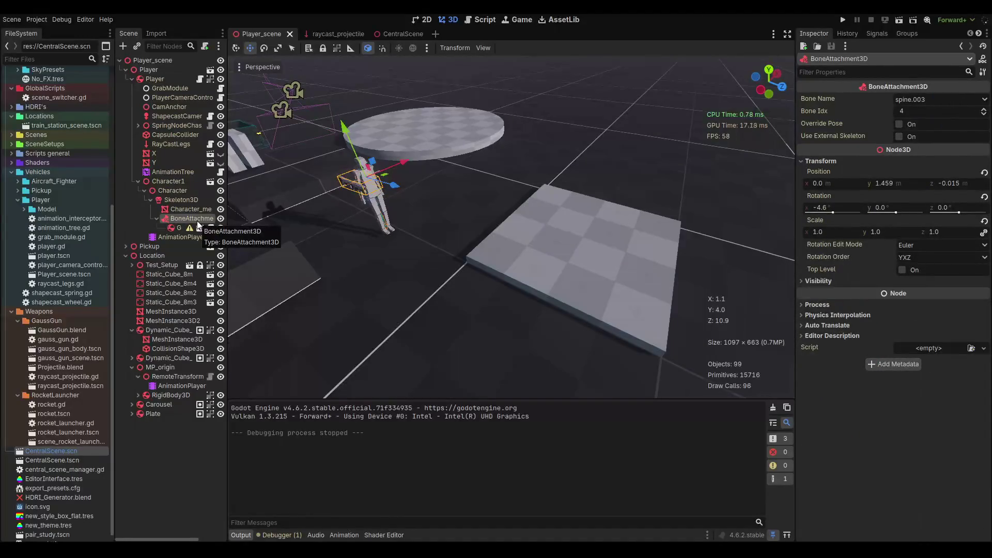
pyautogui.click(194, 209)
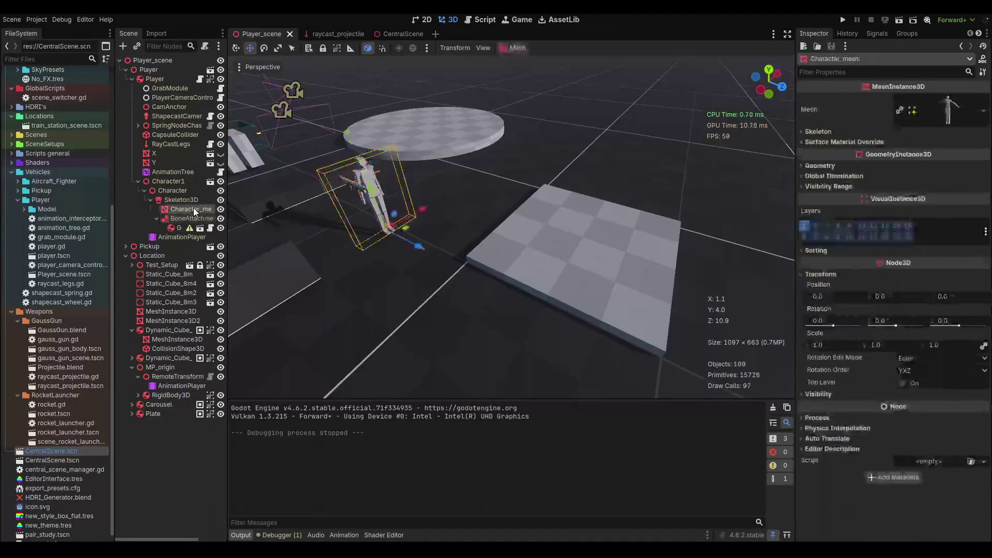
pyautogui.click(184, 199)
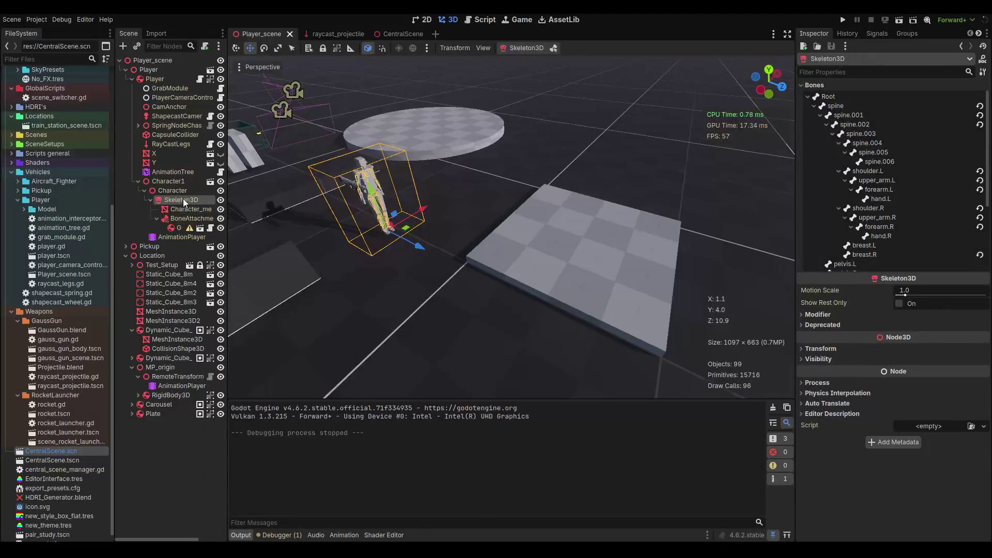
pyautogui.click(172, 220)
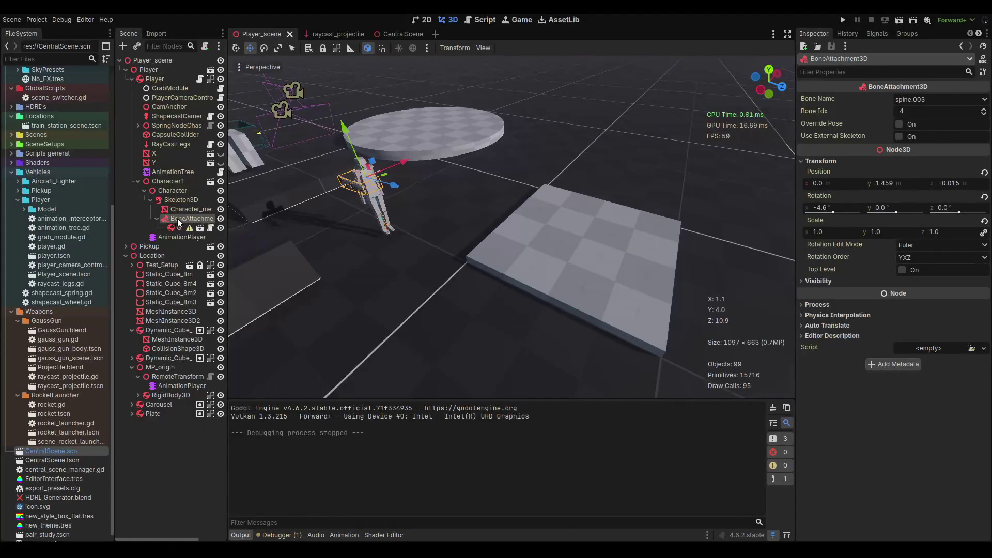
pyautogui.click(178, 227)
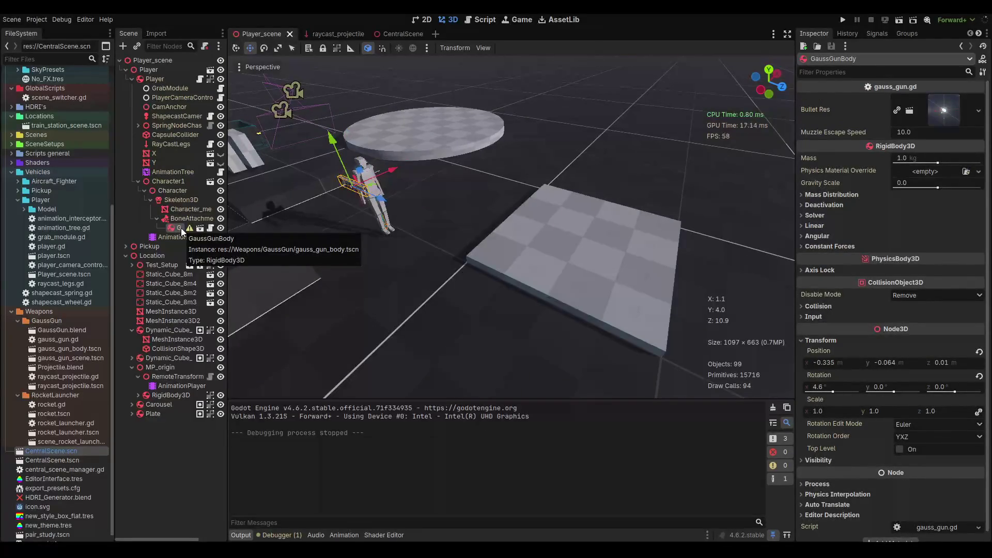
# Run the CentralScene level briefly, then select Player_scene's spine bone attachment
pyautogui.click(382, 34)
pyautogui.press('F6')
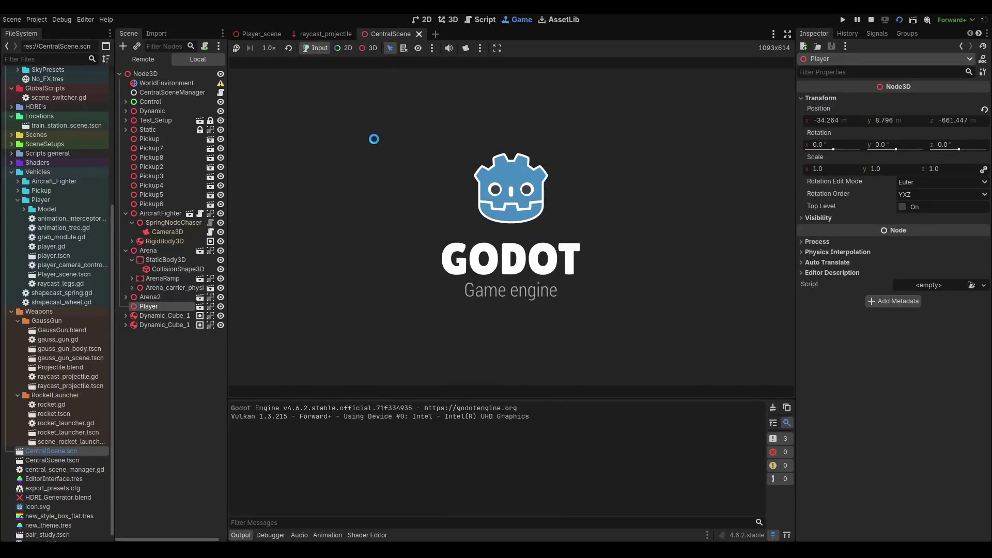
pyautogui.press('F8')
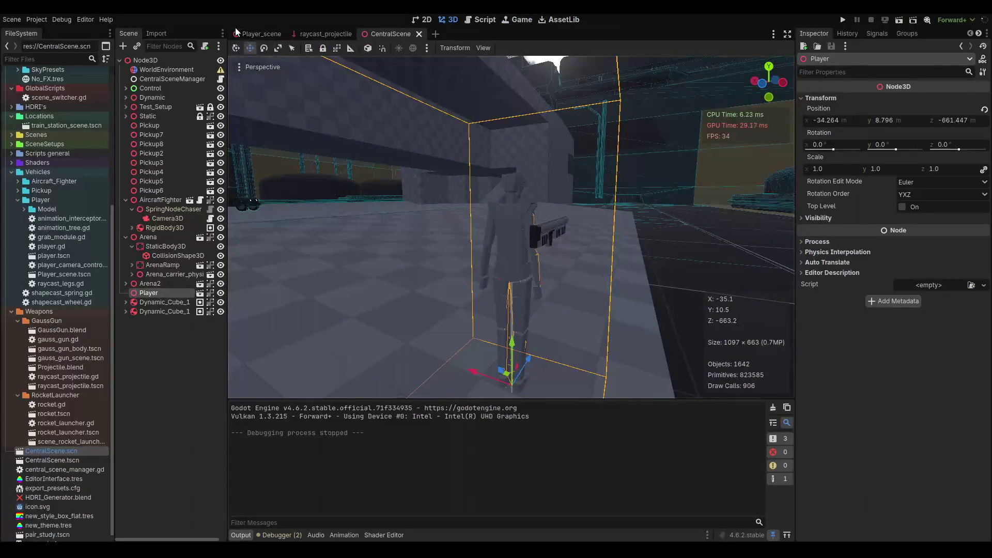
pyautogui.click(247, 34)
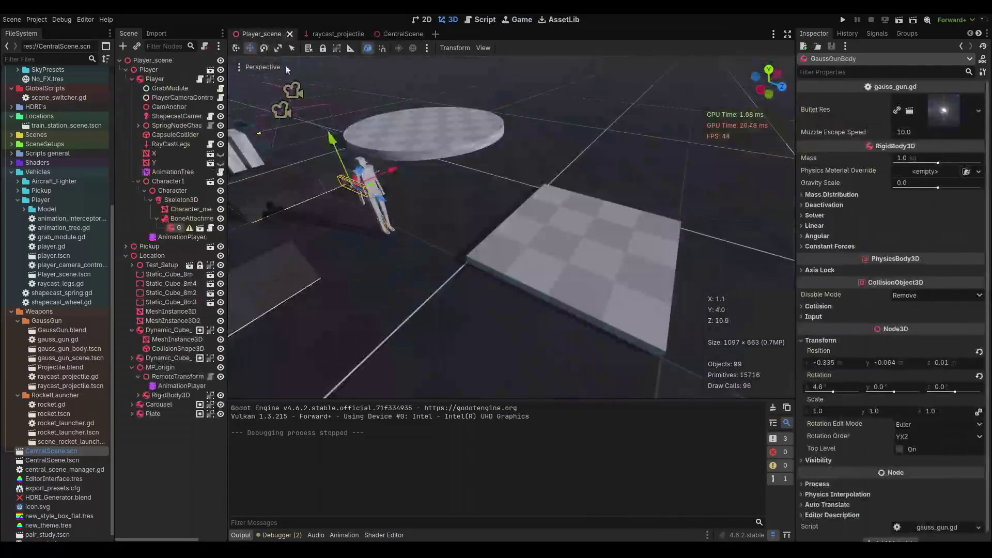
pyautogui.click(191, 217)
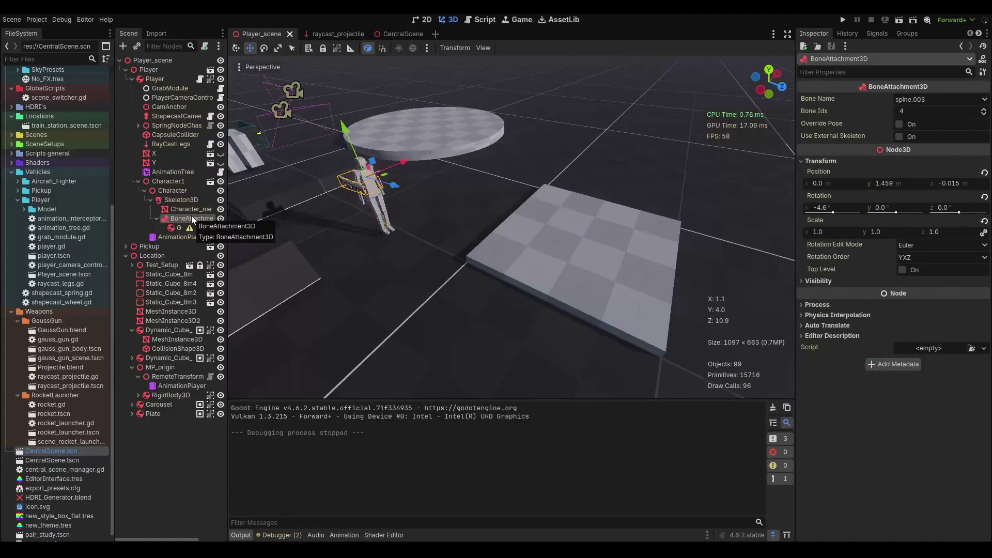
# Drop GaussGun.blend onto BoneAttachment3D, shift it sideways, and test-run the player scene
pyautogui.rightClick(191, 217)
pyautogui.click(180, 221)
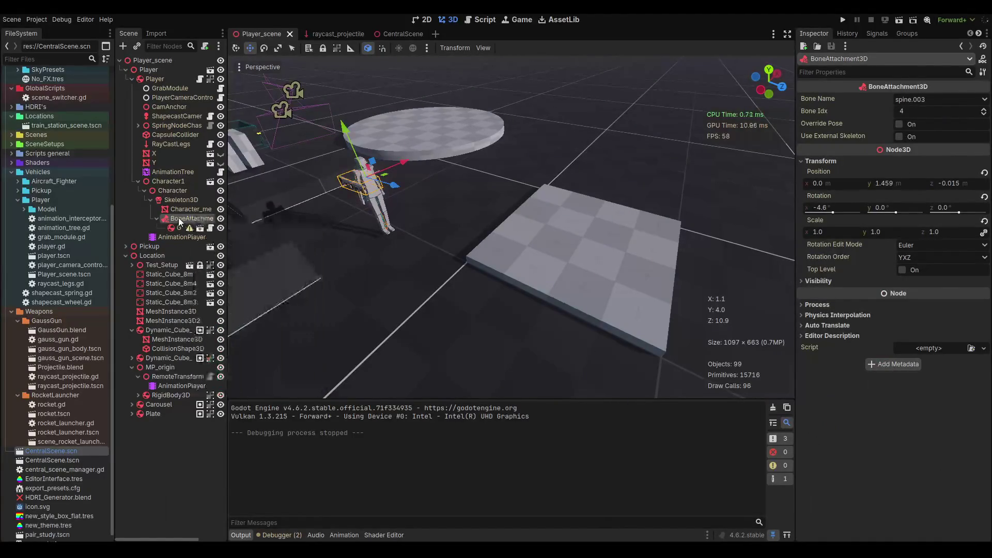
pyautogui.moveTo(51, 329)
pyautogui.mouseDown()
pyautogui.moveTo(182, 221)
pyautogui.moveTo(173, 223)
pyautogui.mouseUp()
pyautogui.scroll(5, 426, 258)
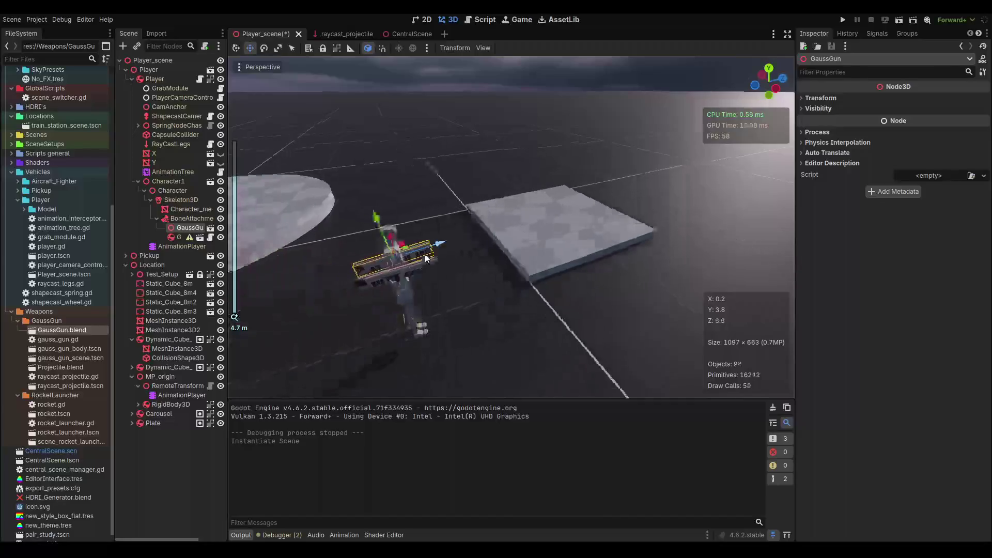
pyautogui.scroll(-5, 426, 258)
pyautogui.moveTo(476, 249); pyautogui.dragTo(449, 240)
pyautogui.press('F6')
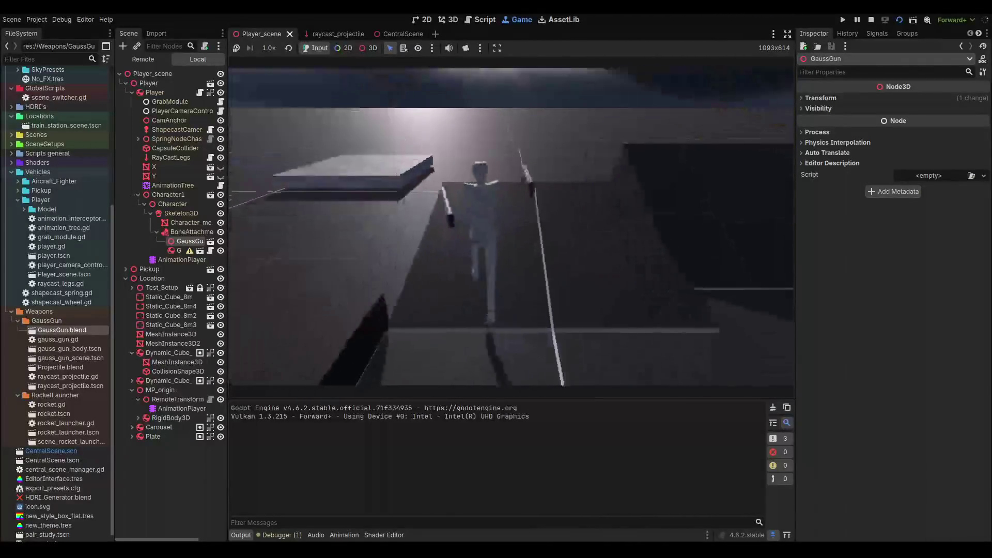
pyautogui.press('F8')
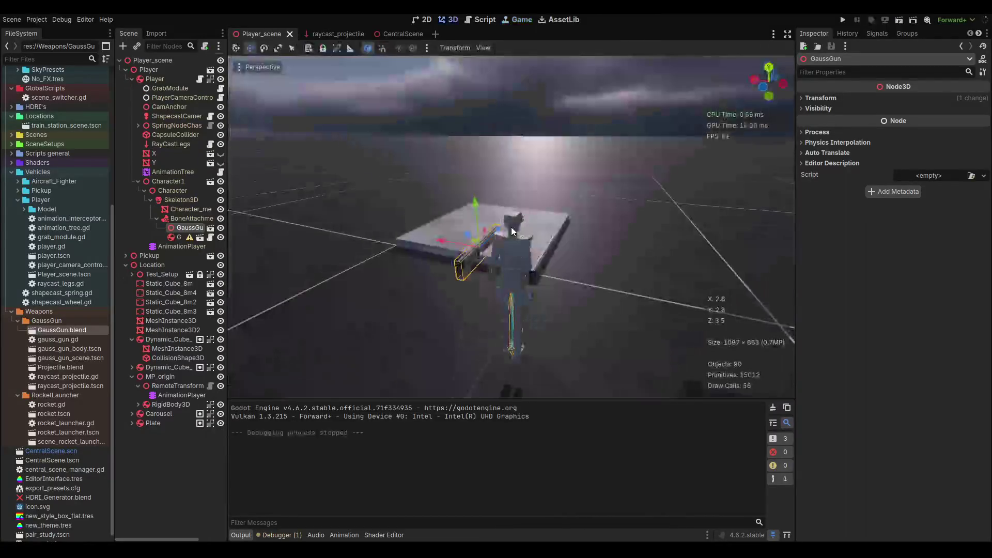
# Frame the Player in the viewport to examine the guns, and save the scene
pyautogui.click(179, 235)
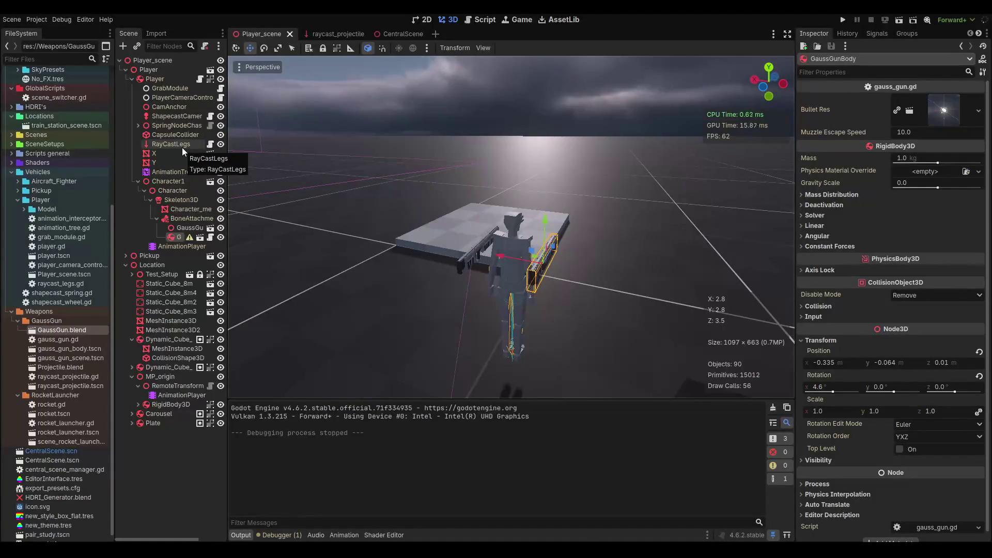
pyautogui.moveTo(330, 176)
pyautogui.mouseDown()
pyautogui.moveTo(447, 205)
pyautogui.moveTo(475, 203)
pyautogui.mouseUp()
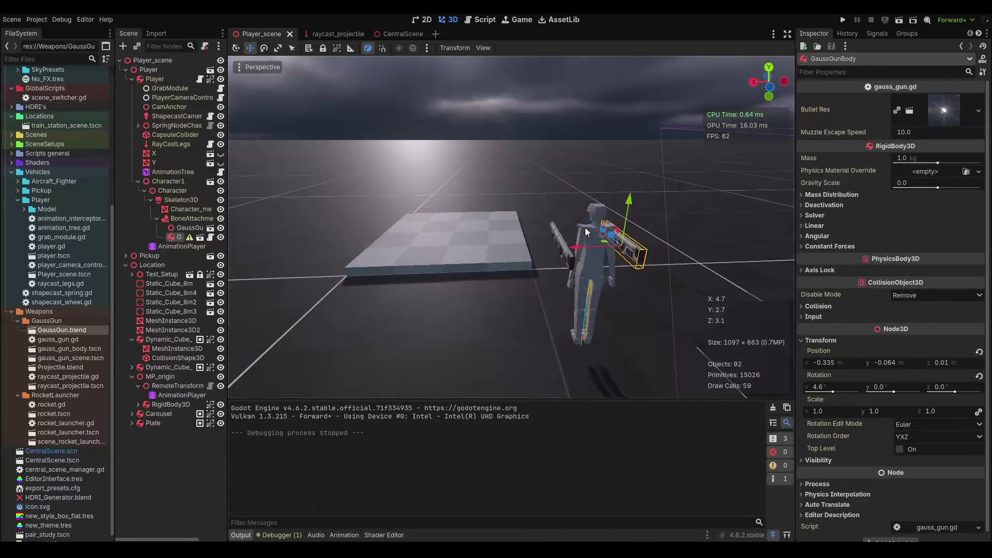
pyautogui.click(585, 228)
pyautogui.scroll(5, 641, 226)
pyautogui.press('f')
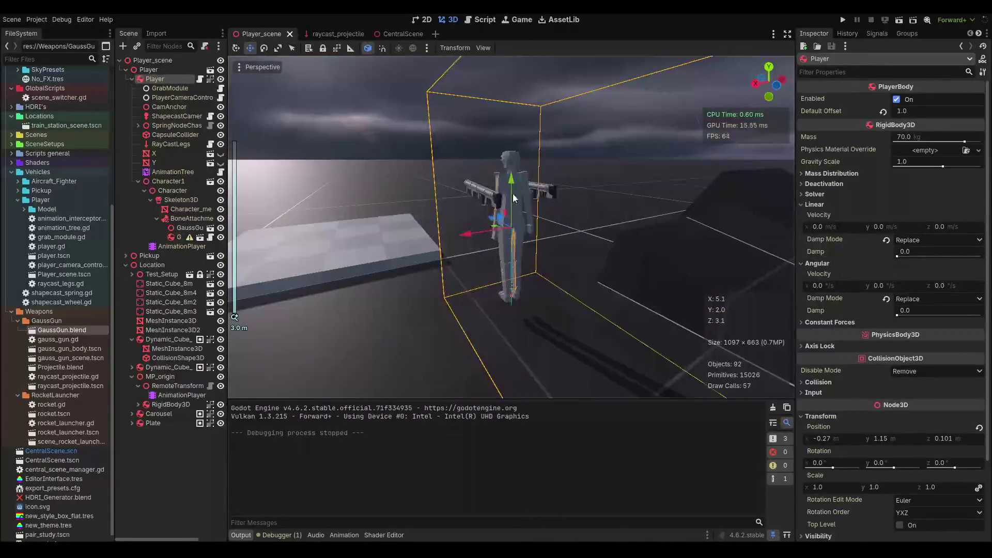
pyautogui.scroll(3, 510, 209)
pyautogui.hotkey('ctrl', 's')
# View the Gauss gun from behind, then expand the spine attachment's Process settings
pyautogui.moveTo(507, 184); pyautogui.dragTo(399, 182)
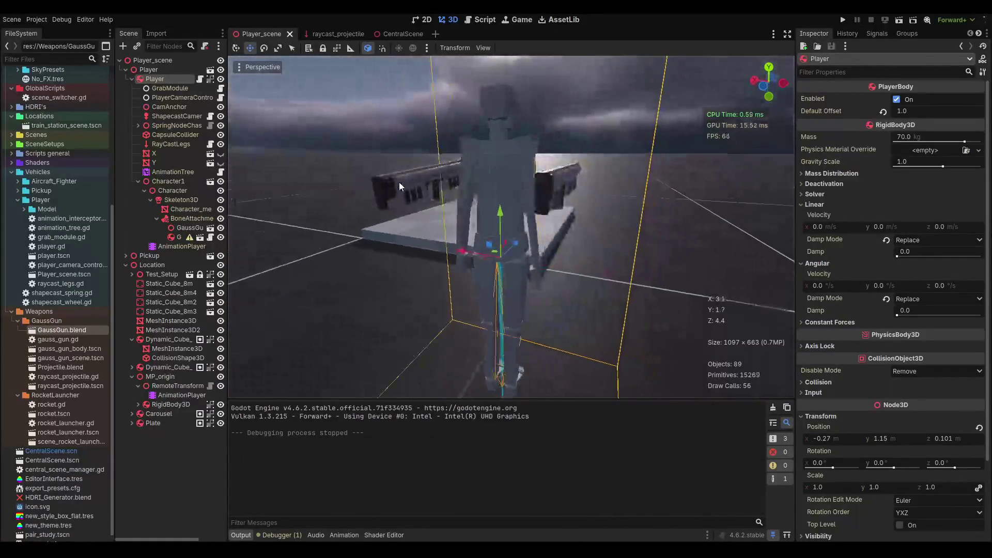
pyautogui.click(176, 236)
pyautogui.moveTo(549, 221); pyautogui.dragTo(492, 236)
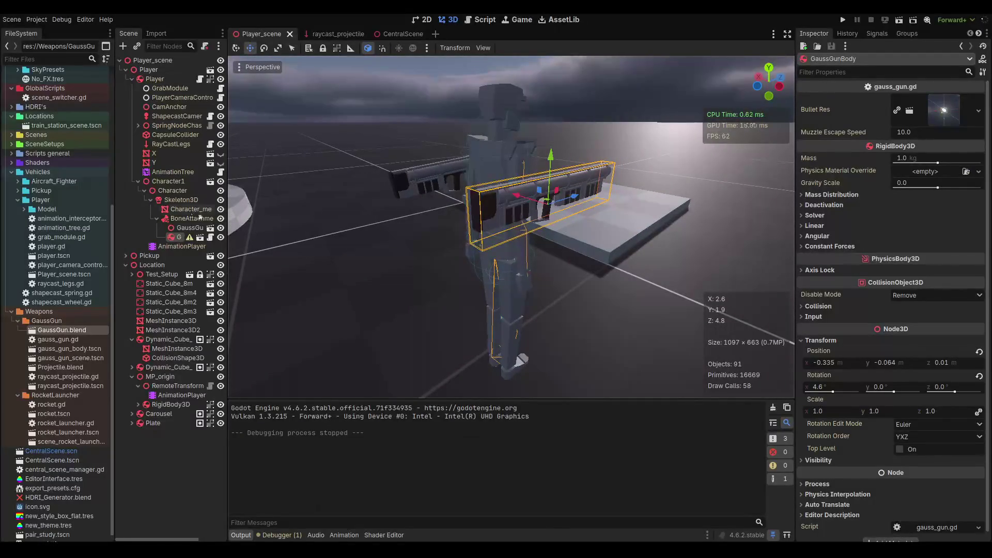
pyautogui.click(178, 218)
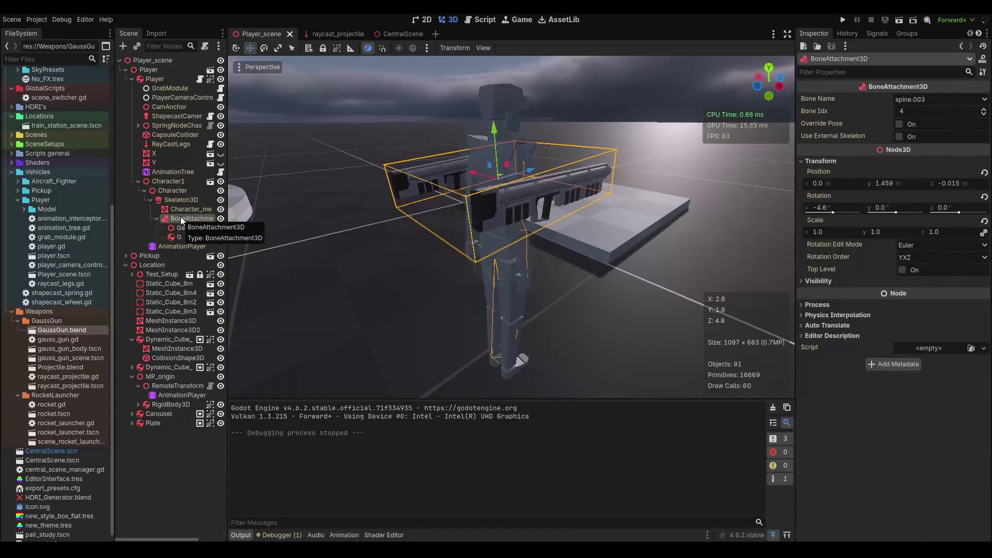
pyautogui.click(182, 237)
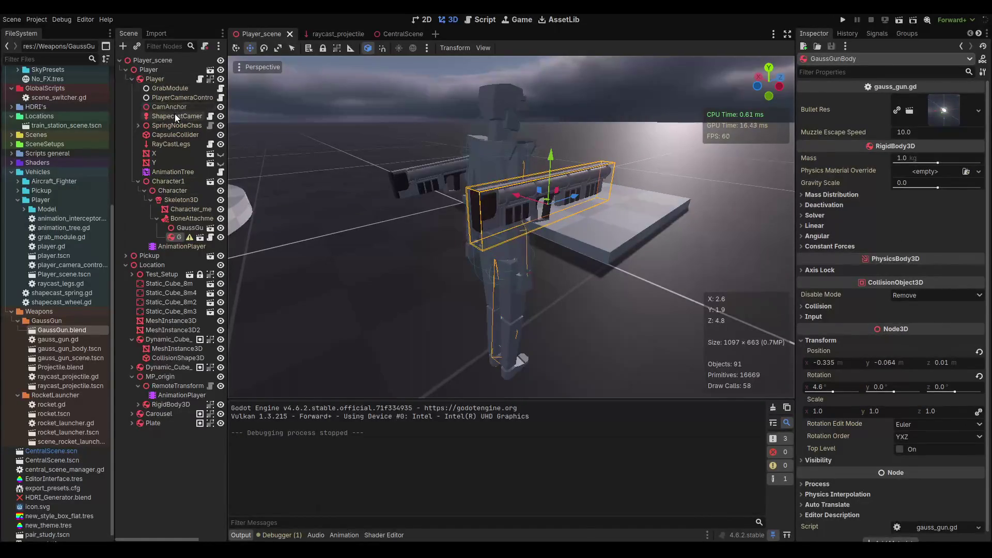
pyautogui.click(187, 221)
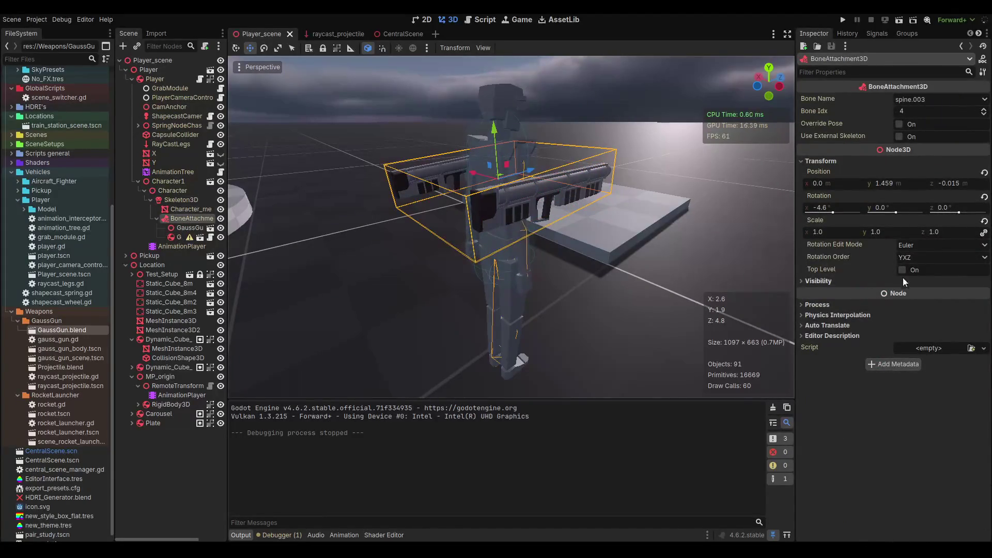
pyautogui.click(838, 307)
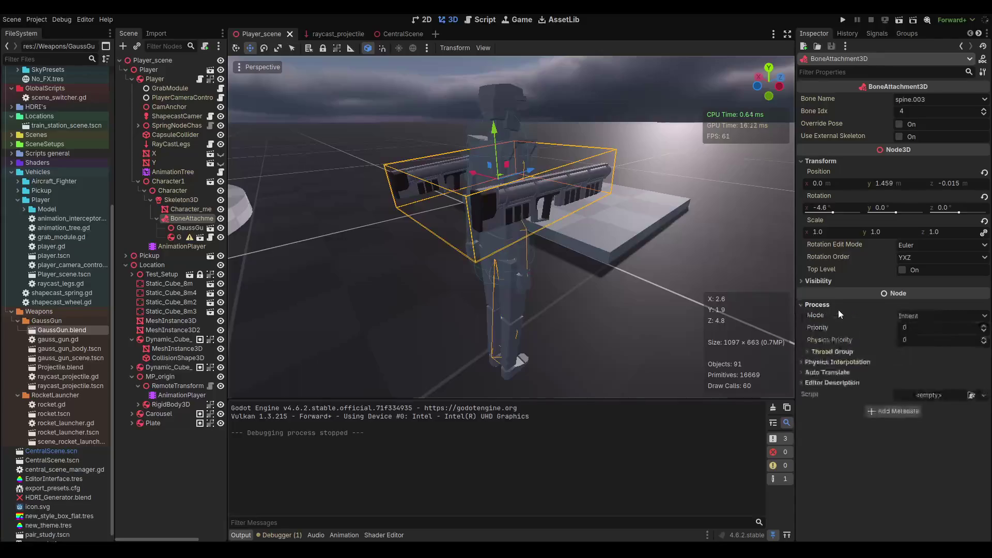
# Test process and physics priorities of 1 on the spine attachment, then reset to 0
pyautogui.click(985, 338)
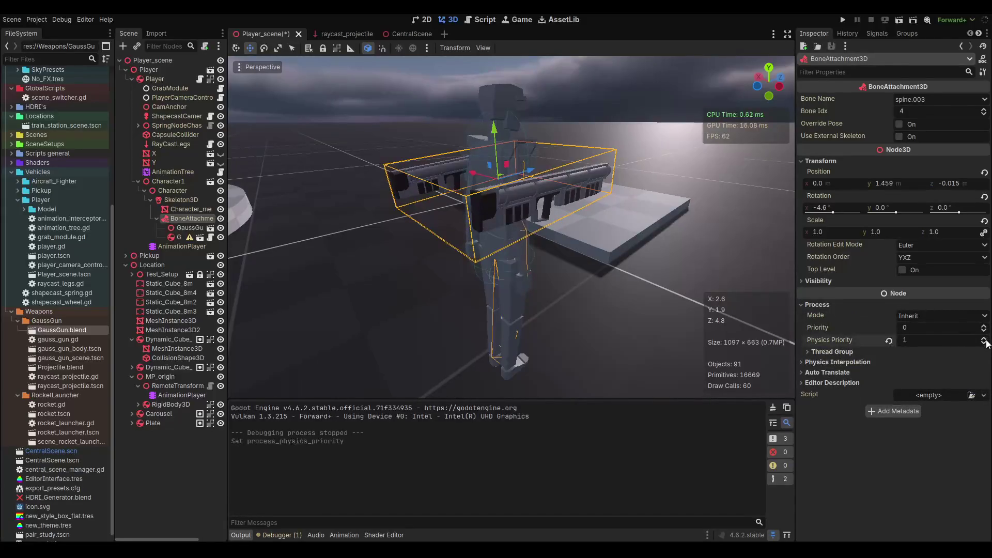
pyautogui.click(985, 325)
pyautogui.press('F6')
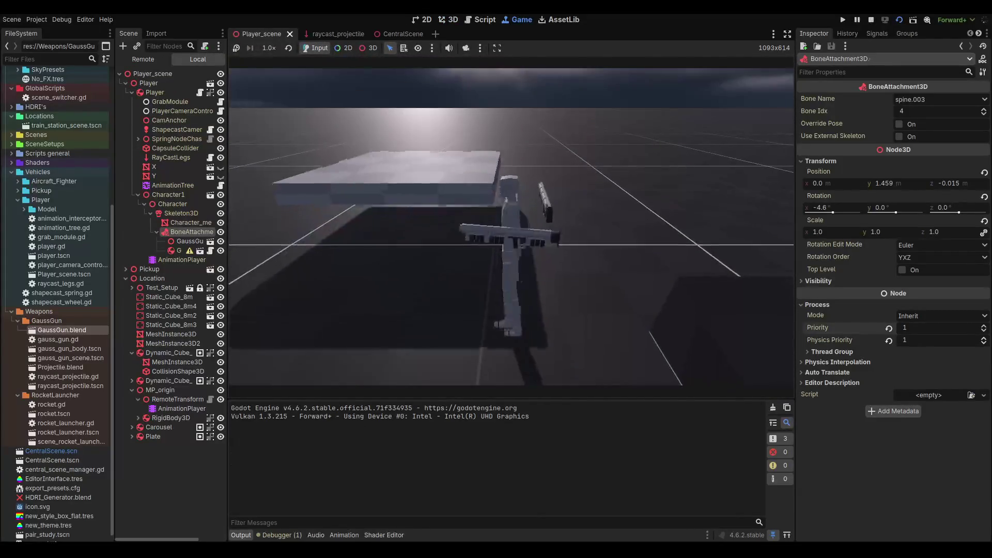
pyautogui.press('F8')
pyautogui.click(888, 340)
pyautogui.click(888, 328)
# Test process priority 1 with physics -1, reset both to 0, save, and open GaussGunBody's scene
pyautogui.click(983, 342)
pyautogui.click(983, 325)
pyautogui.press('F6')
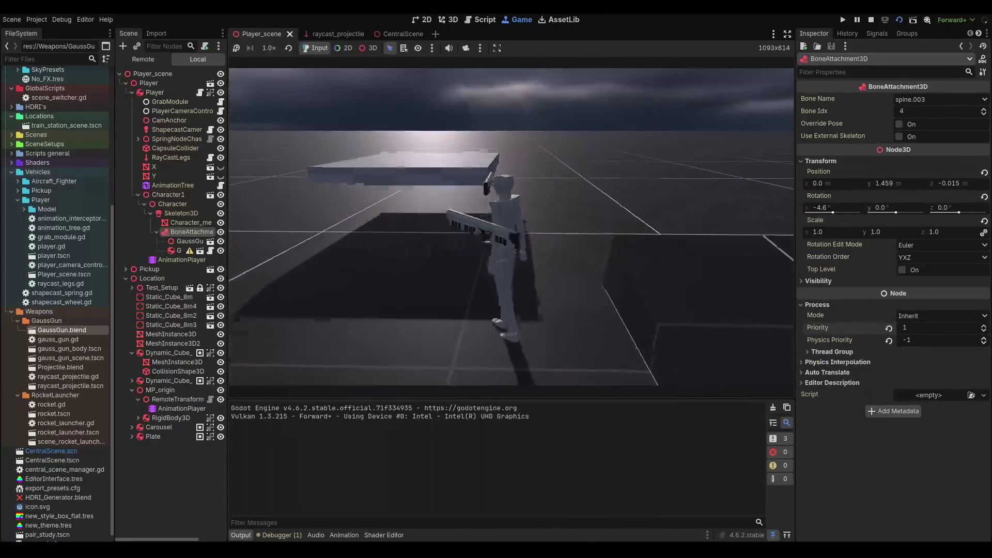
pyautogui.press('F8')
pyautogui.click(889, 328)
pyautogui.click(889, 340)
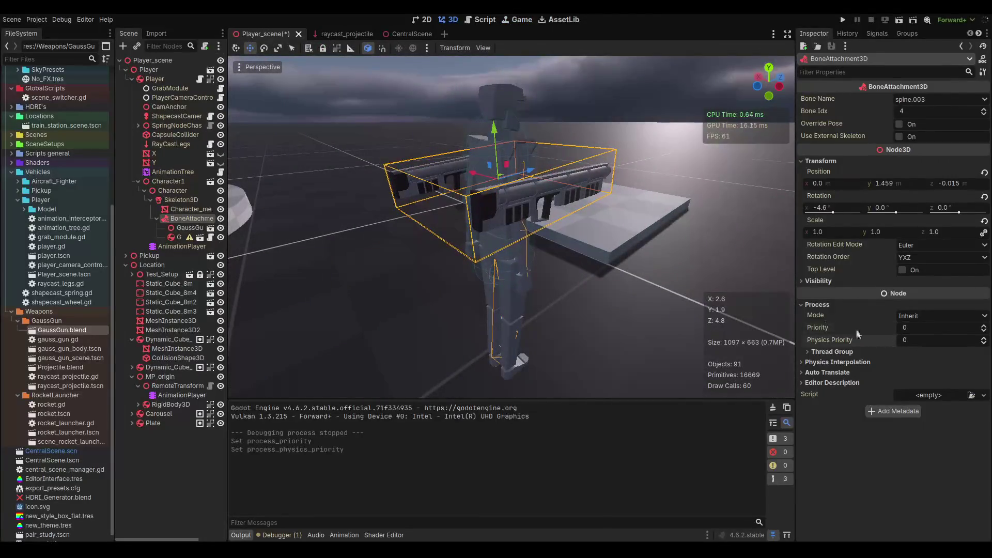
pyautogui.hotkey('ctrl', 's')
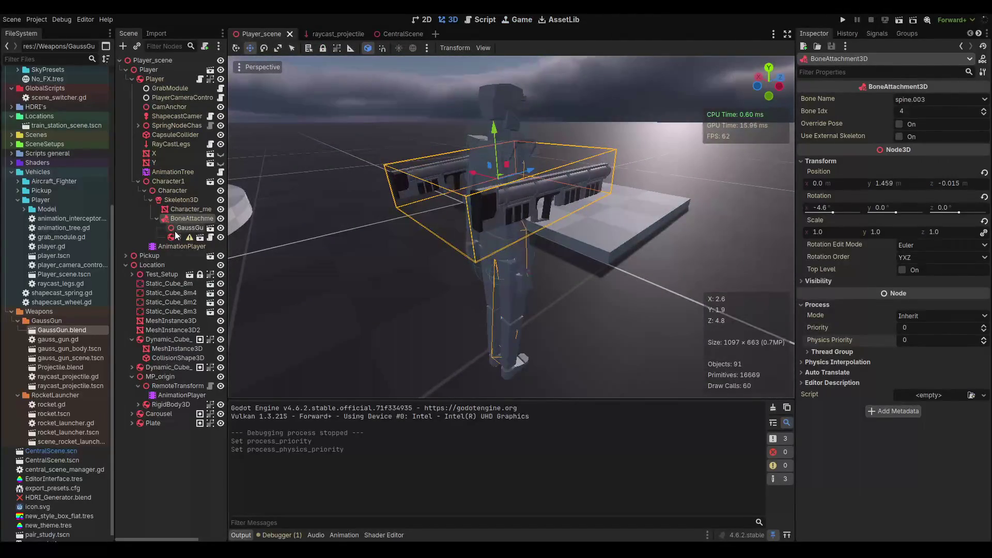
pyautogui.click(177, 237)
pyautogui.click(200, 237)
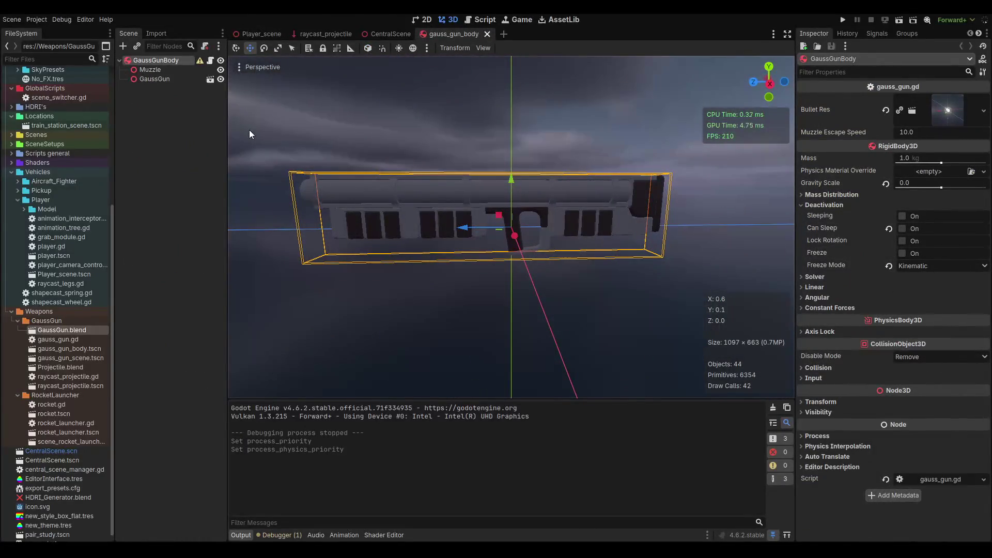
pyautogui.click(487, 34)
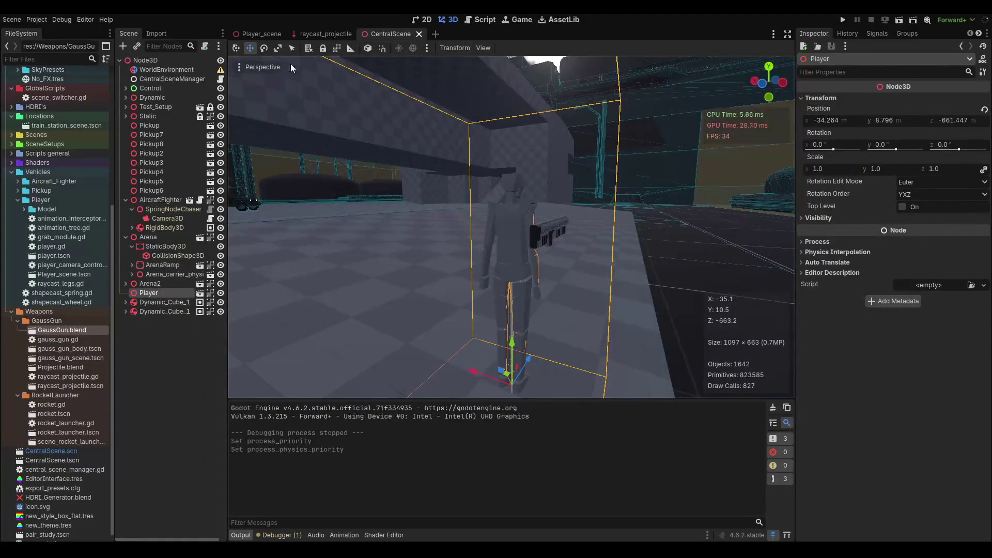
pyautogui.click(253, 34)
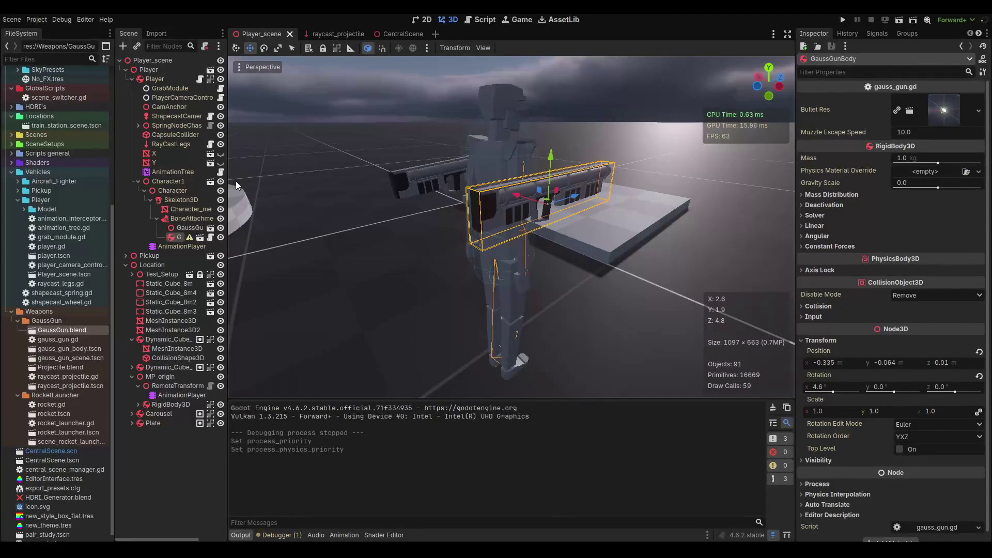
# Orbit the viewport to view the character and gun from several sides
pyautogui.moveTo(348, 41)
pyautogui.moveTo(496, 155)
pyautogui.mouseDown()
pyautogui.moveTo(518, 144)
pyautogui.moveTo(505, 145)
pyautogui.mouseUp()
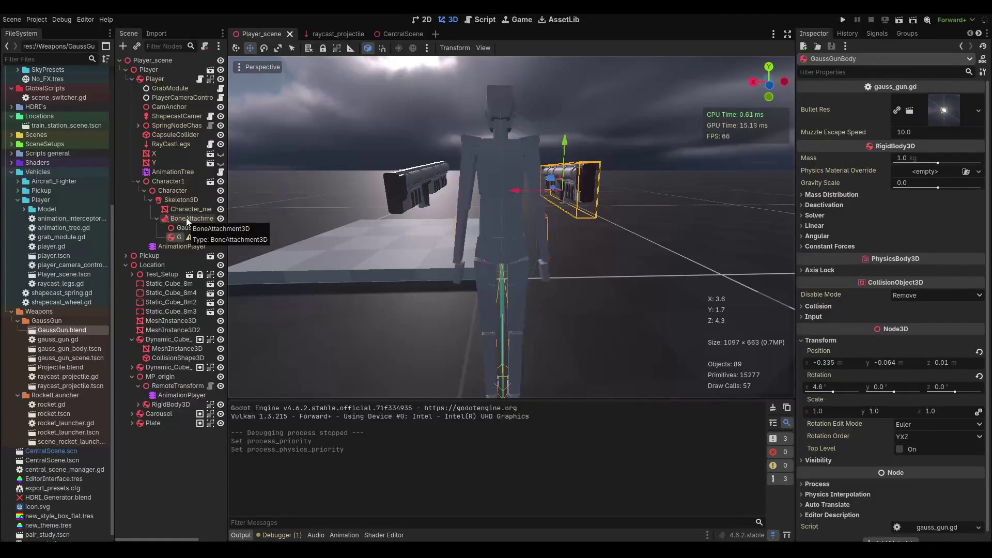
pyautogui.moveTo(362, 181)
pyautogui.mouseDown()
pyautogui.moveTo(399, 175)
pyautogui.moveTo(403, 162)
pyautogui.moveTo(377, 178)
pyautogui.moveTo(736, 212)
pyautogui.moveTo(684, 216)
pyautogui.moveTo(470, 177)
pyautogui.moveTo(498, 191)
pyautogui.mouseUp()
pyautogui.scroll(5, 516, 186)
pyautogui.scroll(-5, 498, 191)
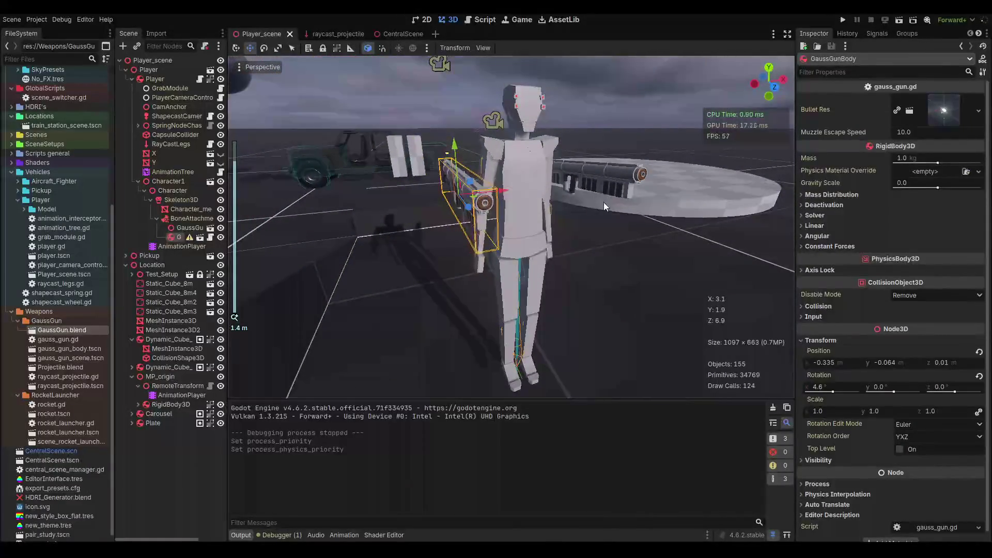
pyautogui.scroll(-1, 588, 209)
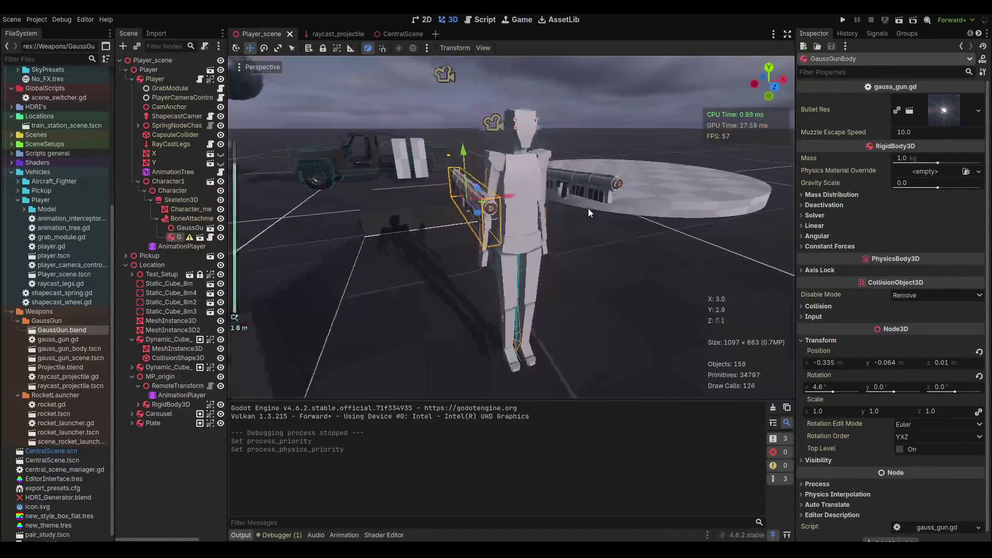
pyautogui.moveTo(587, 209)
pyautogui.mouseDown()
pyautogui.moveTo(662, 197)
pyautogui.moveTo(606, 207)
pyautogui.mouseUp()
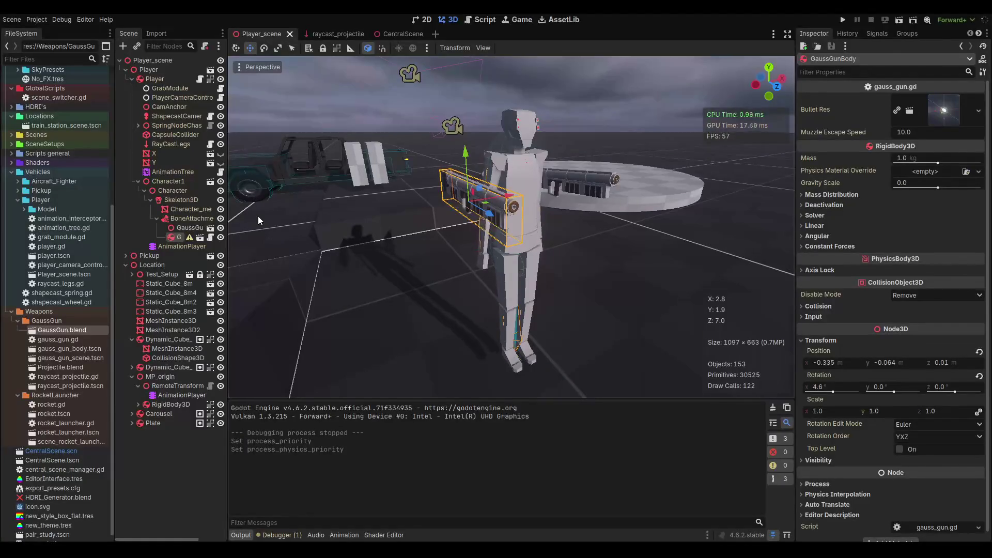
# Leave the extra GaussGun model hidden and open player.tscn from the Player node
pyautogui.click(181, 230)
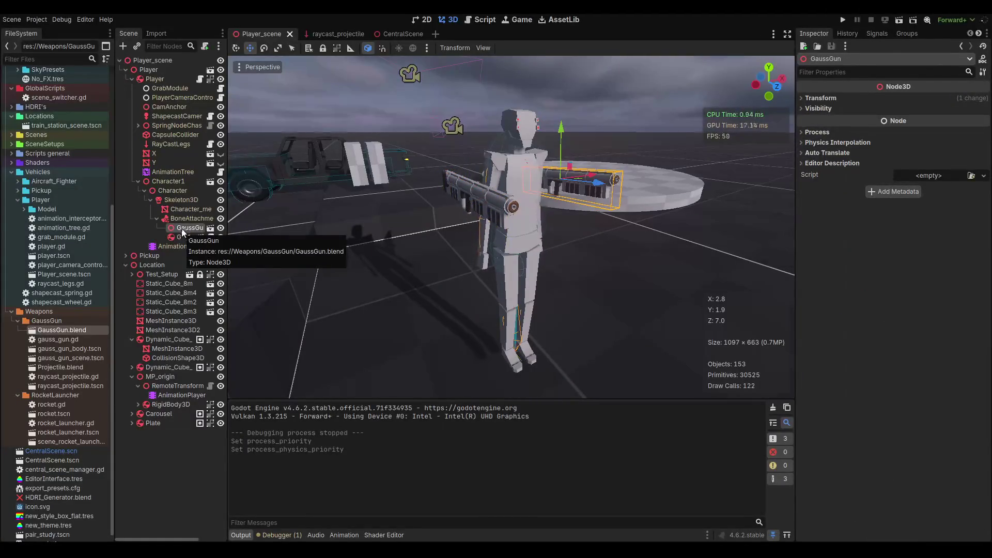
pyautogui.click(220, 227)
pyautogui.click(221, 228)
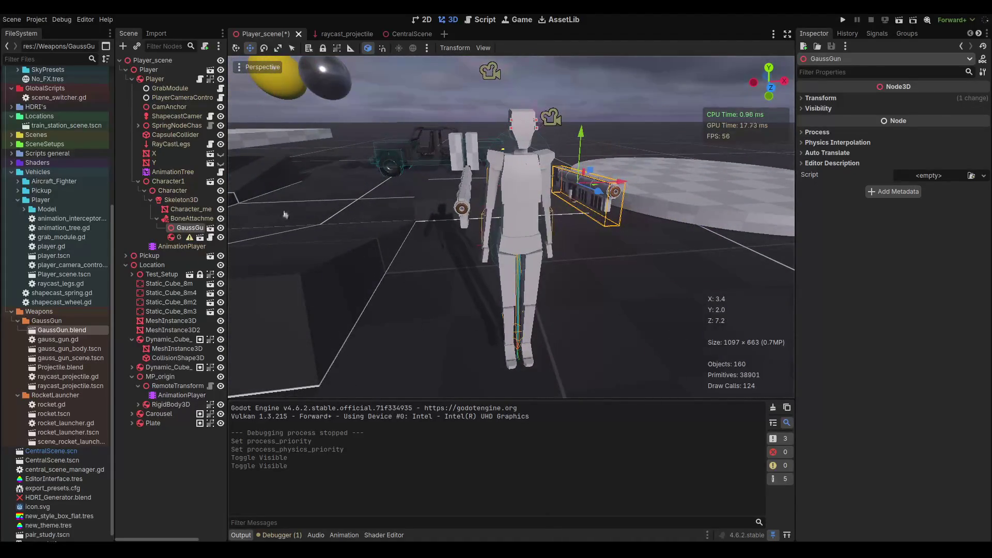
pyautogui.click(222, 229)
pyautogui.click(222, 230)
pyautogui.click(222, 229)
pyautogui.click(178, 236)
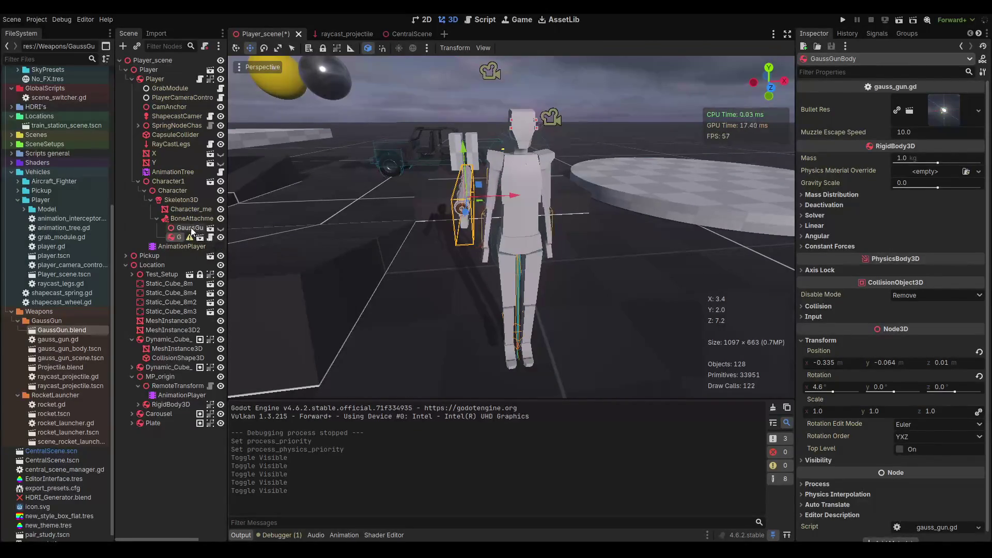
pyautogui.click(200, 76)
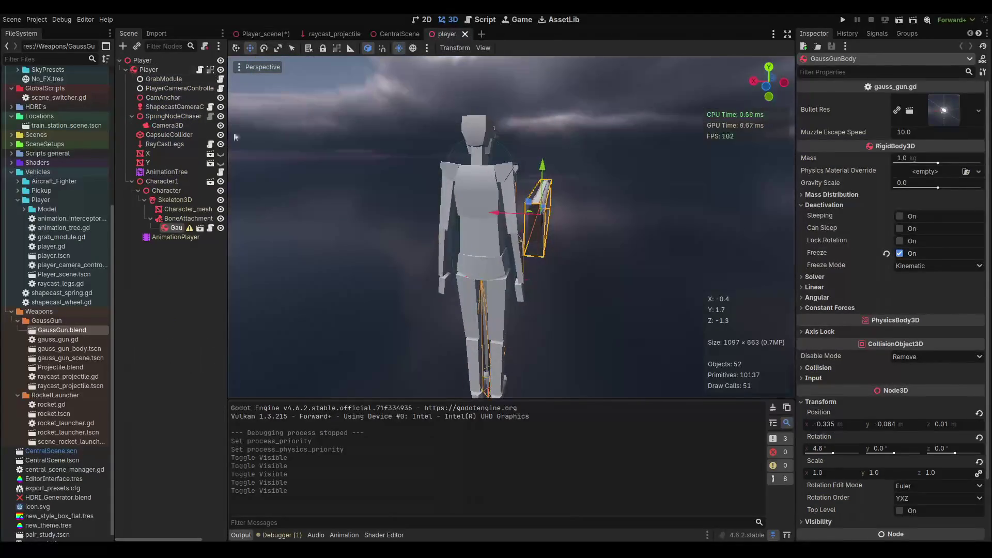
# Reparent GaussGunBody under Player and add a GaussGun model to the bone attachment
pyautogui.moveTo(176, 228)
pyautogui.mouseDown()
pyautogui.moveTo(155, 150)
pyautogui.moveTo(155, 66)
pyautogui.mouseUp()
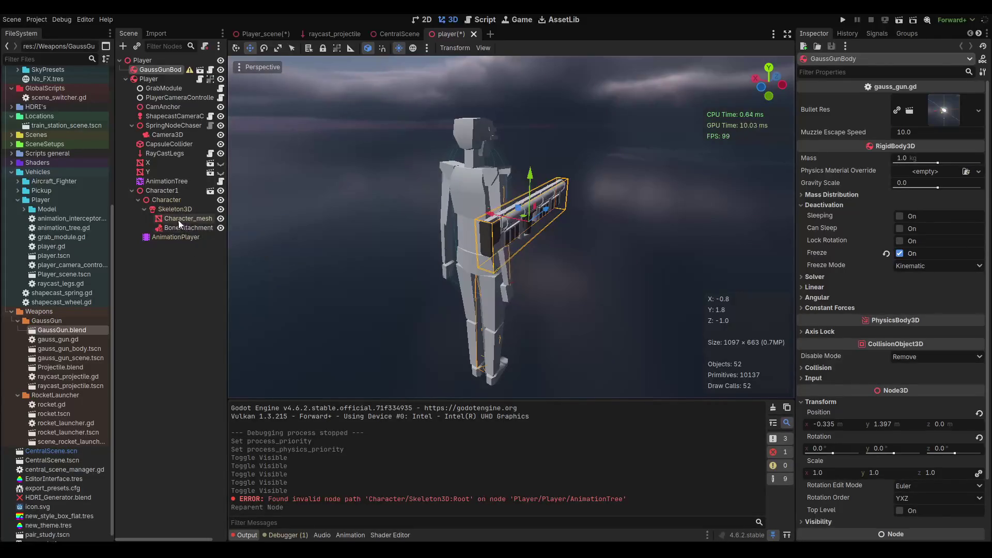
pyautogui.click(176, 227)
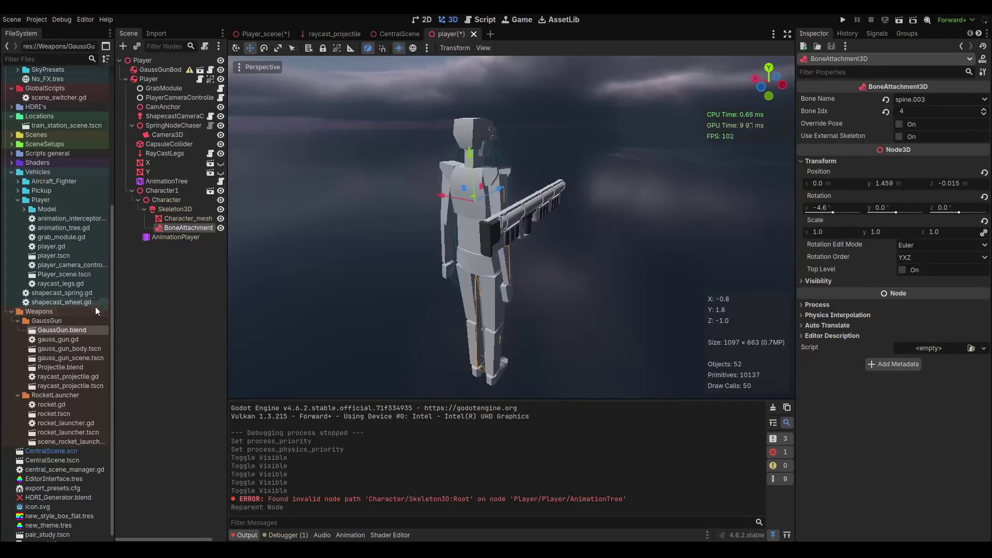
pyautogui.moveTo(58, 330)
pyautogui.mouseDown()
pyautogui.moveTo(182, 212)
pyautogui.moveTo(182, 230)
pyautogui.mouseUp()
pyautogui.press('g')
pyautogui.press('x')
pyautogui.moveTo(418, 203); pyautogui.dragTo(646, 212)
pyautogui.click(645, 212)
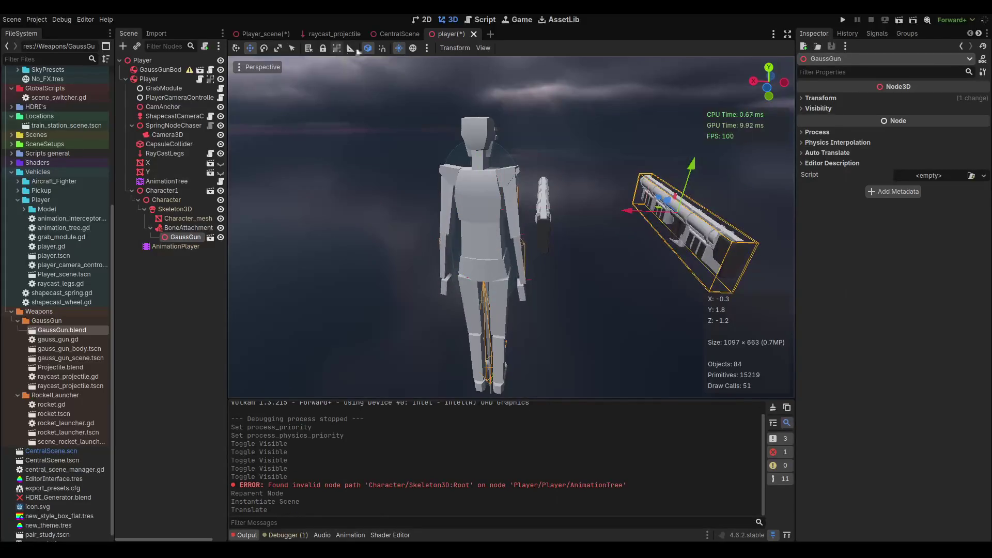
# Redo the GaussGun's X-axis offset, settling it left of the character
pyautogui.hotkey('ctrl', 'z')
pyautogui.press('g')
pyautogui.press('x')
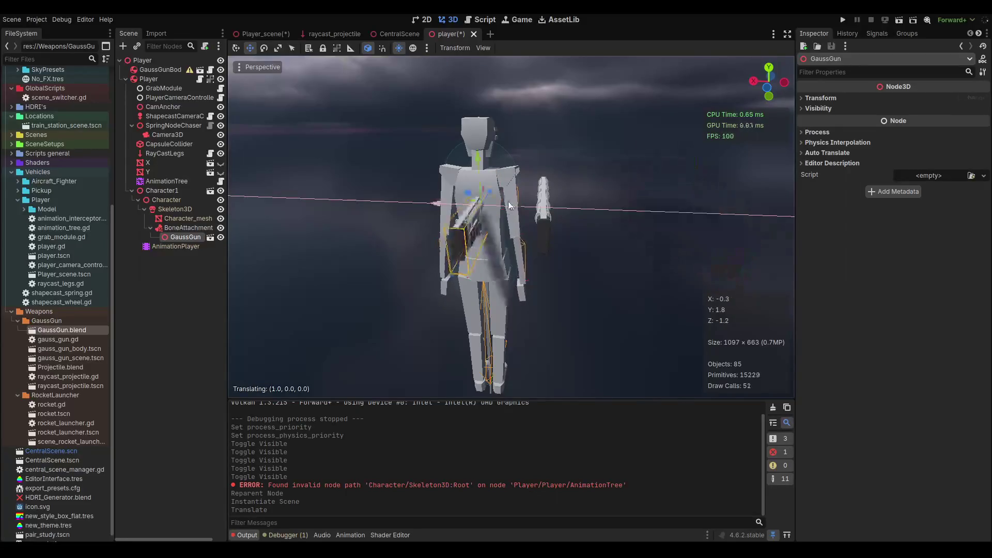
pyautogui.press('super+space')
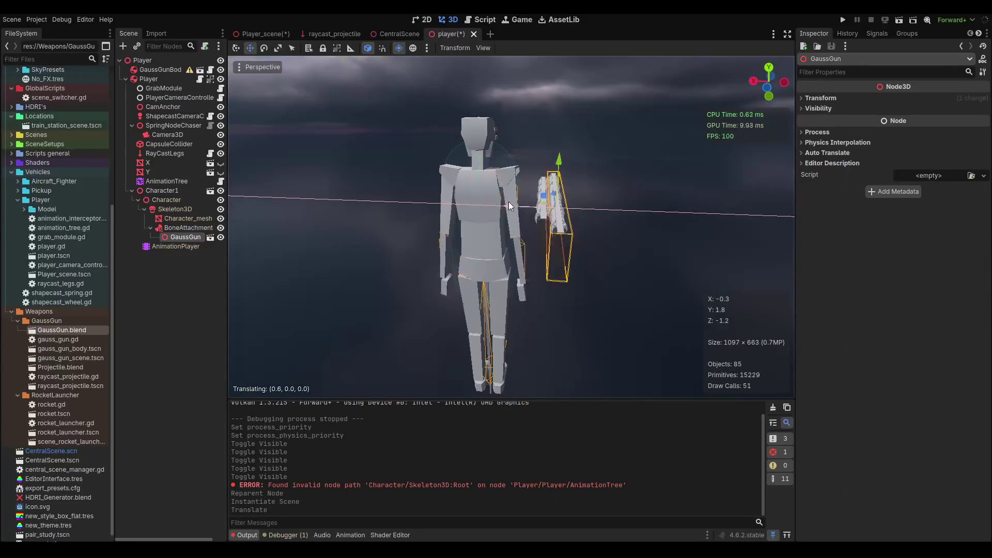
pyautogui.click(517, 200)
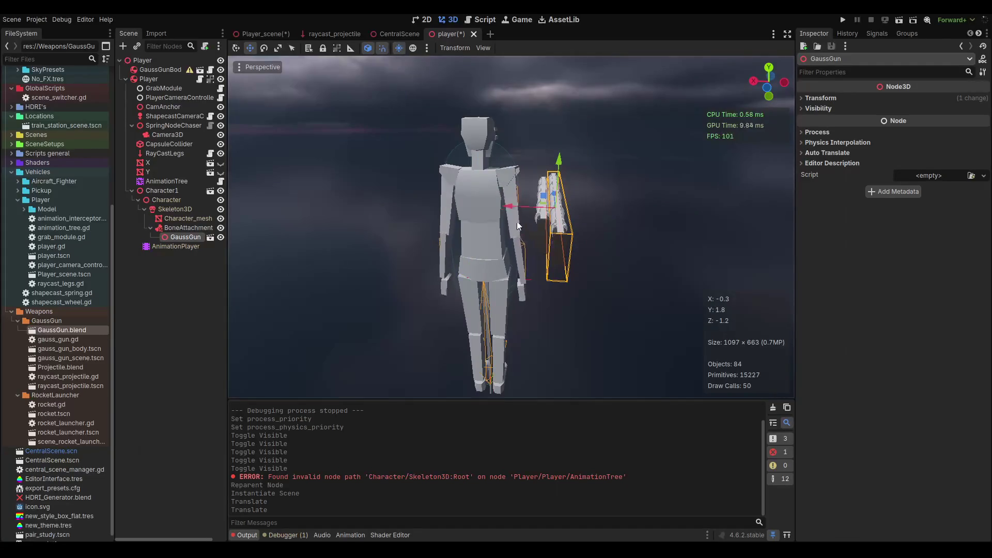
pyautogui.click(537, 203)
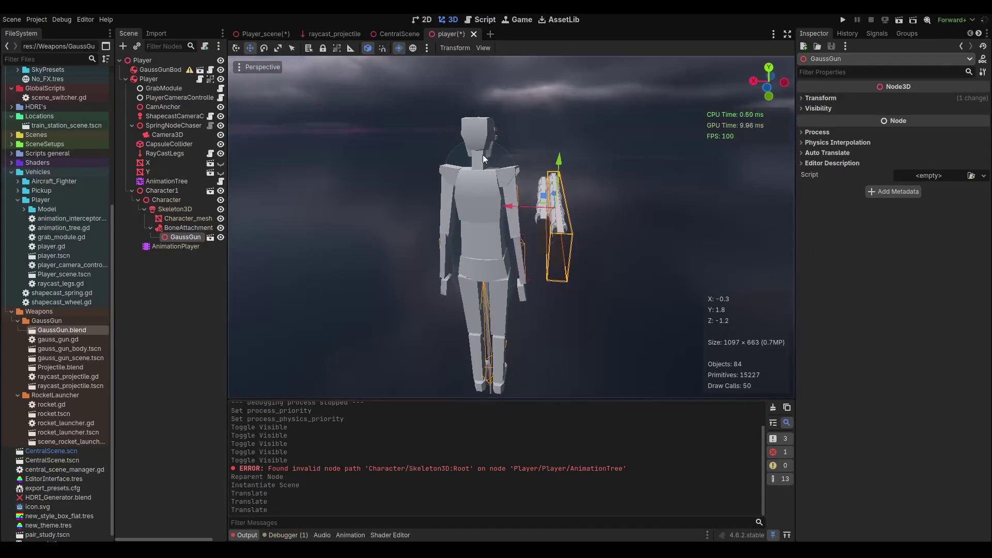
pyautogui.press('g')
pyautogui.press('x')
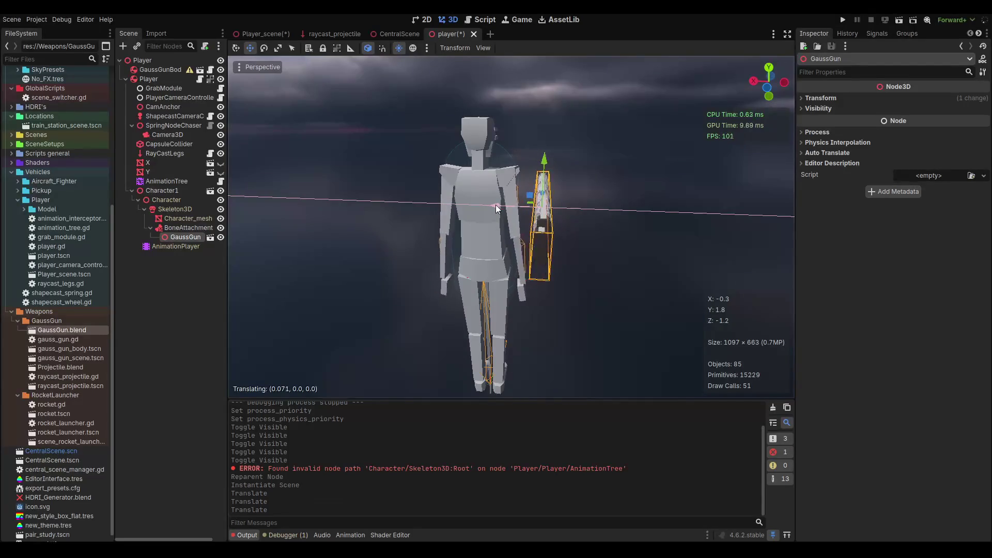
pyautogui.click(495, 205)
# Slide GaussGunBody along X to -0.764
pyautogui.click(178, 70)
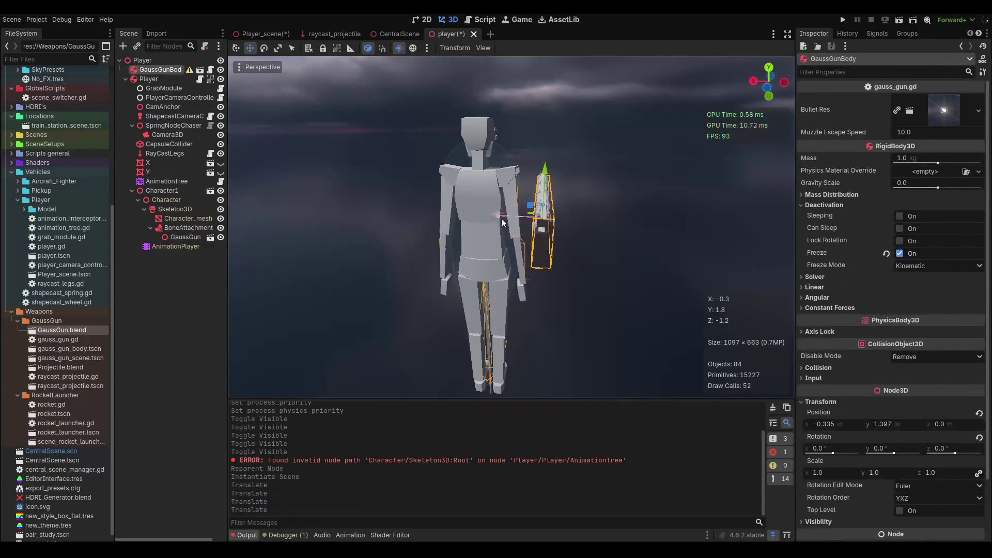
pyautogui.press('g')
pyautogui.press('x')
pyautogui.click(517, 207)
pyautogui.moveTo(516, 207); pyautogui.dragTo(353, 185)
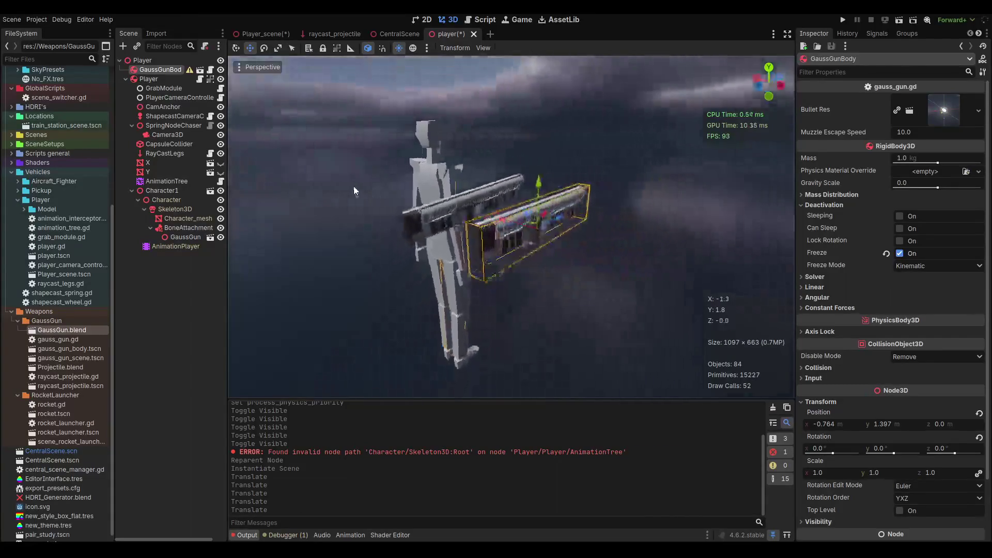
# Begin adding a child node to the root Player
pyautogui.click(165, 60)
pyautogui.rightClick(165, 60)
pyautogui.click(189, 69)
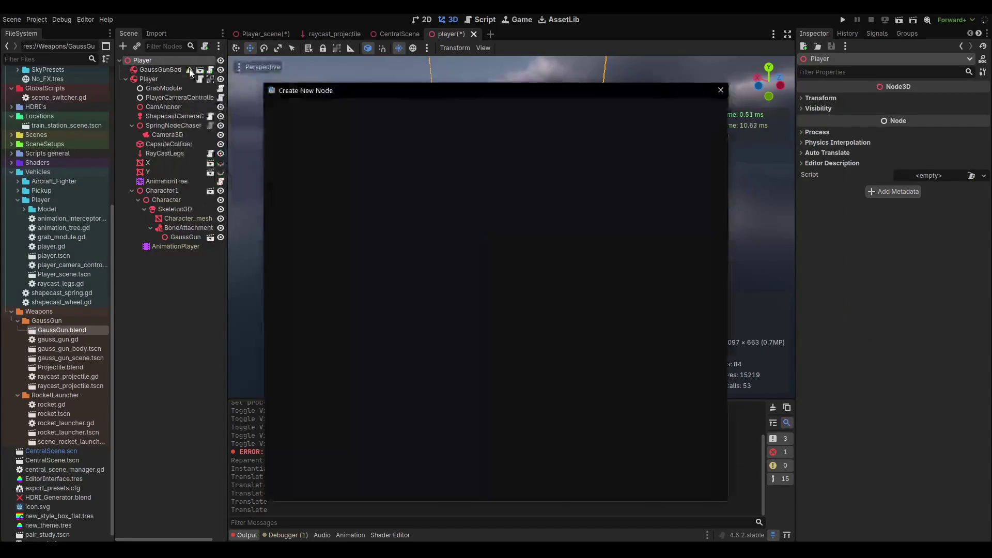
# Add a RemoteTransformPhysical3D node from the Node3D list under Player
pyautogui.write('sy')
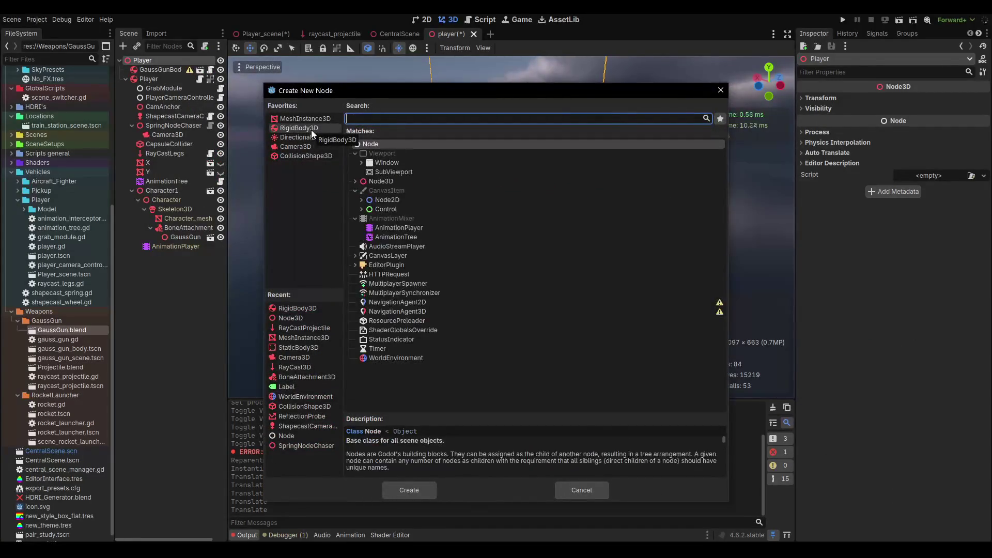
pyautogui.write('nc')
pyautogui.press('BackSpace')
pyautogui.press('BackSpace')
pyautogui.press('BackSpace')
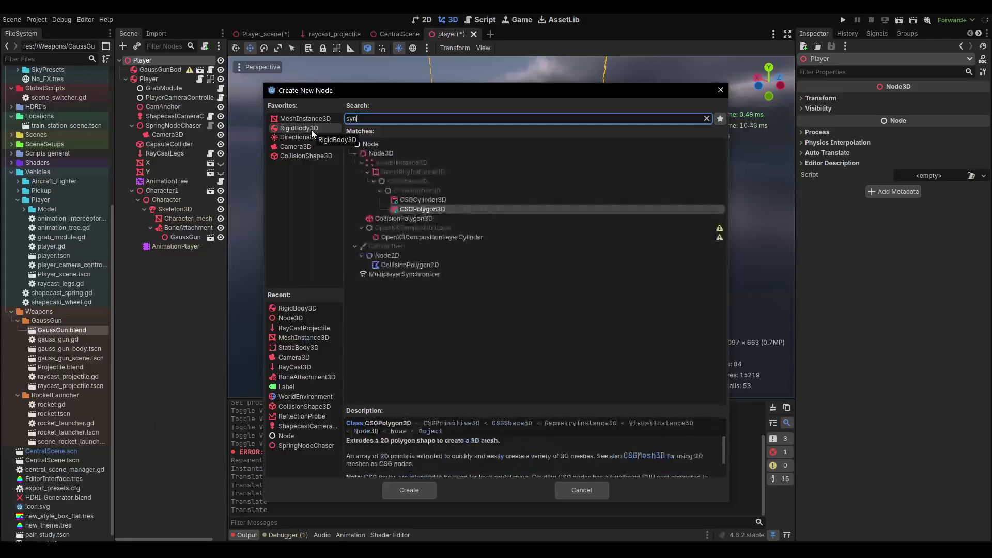
pyautogui.click(355, 181)
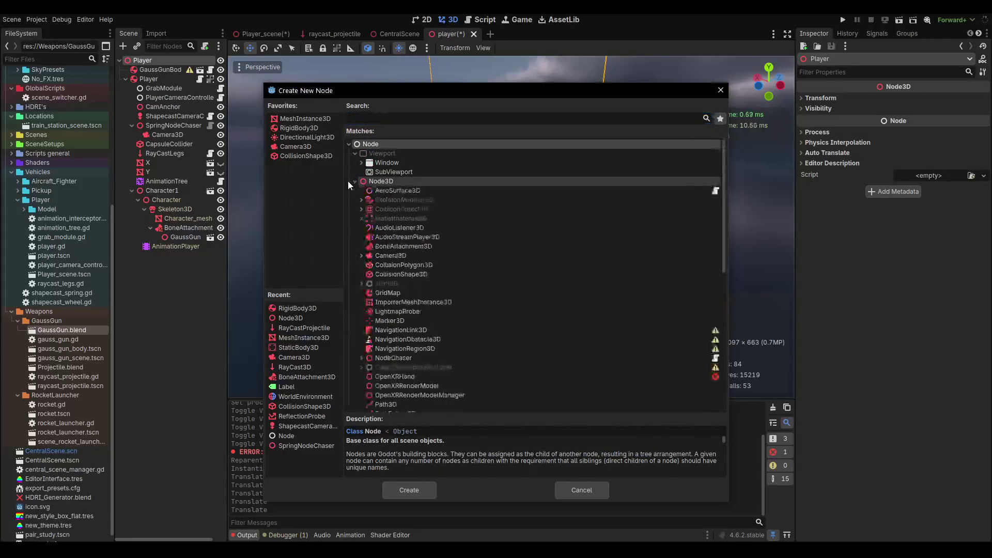
pyautogui.scroll(-3, 414, 231)
pyautogui.scroll(-3, 415, 258)
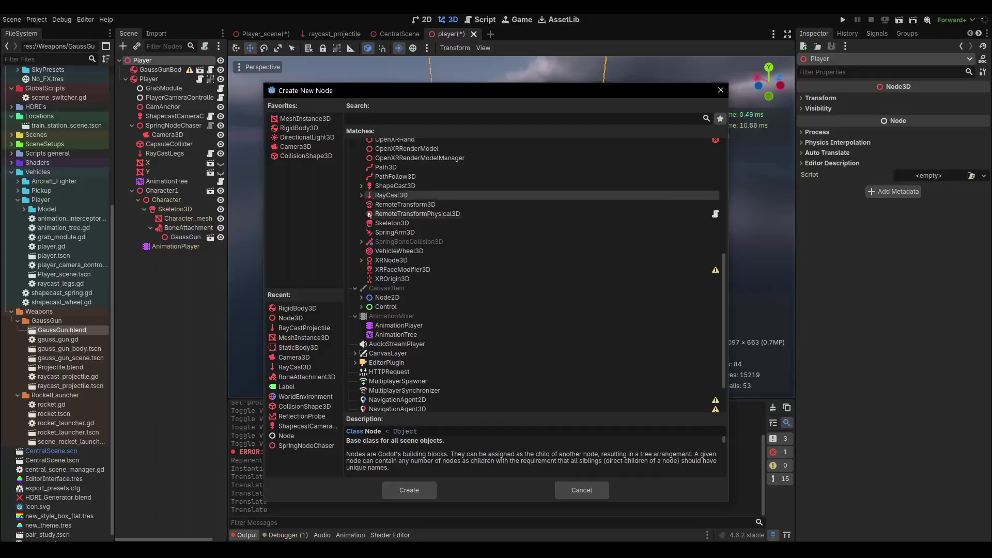
pyautogui.scroll(1, 432, 279)
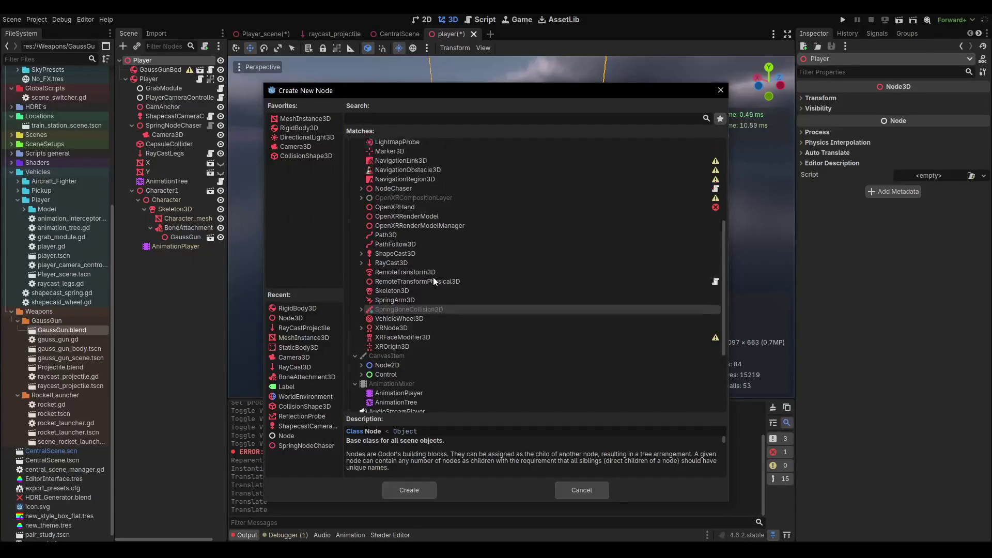
pyautogui.doubleClick(431, 282)
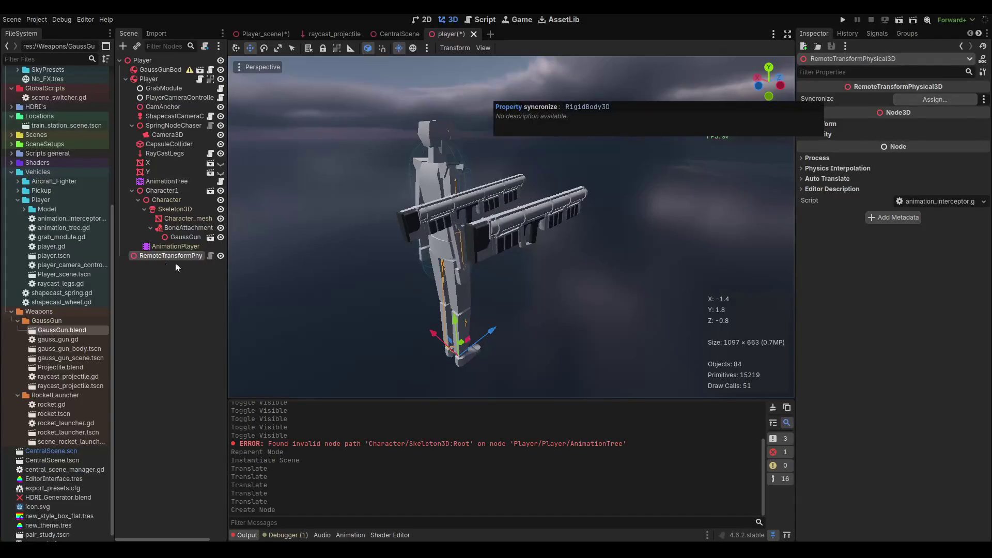
# Nest the remote transform under GaussGun, hide that mesh, sync it to GaussGunBody, and save
pyautogui.moveTo(151, 256); pyautogui.dragTo(183, 235)
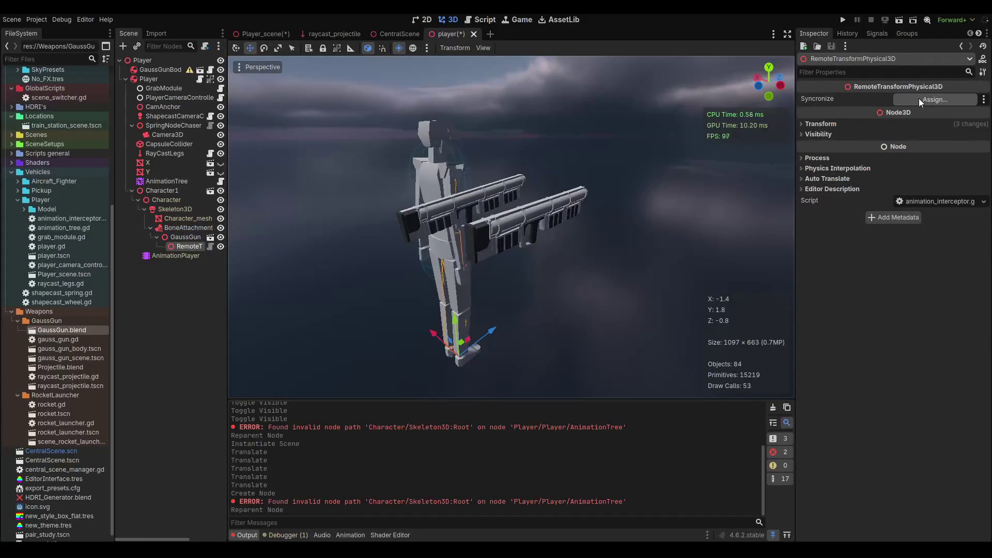
pyautogui.click(220, 237)
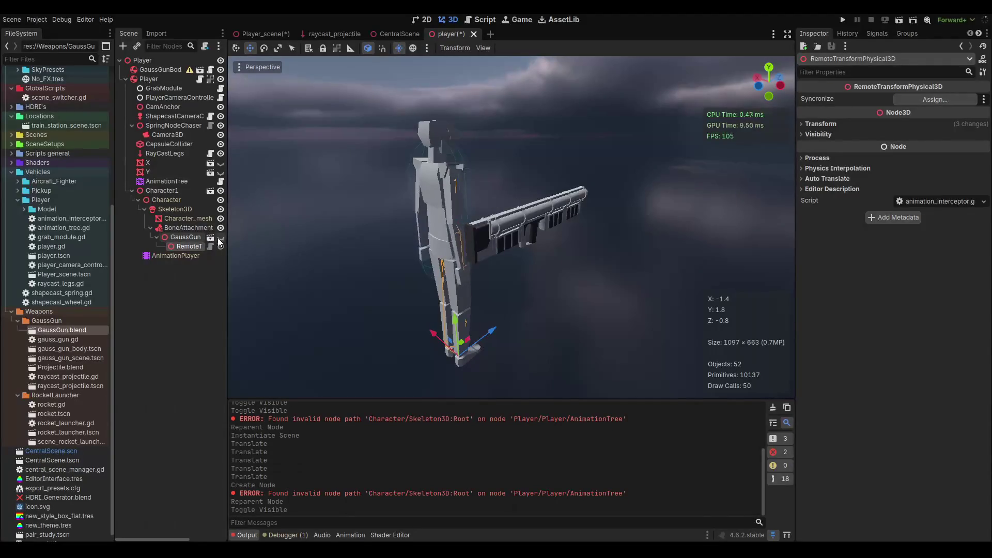
pyautogui.moveTo(156, 73); pyautogui.dragTo(935, 99)
pyautogui.moveTo(507, 229)
pyautogui.mouseDown()
pyautogui.moveTo(718, 178)
pyautogui.moveTo(935, 99)
pyautogui.mouseUp()
pyautogui.hotkey('ctrl', 's')
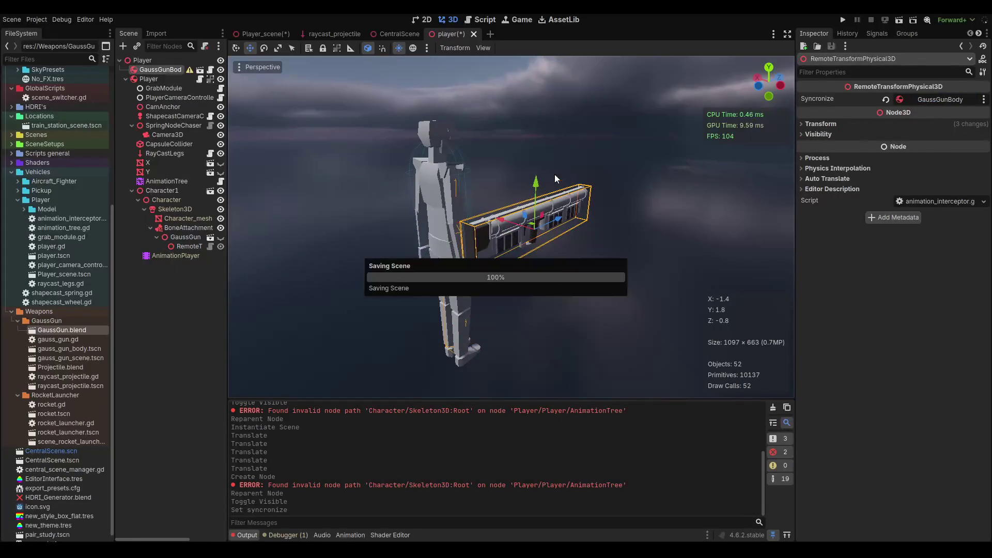
pyautogui.click(402, 32)
pyautogui.click(265, 34)
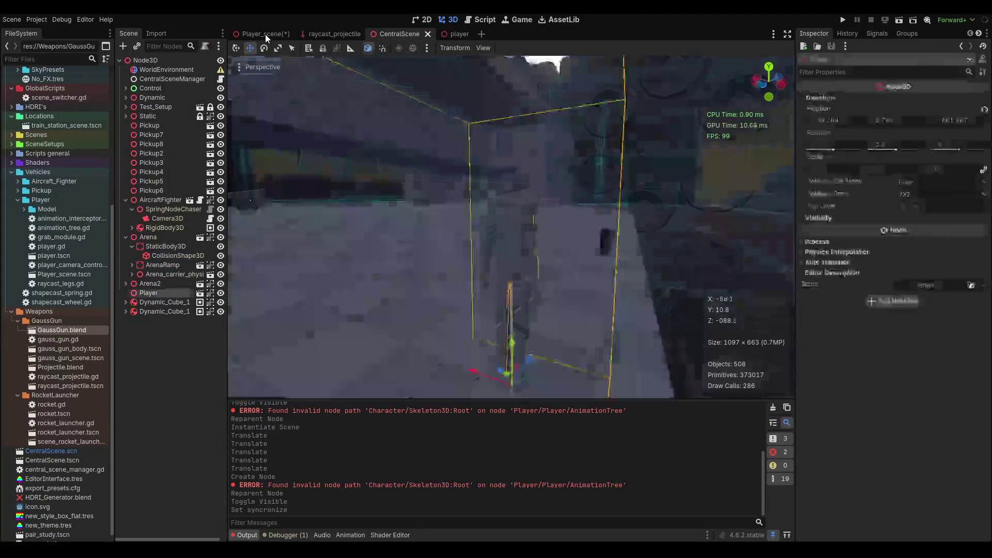
# Delete the duplicate GaussGun2 node from Player_scene's bone attachment and save the scene
pyautogui.click(497, 407)
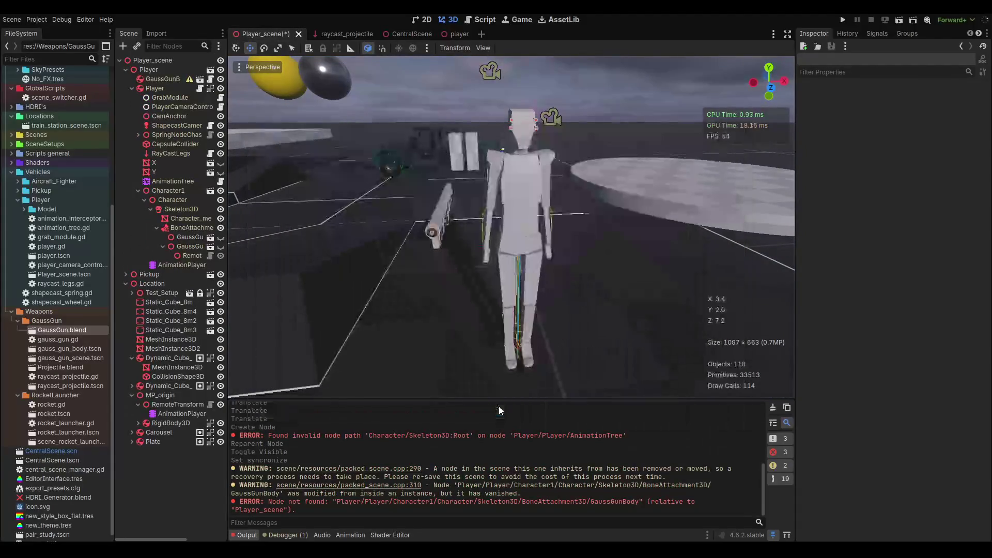
pyautogui.click(163, 77)
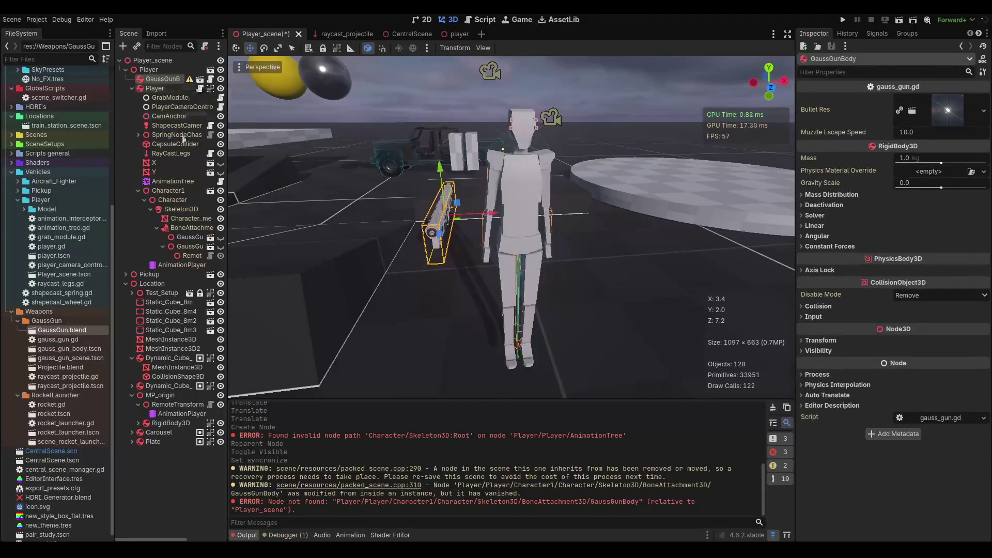
pyautogui.click(185, 240)
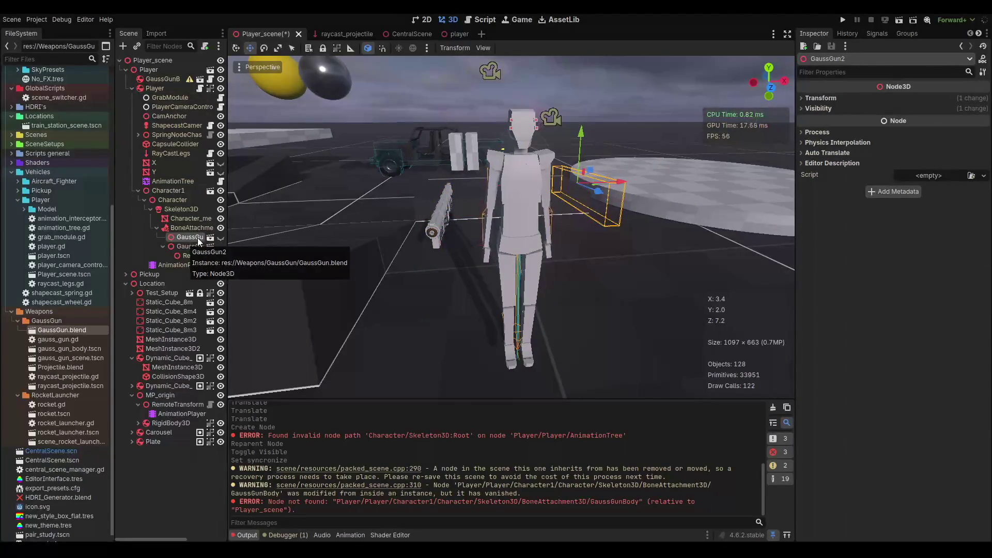
pyautogui.press('Delete')
pyautogui.click(454, 281)
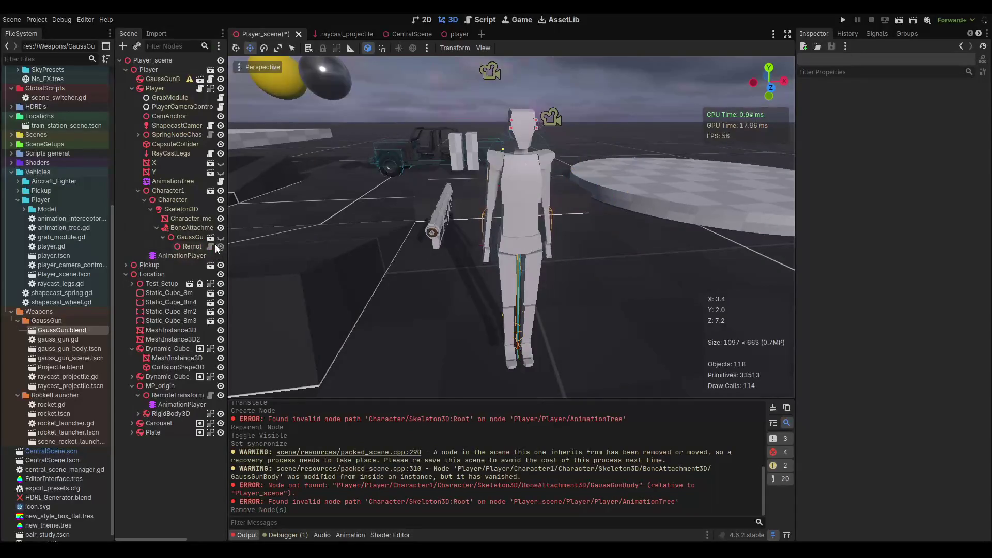
pyautogui.hotkey('ctrl', 's')
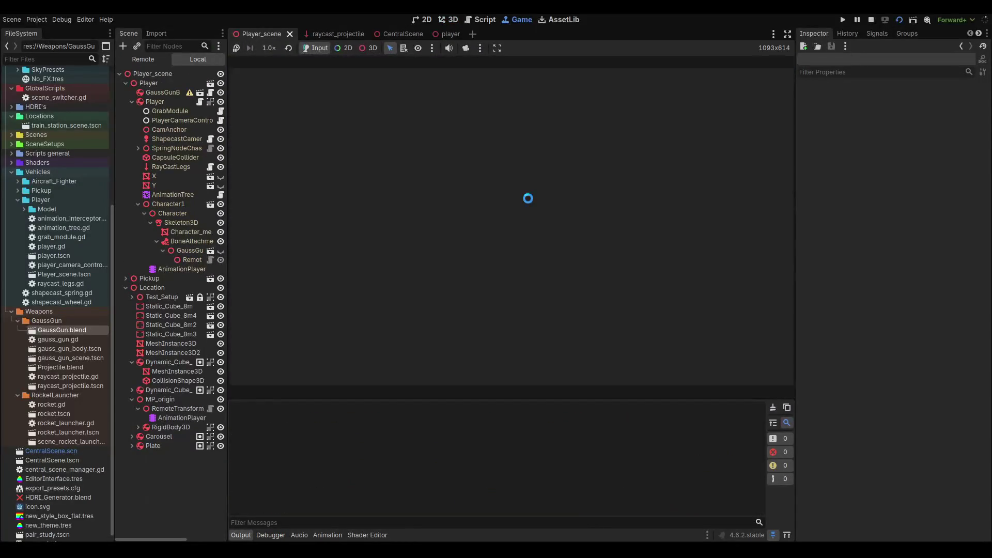
# Walk the character in the Player_scene test run, stop it, then go to the player tab and the browser
pyautogui.press('w')
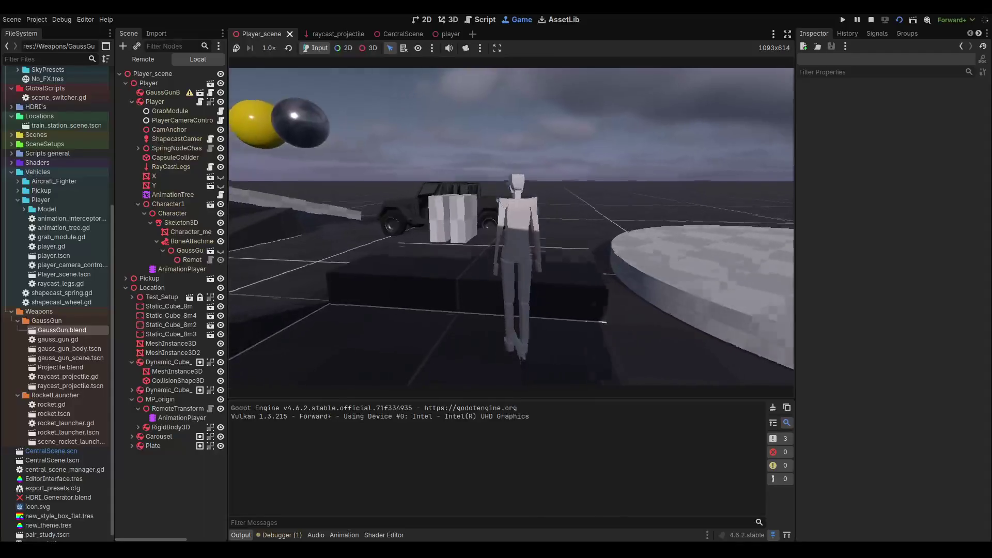
pyautogui.press('F8')
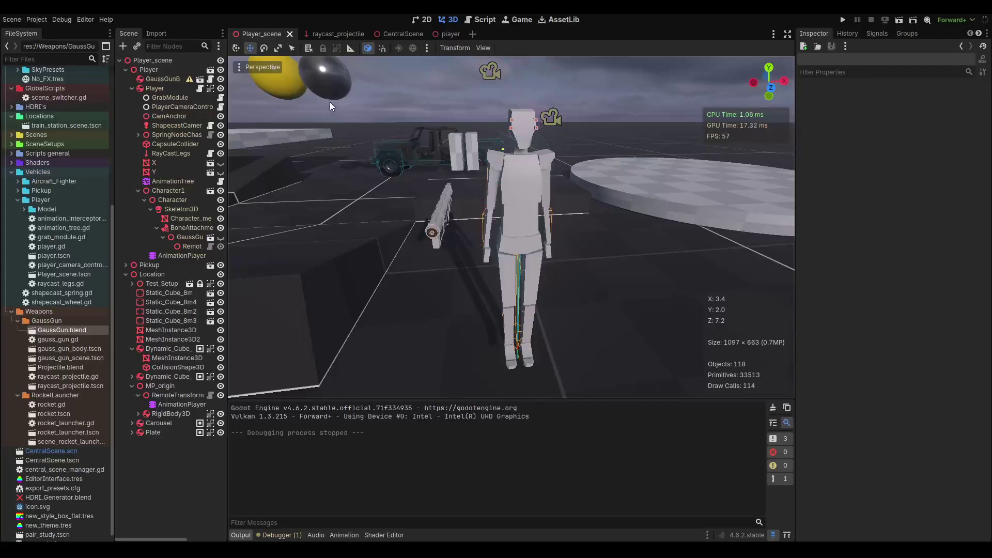
pyautogui.moveTo(417, 36)
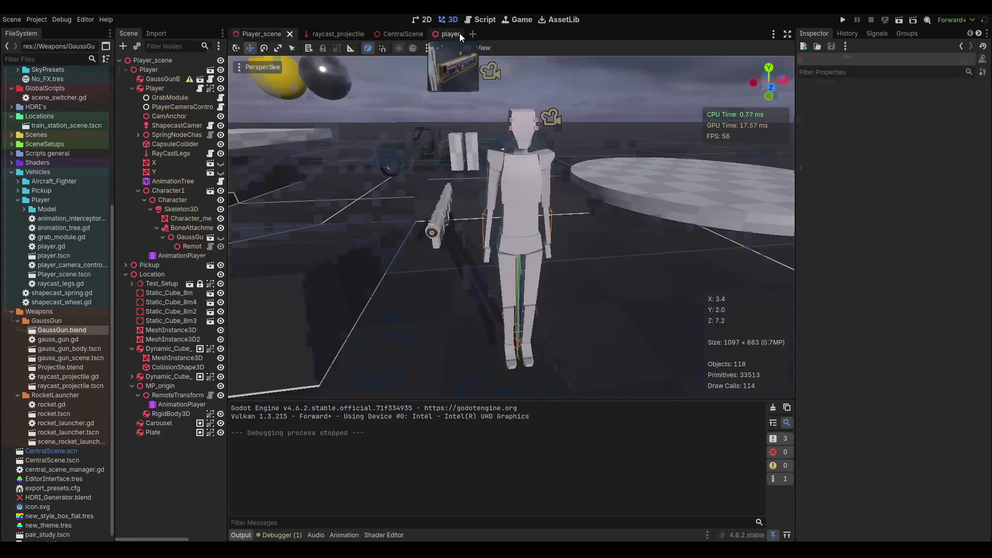
pyautogui.click(458, 33)
pyautogui.hotkey('alt', 'Tab')
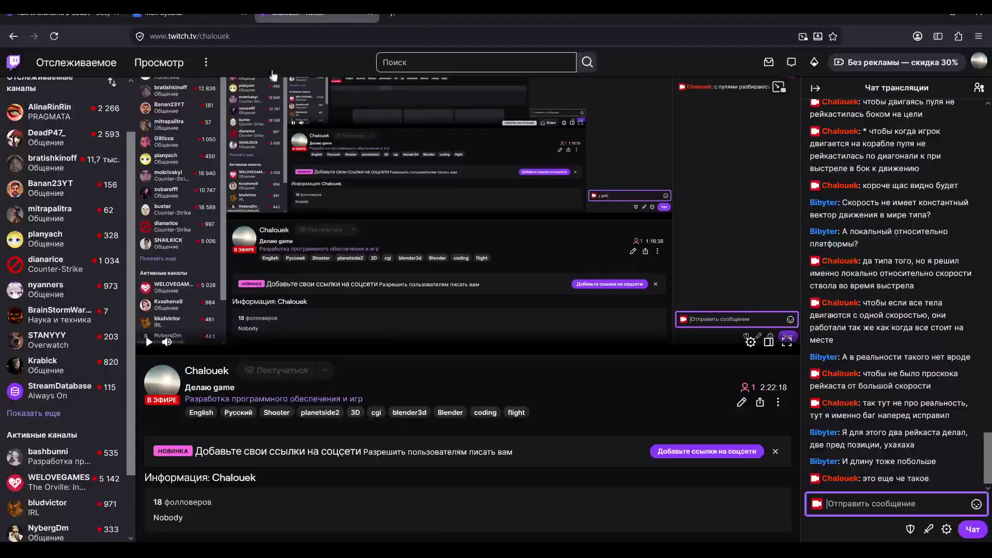
# Start a playlist track in VK music, check the Twitch chat, and return to Godot
pyautogui.click(191, 16)
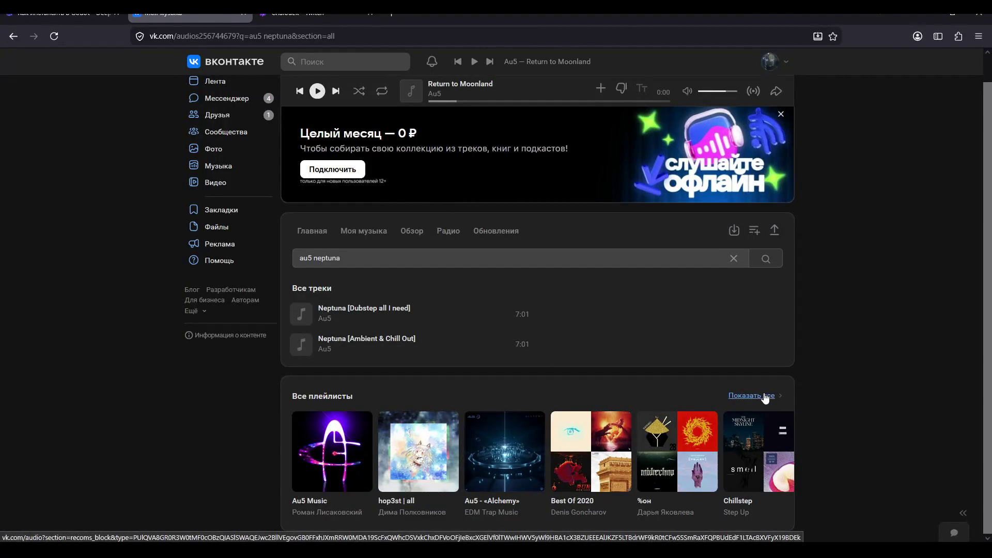
pyautogui.moveTo(315, 453)
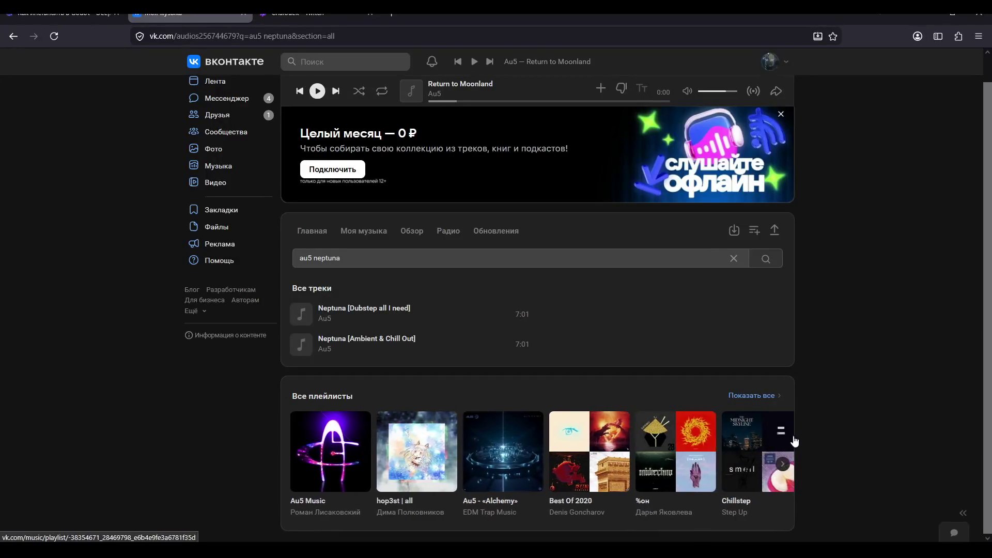
pyautogui.click(749, 444)
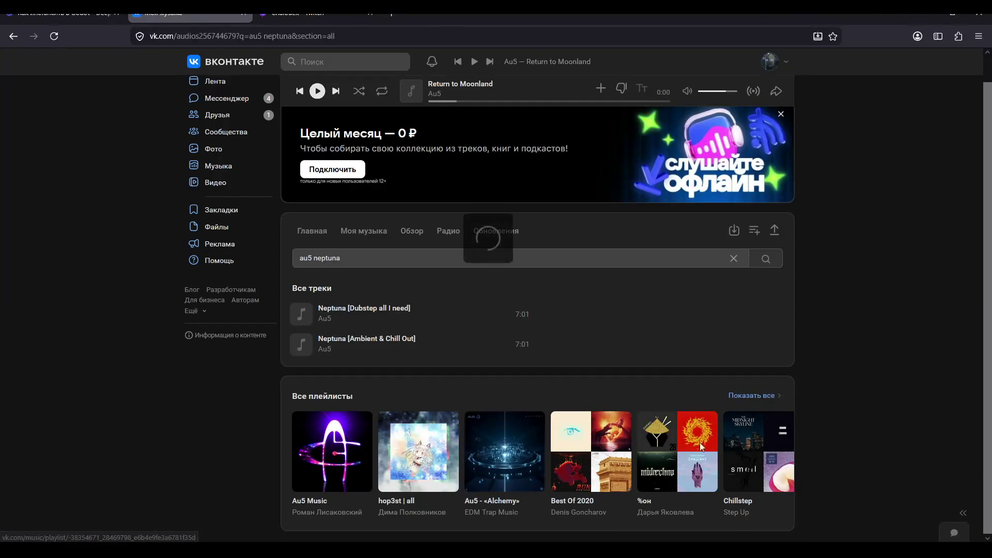
pyautogui.scroll(1, 517, 362)
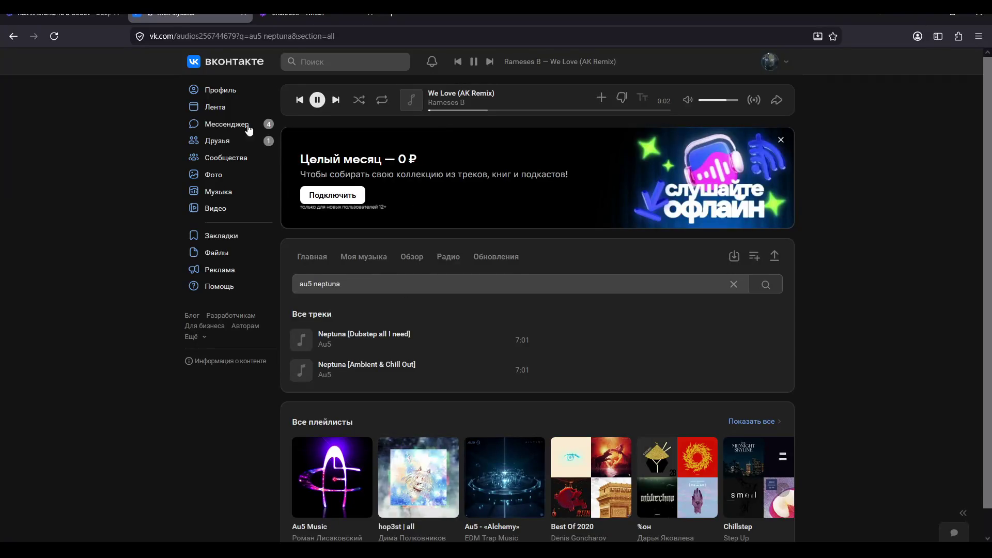
pyautogui.click(269, 16)
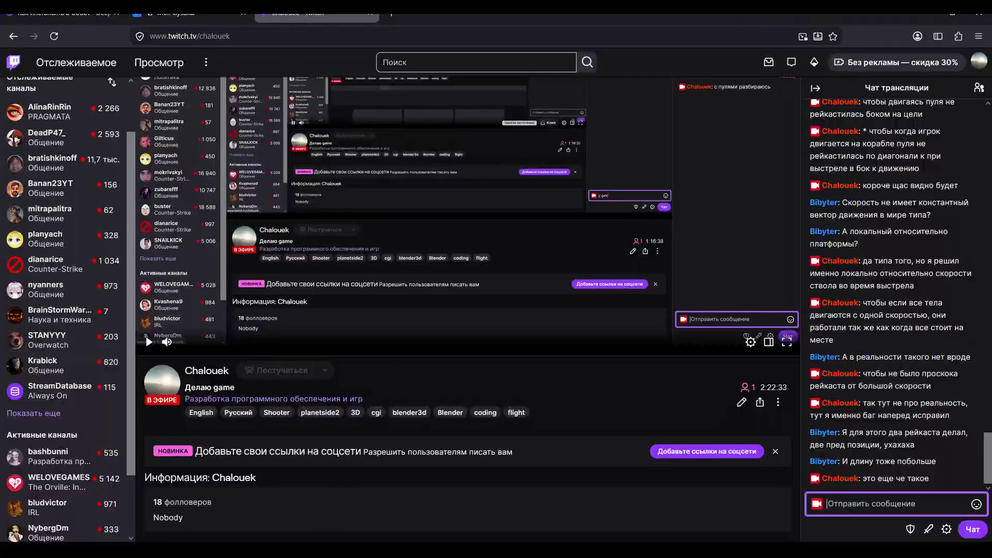
pyautogui.hotkey('alt', 'Tab')
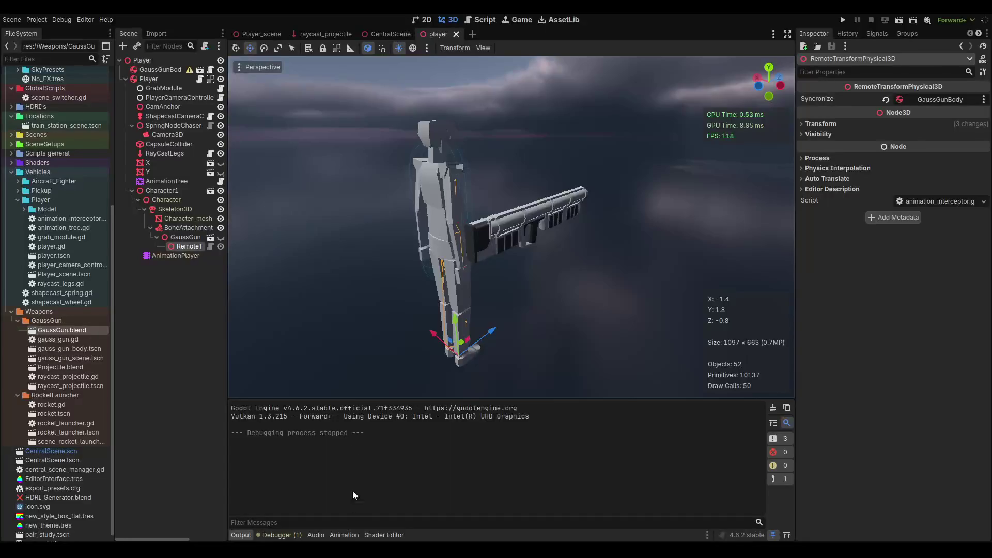
# Select the RemoteTransform node under GaussGunBody and open its animation_interceptor.gd script
pyautogui.click(171, 71)
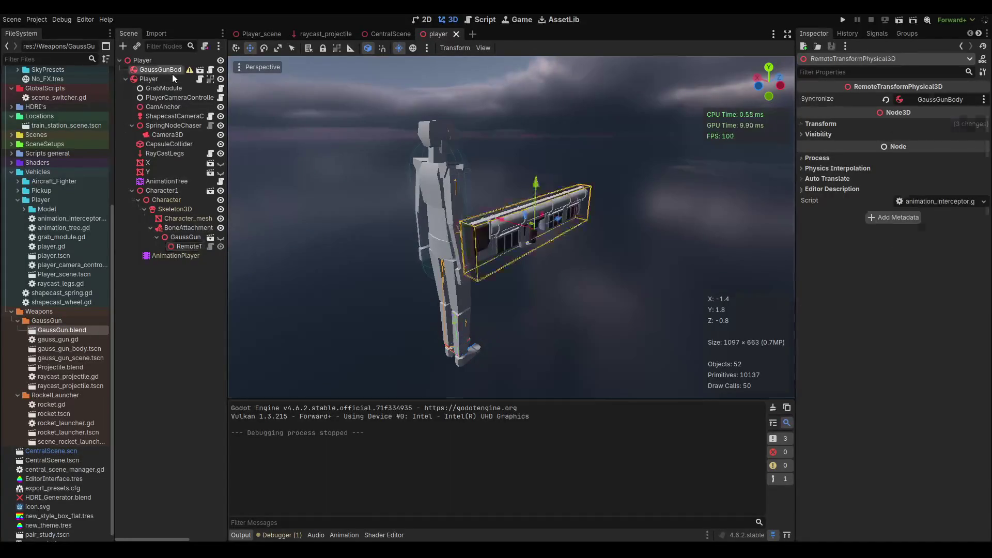
pyautogui.click(184, 246)
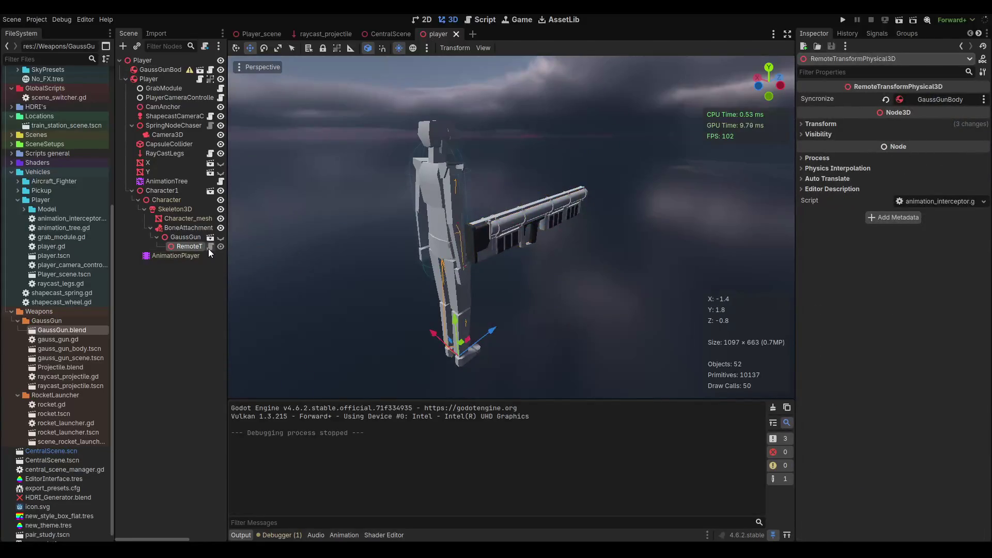
pyautogui.click(209, 246)
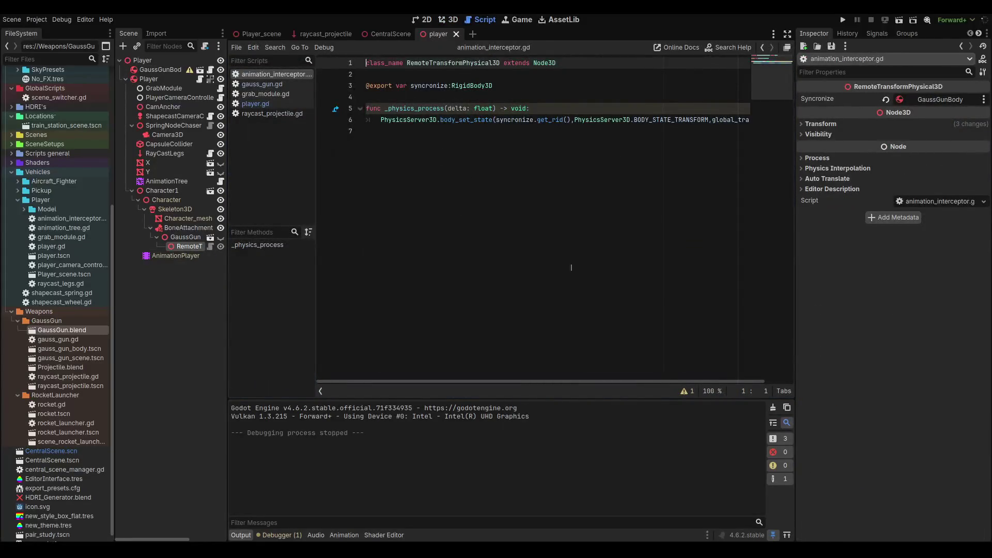
# Scroll across the full physics-process line of animation_interceptor.gd, then go back to the 3D view
pyautogui.moveTo(540, 380); pyautogui.dragTo(607, 393)
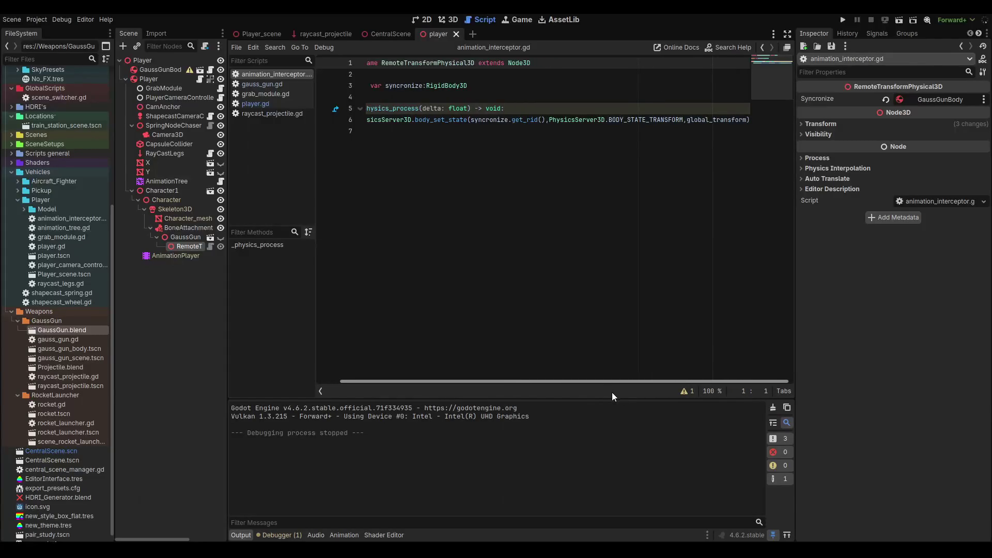
pyautogui.moveTo(566, 392); pyautogui.dragTo(488, 385)
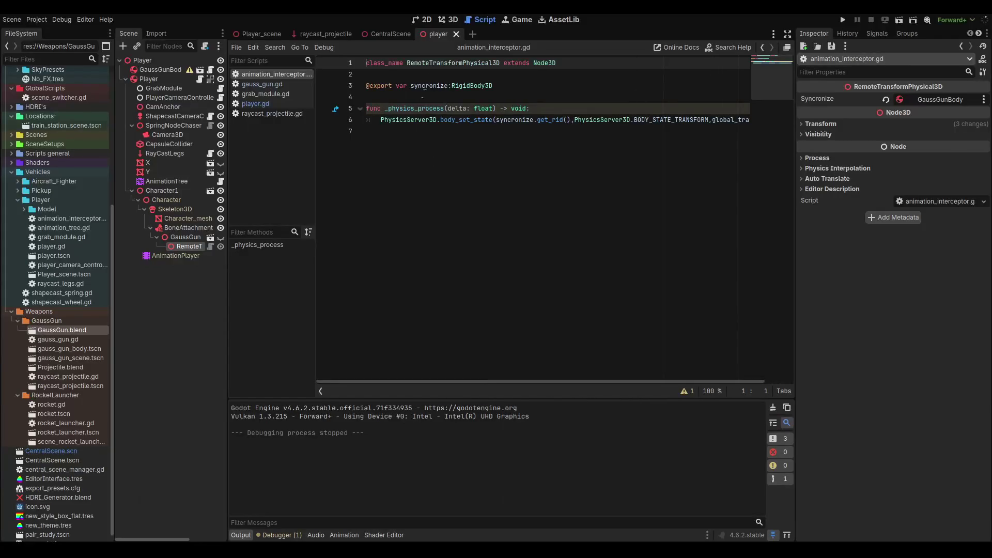
pyautogui.click(453, 20)
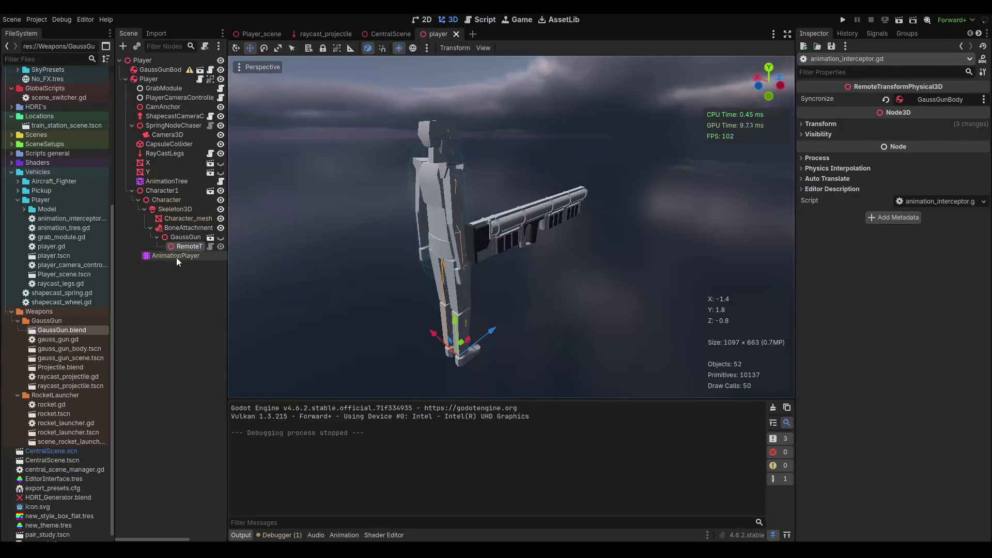
# Zero the remote transform's position and rotation, save, and launch the Player_scene test level
pyautogui.click(821, 123)
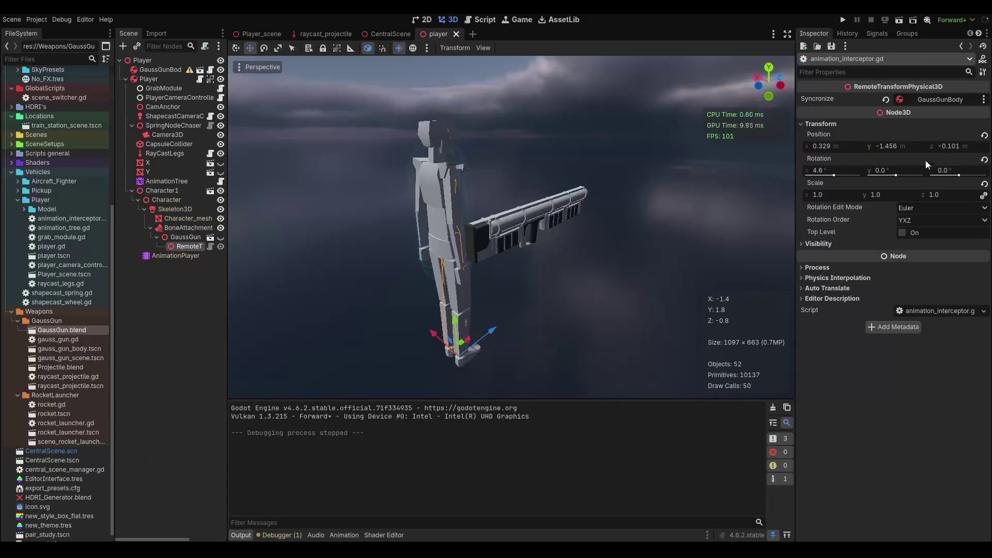
pyautogui.click(985, 134)
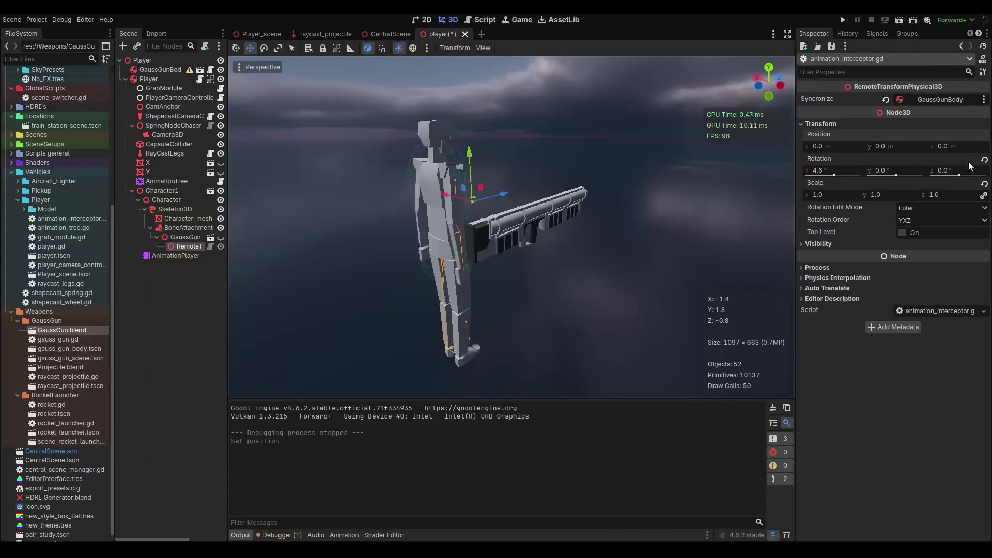
pyautogui.click(984, 160)
pyautogui.hotkey('ctrl', 's')
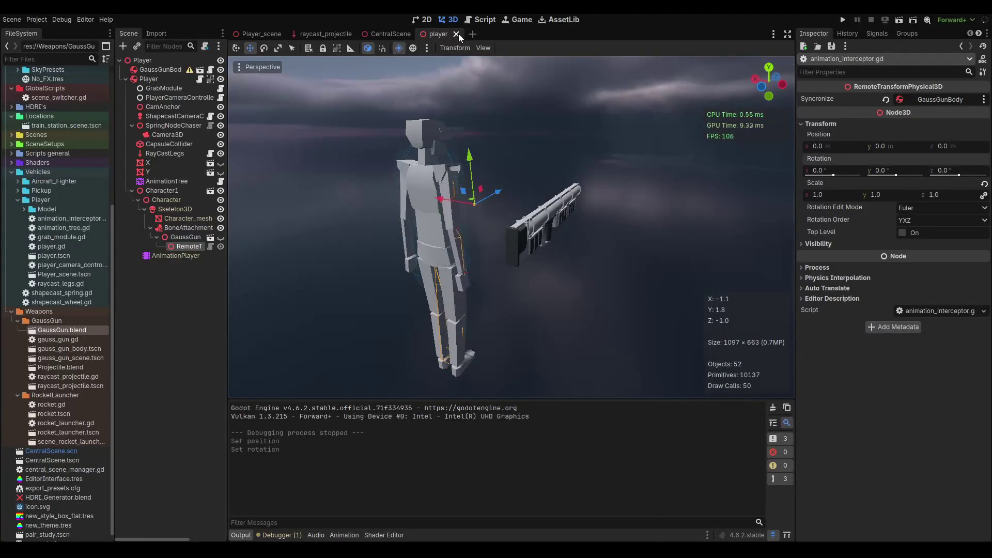
pyautogui.click(247, 33)
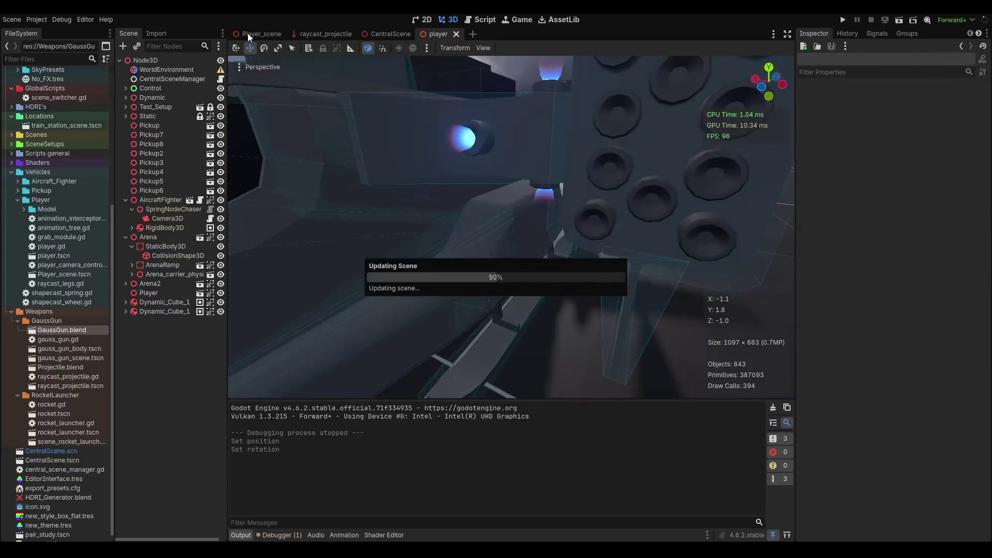
pyautogui.press('F5')
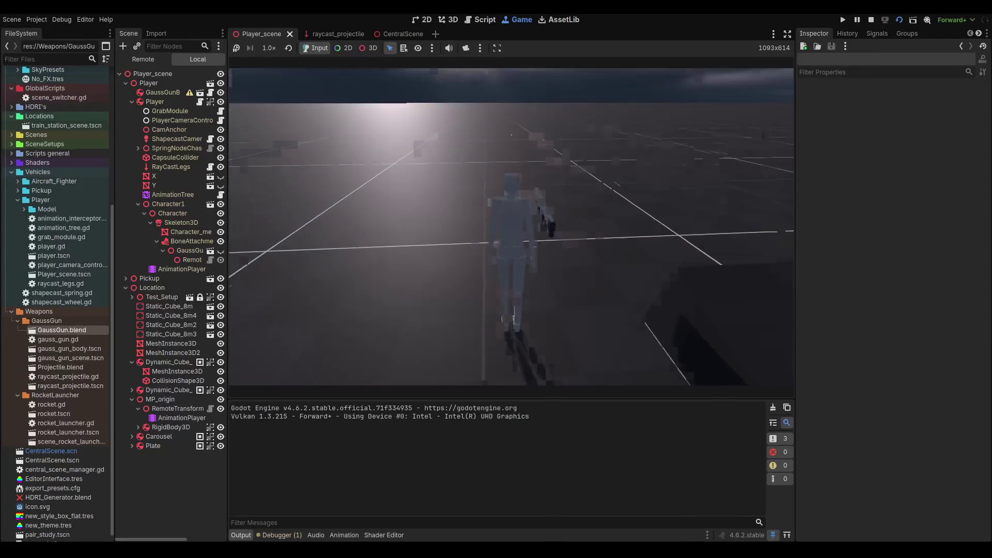
# Walk the character forward in the Player_scene test run, then stop and save it
pyautogui.press('w')
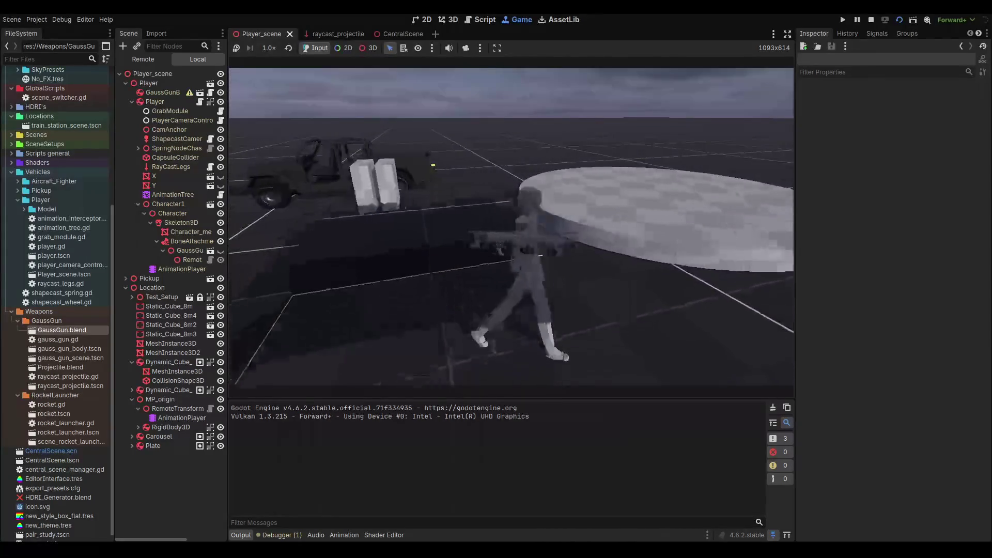
pyautogui.press('F8')
pyautogui.hotkey('ctrl', 's')
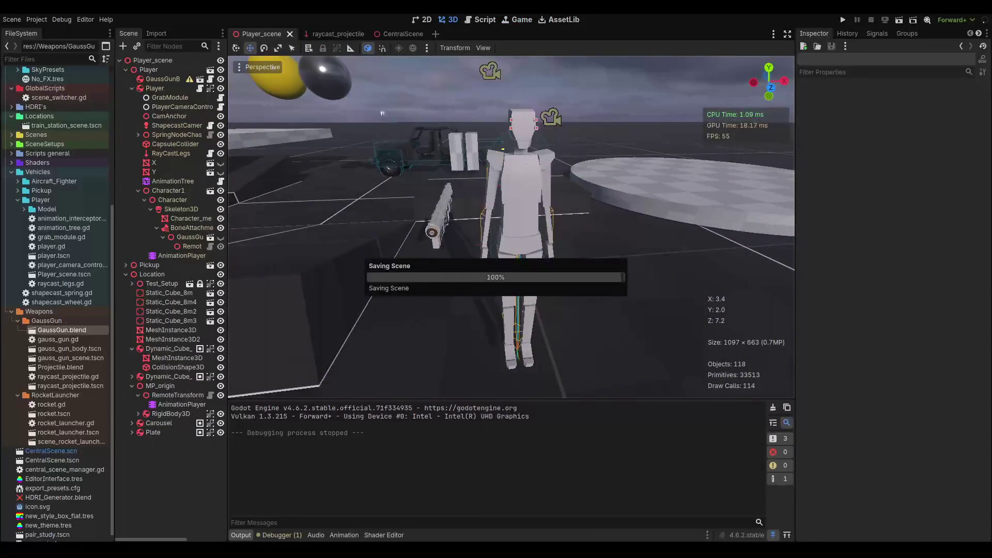
# Run CentralScene and walk the character past the door wall and jeep, then stop and open the script editor
pyautogui.moveTo(417, 27)
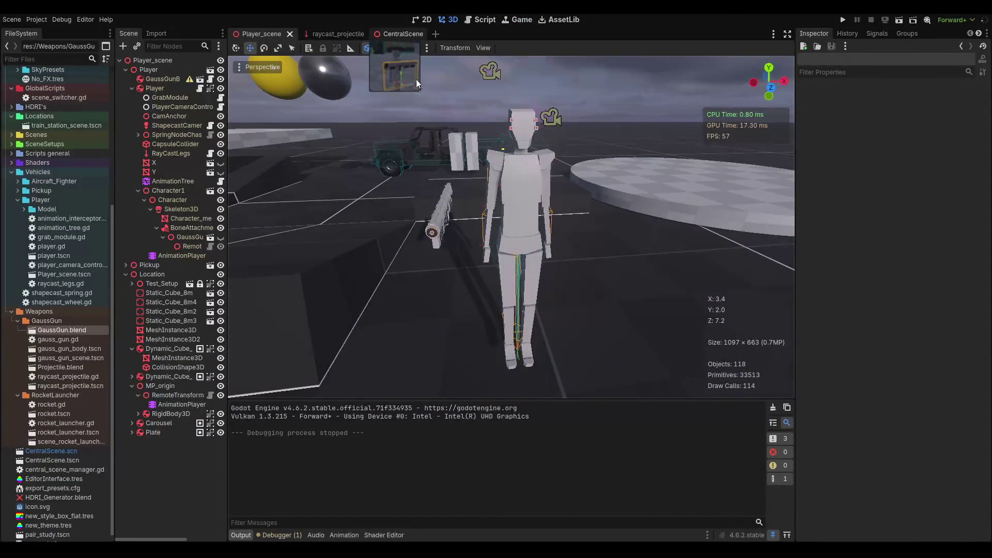
pyautogui.click(417, 78)
pyautogui.press('F5')
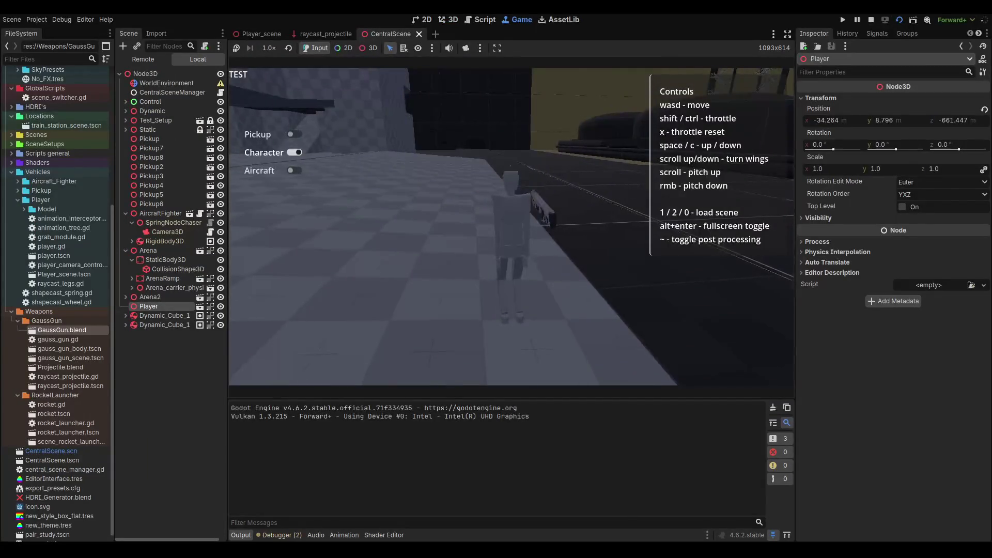
pyautogui.press('w')
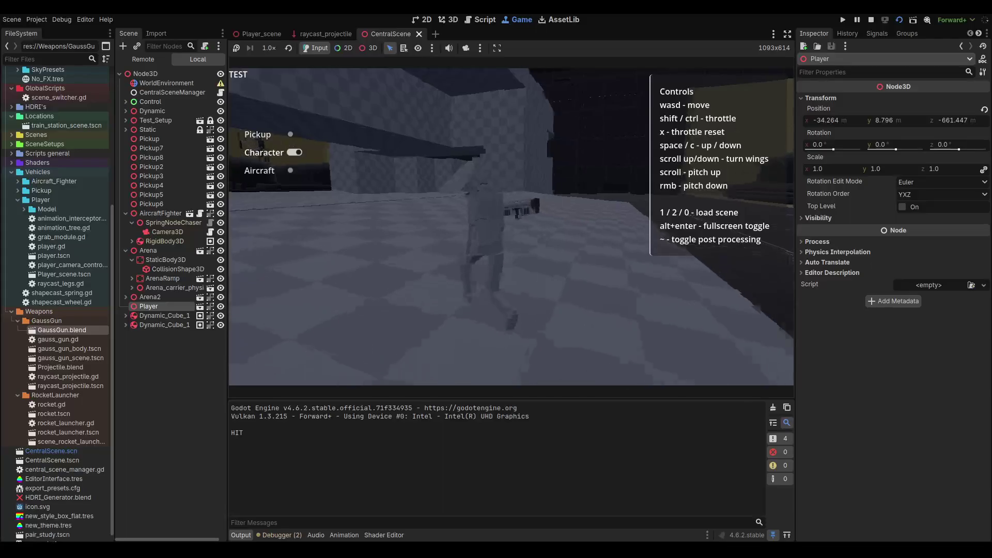
pyautogui.press('w')
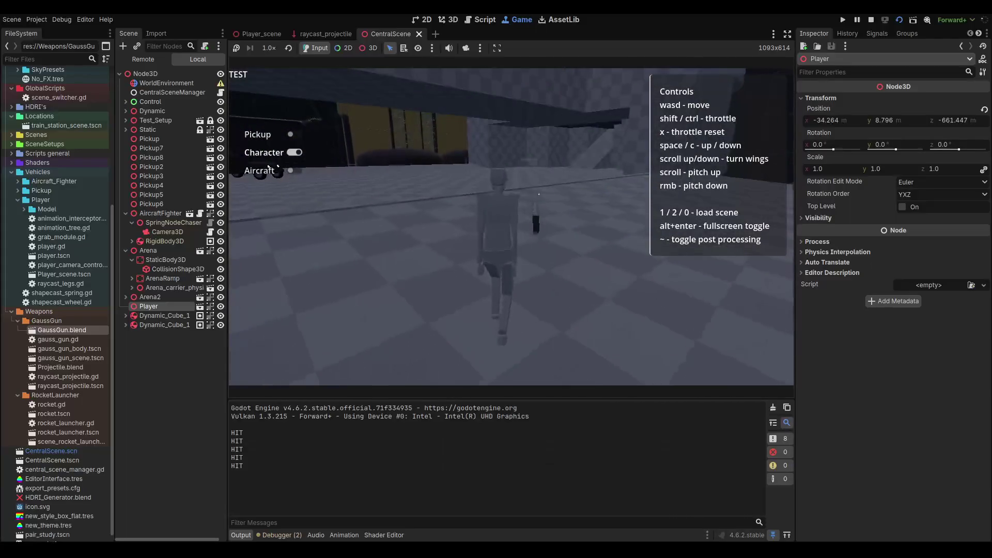
pyautogui.press('w')
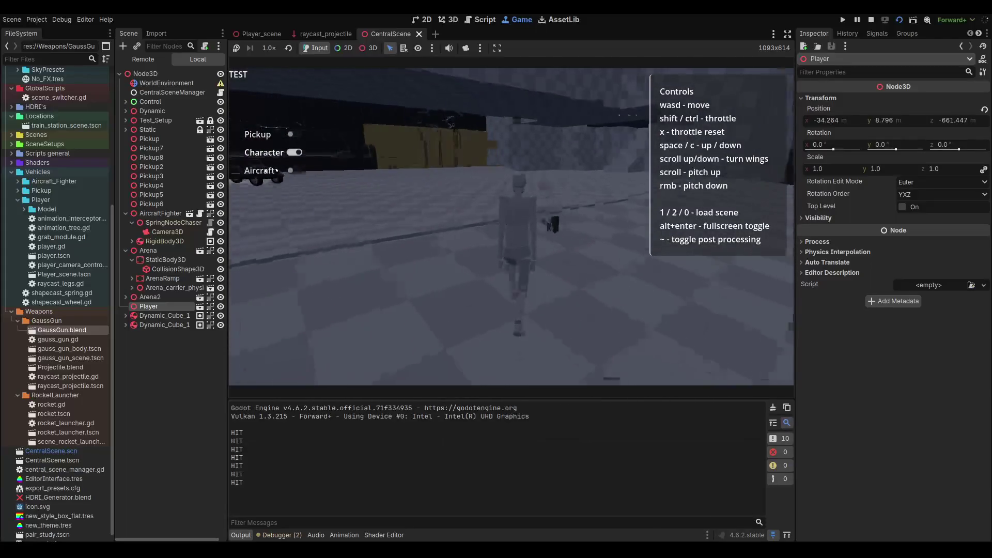
pyautogui.press('w')
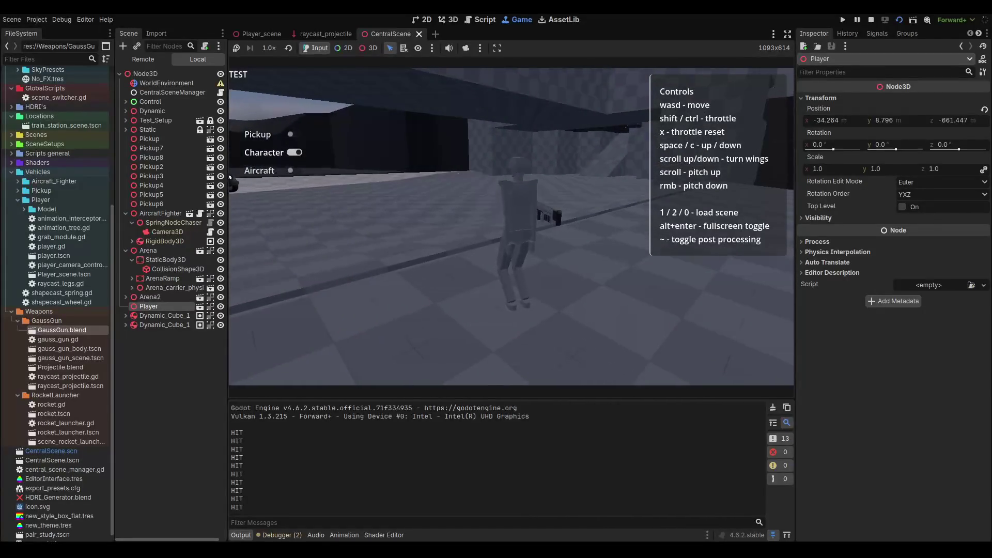
pyautogui.press('F8')
pyautogui.click(476, 23)
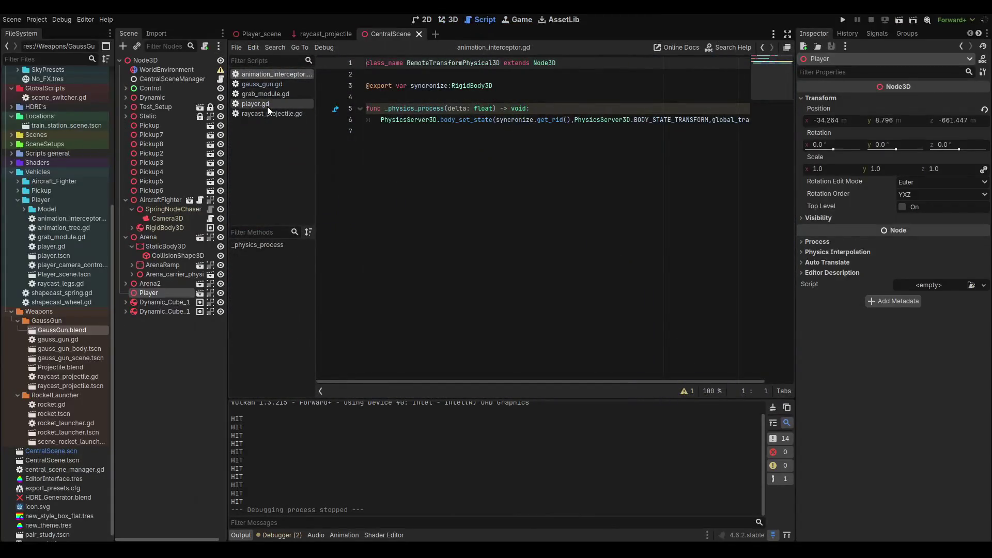
# Close grab_module.gd and animation_interceptor.gd, leaving gauss_gun.gd open in the Script editor
pyautogui.click(285, 114)
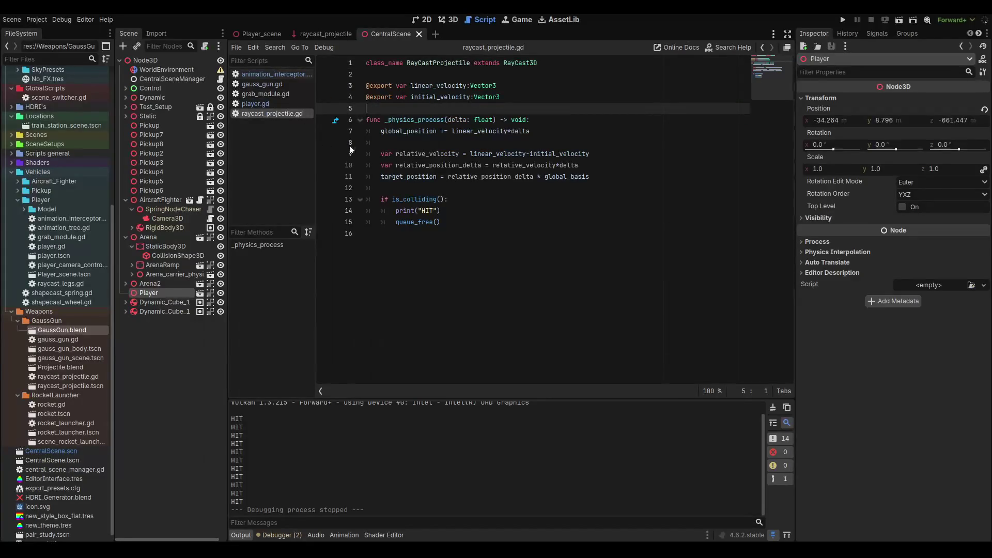
pyautogui.click(267, 96)
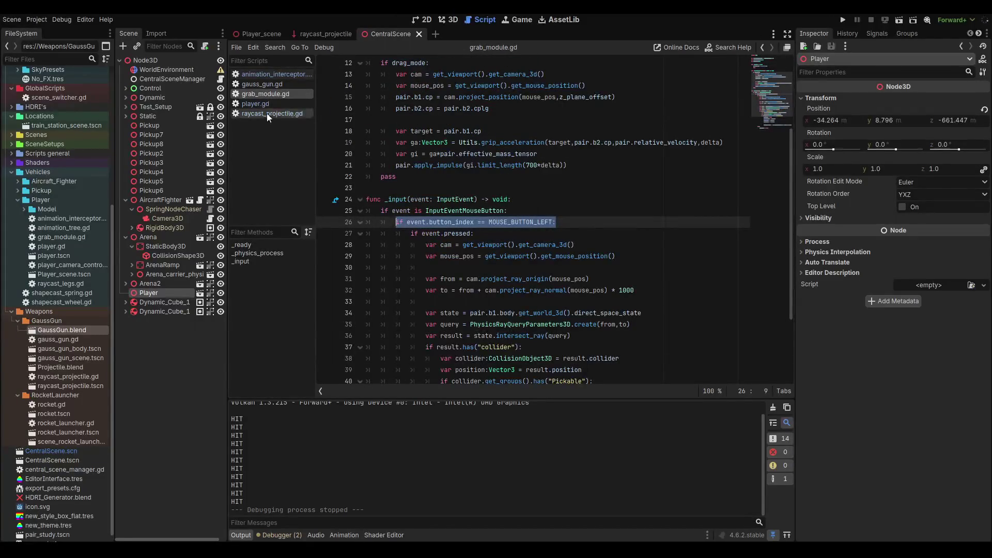
pyautogui.middleClick(266, 94)
pyautogui.click(265, 84)
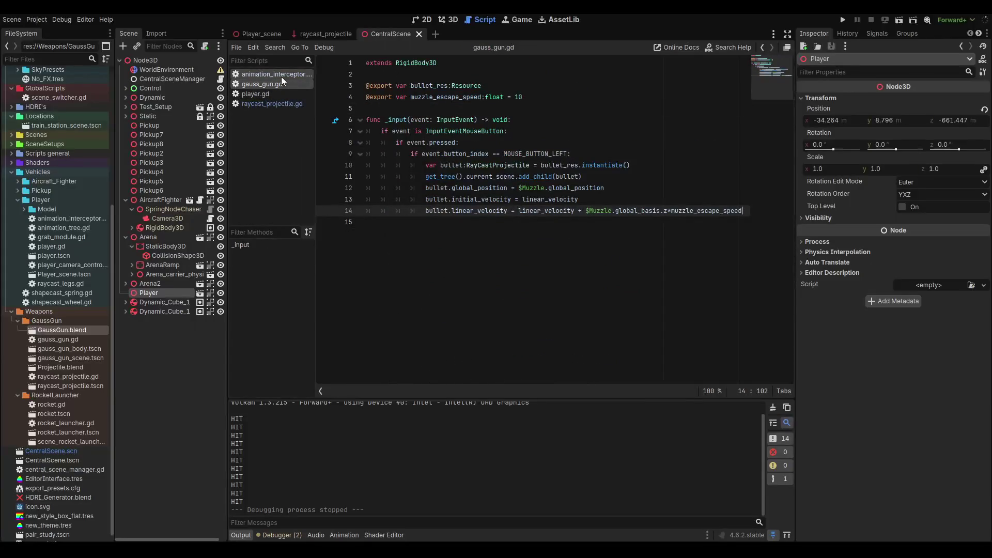
pyautogui.middleClick(286, 76)
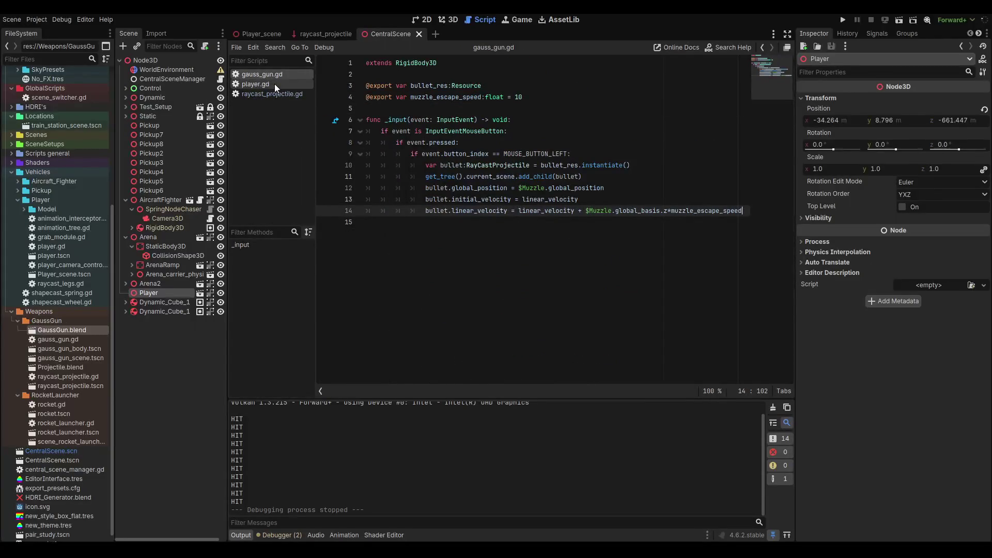
# Add 'bullet.basis = $Muzzle.basis' as line 14 of gauss_gun.gd and run the scene
pyautogui.click(642, 199)
pyautogui.press('Return')
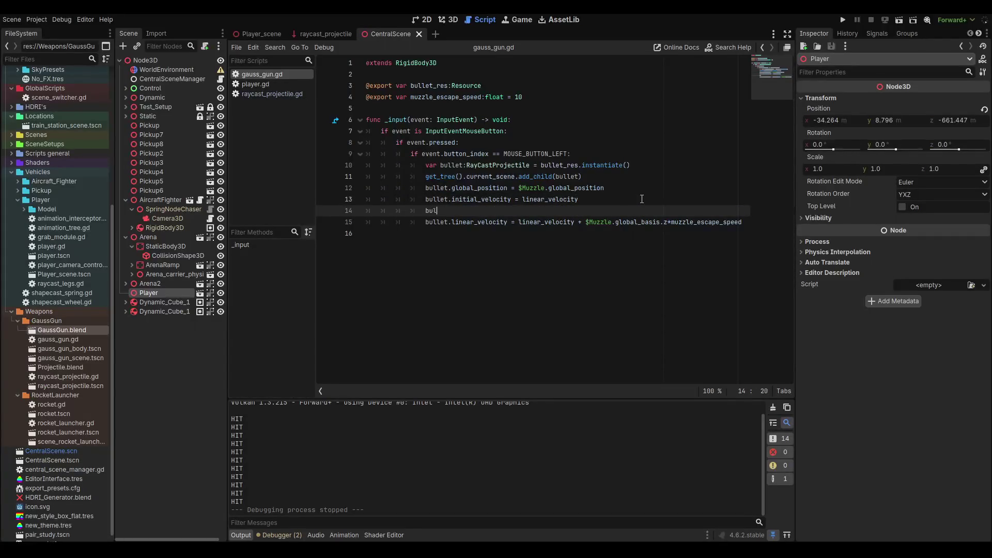
pyautogui.write('.basis =')
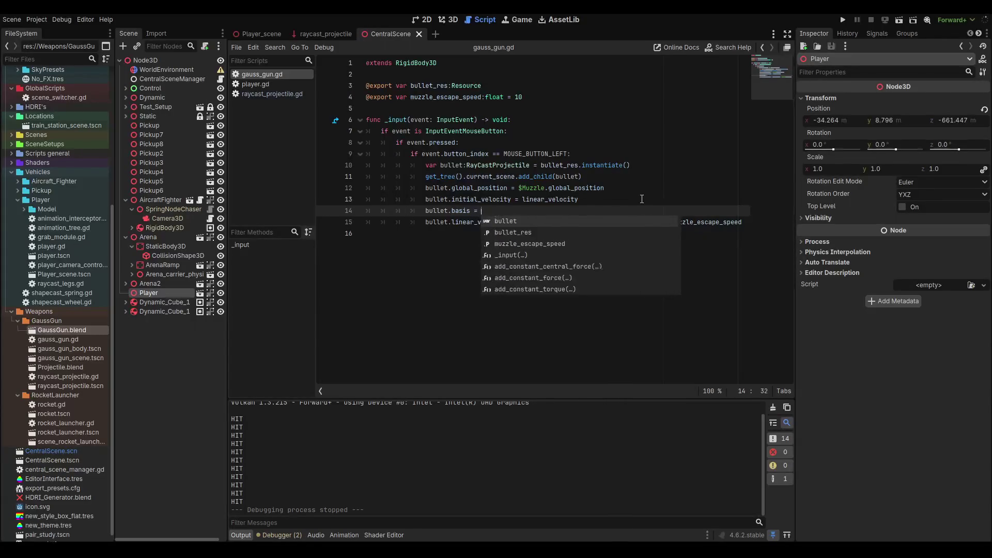
pyautogui.doubleClick(524, 187)
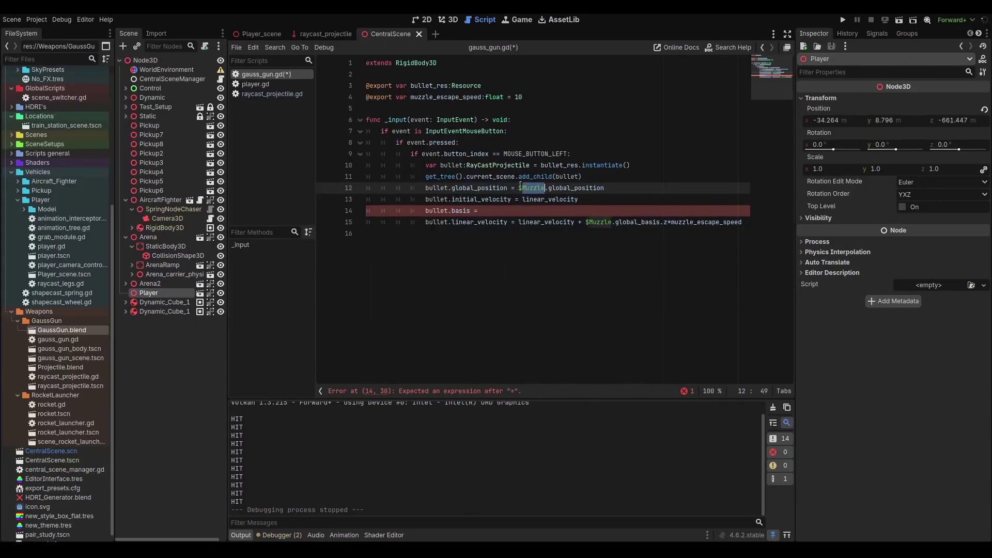
pyautogui.click(500, 206)
pyautogui.write('$Muzzle')
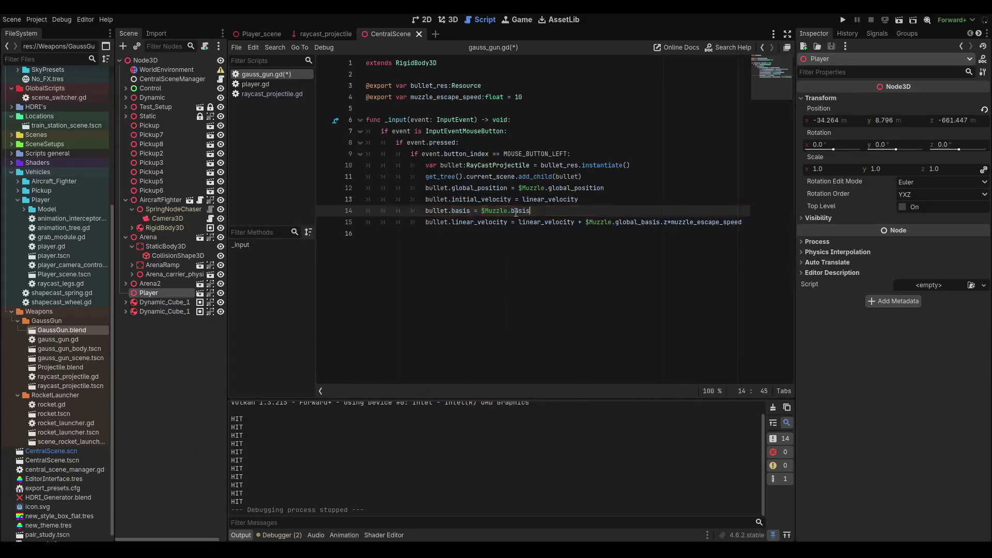
pyautogui.press('Return')
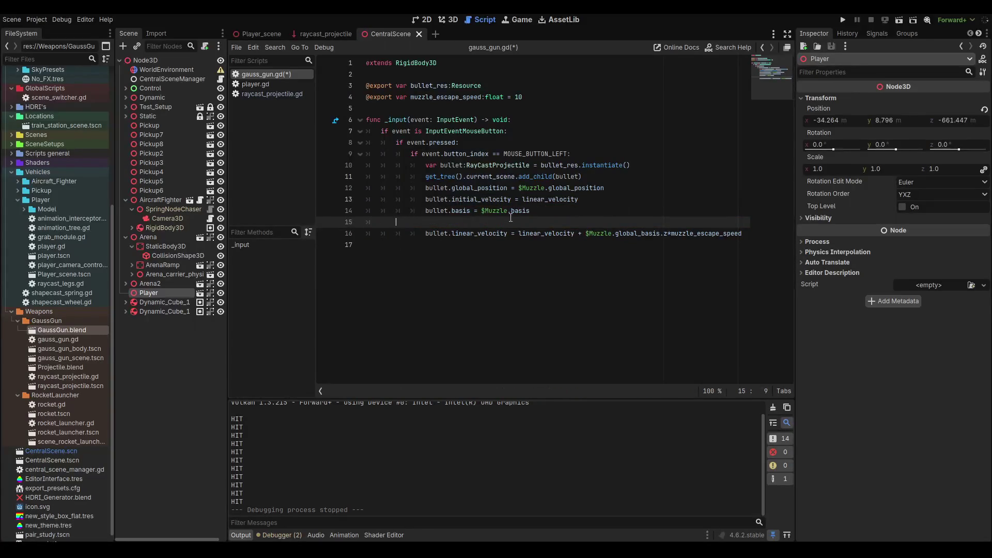
pyautogui.press('BackSpace')
pyautogui.press('F6')
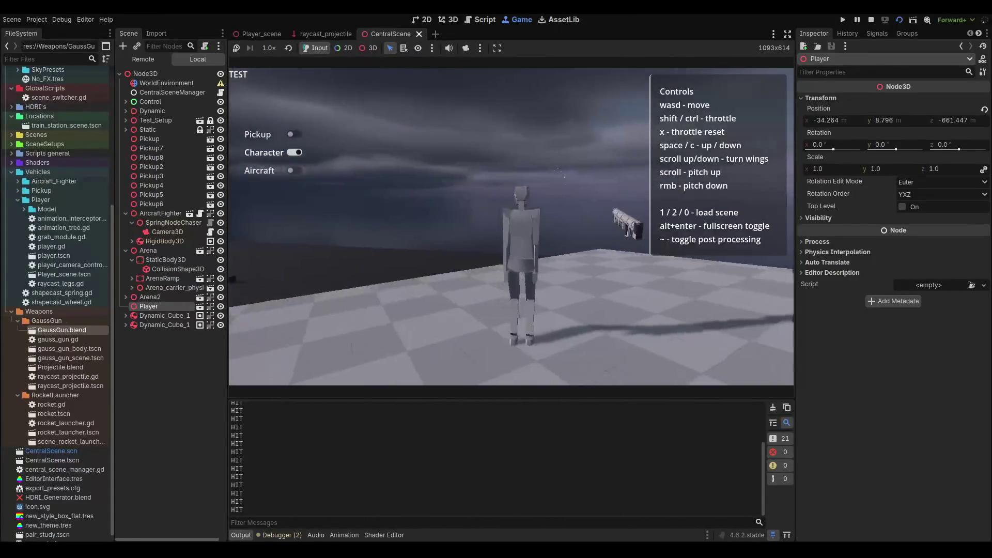
# Stop the test run and launch the exported game executable from the Godot Projects folder
pyautogui.press('F8')
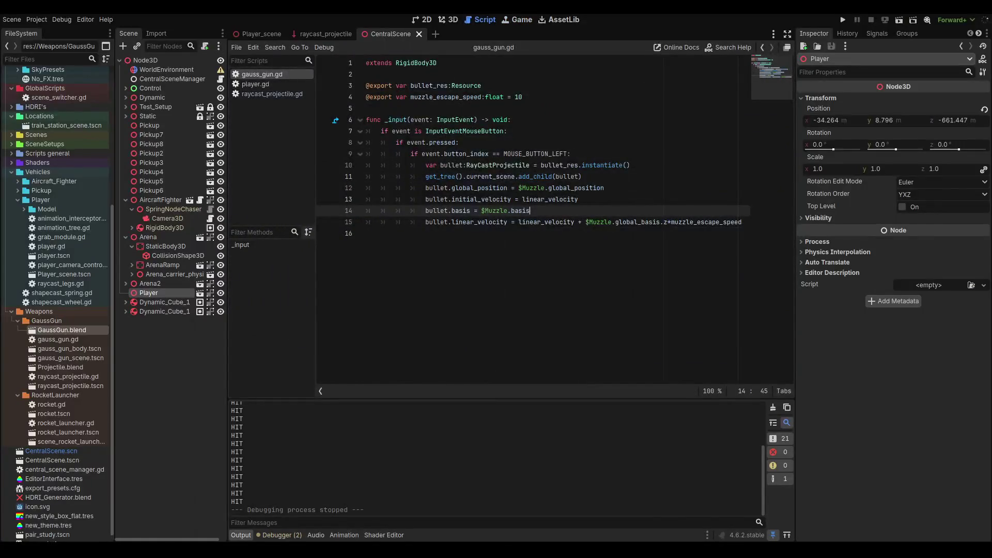
pyautogui.hotkey('alt', 'Tab')
pyautogui.click(50, 153)
pyautogui.doubleClick(172, 112)
pyautogui.click(173, 363)
pyautogui.doubleClick(172, 364)
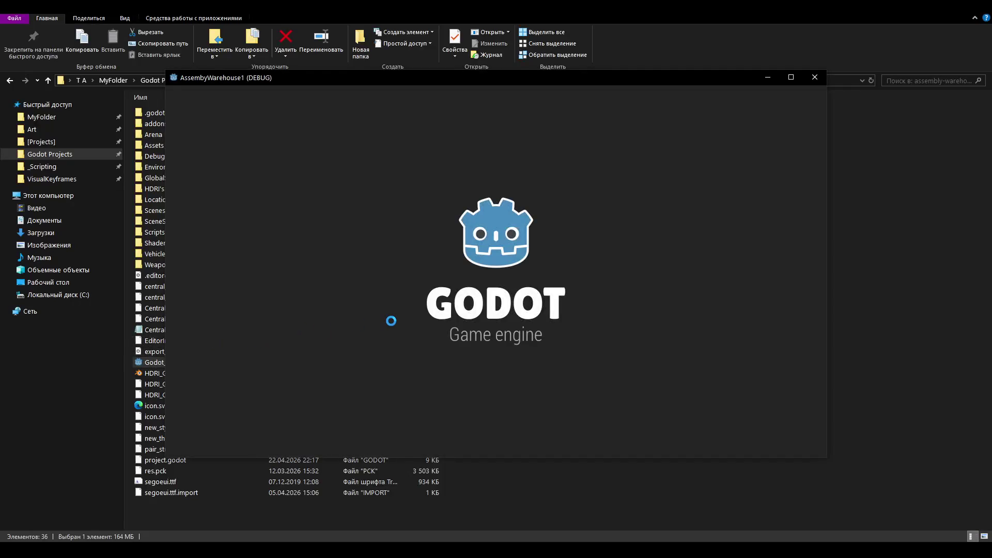
# Play the build fullscreen, walking the Gauss-gun character around, then return to the editor
pyautogui.hotkey('alt', 'Return')
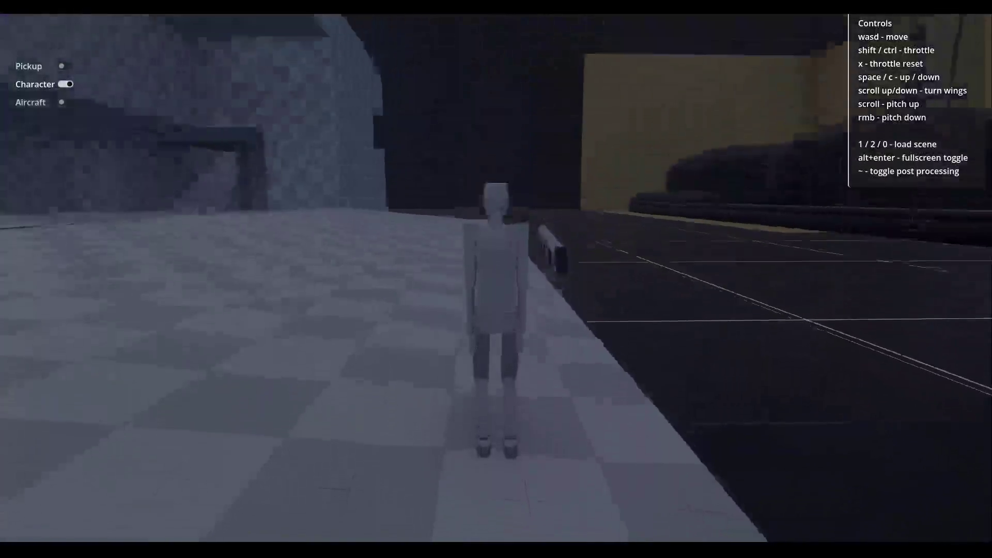
pyautogui.press('w')
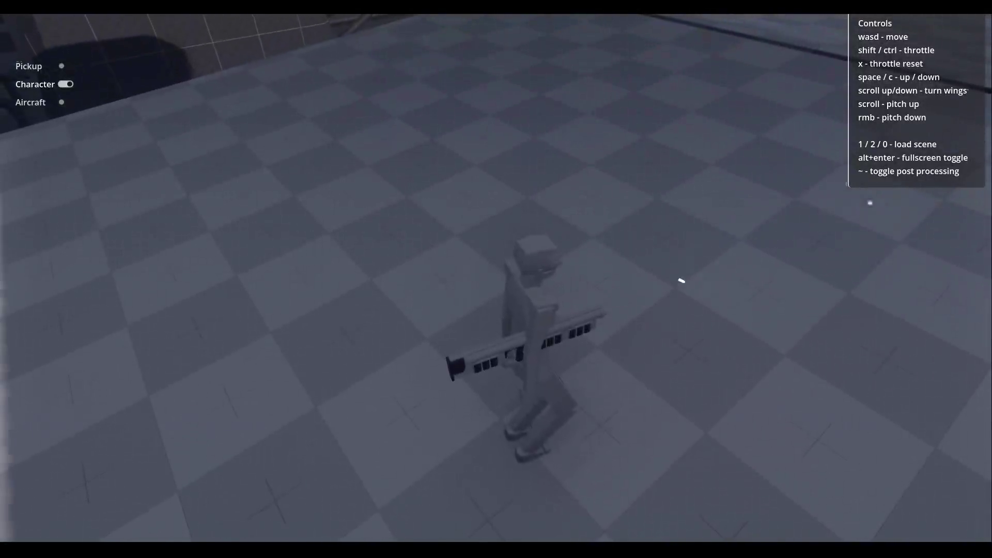
pyautogui.hotkey('alt', 'Tab')
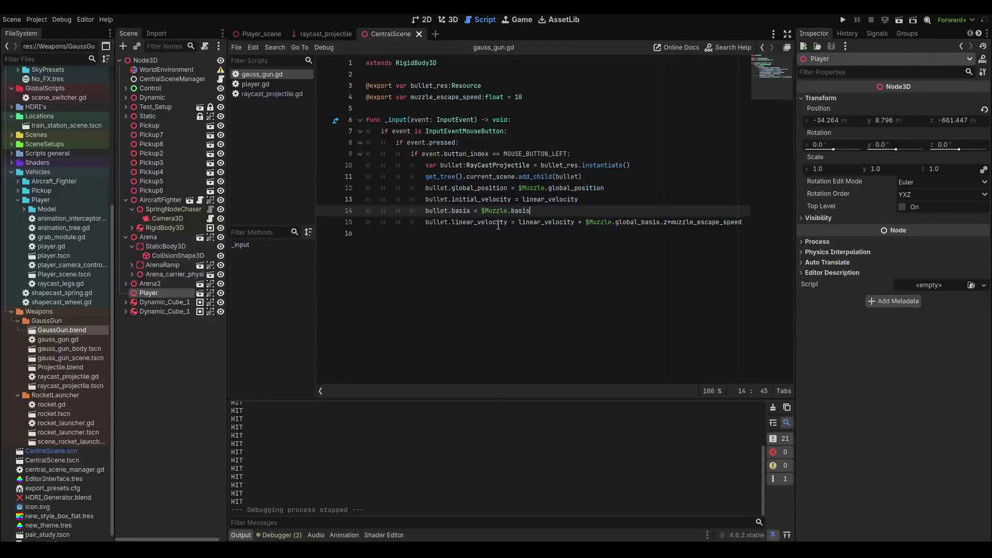
# Change line 14 to bullet.global_basis = $Muzzle.global_basis and save gauss_gun.gd
pyautogui.click(453, 211)
pyautogui.write('o')
pyautogui.press('Return')
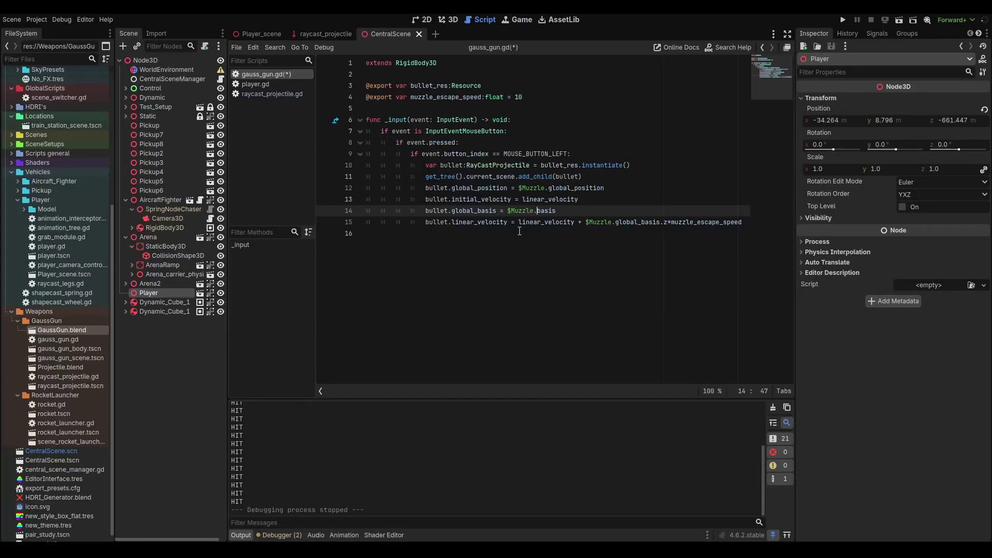
pyautogui.press('BackSpace')
pyautogui.press('BackSpace')
pyautogui.write('globa')
pyautogui.doubleClick(568, 211)
pyautogui.hotkey('ctrl', 's')
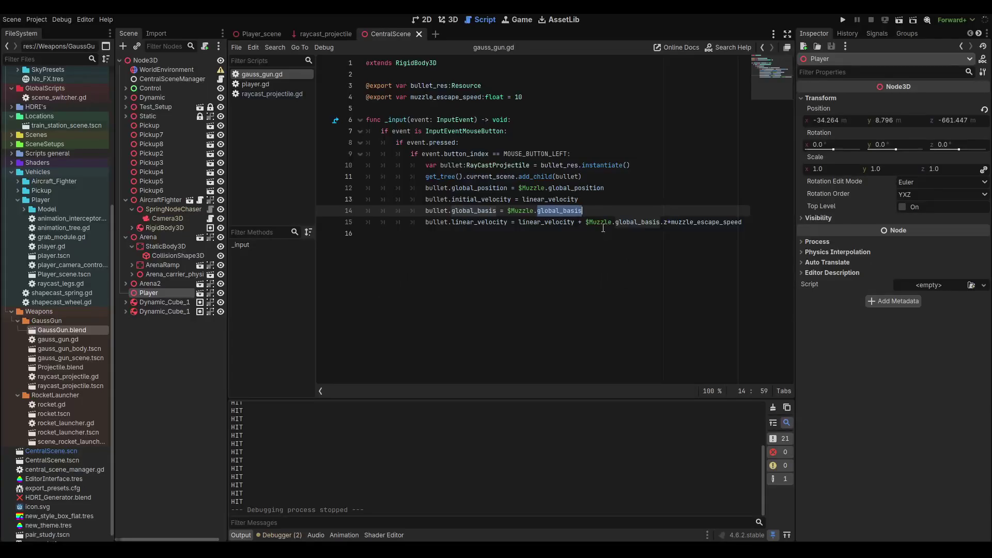
pyautogui.hotkey('alt', 'Tab')
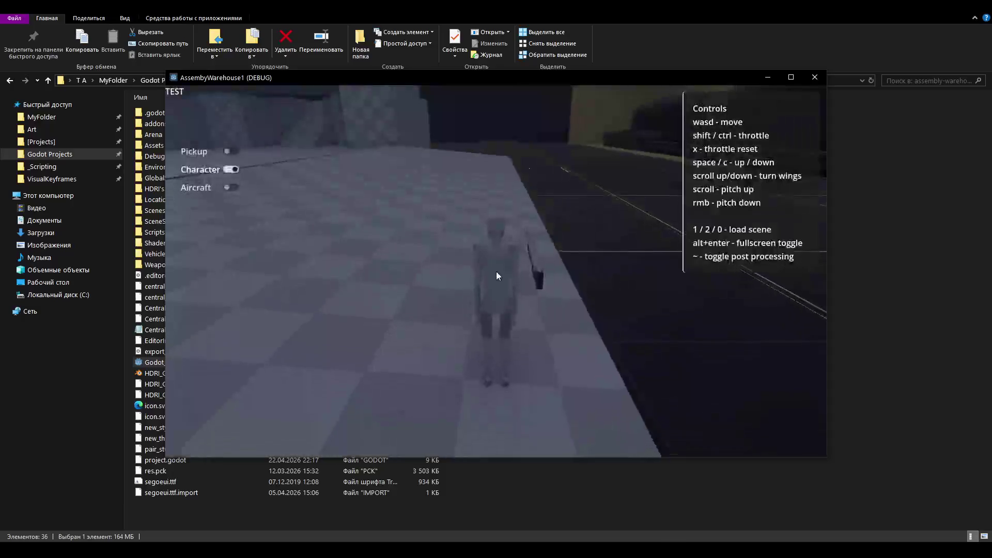
# Run the game build fullscreen and walk the character across the floor toward the ledge and bridge
pyautogui.hotkey('alt', 'Return')
pyautogui.press('w')
pyautogui.press('s')
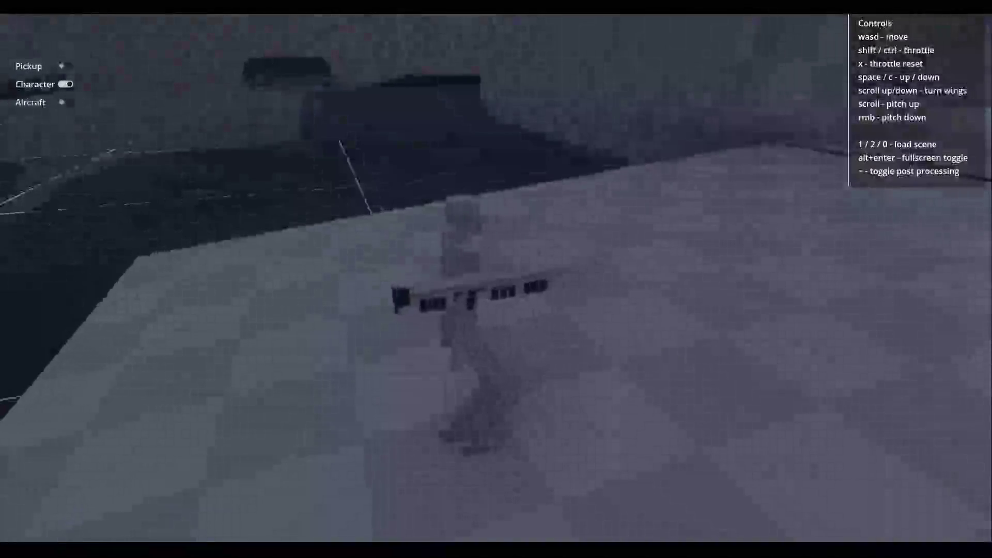
pyautogui.press('w')
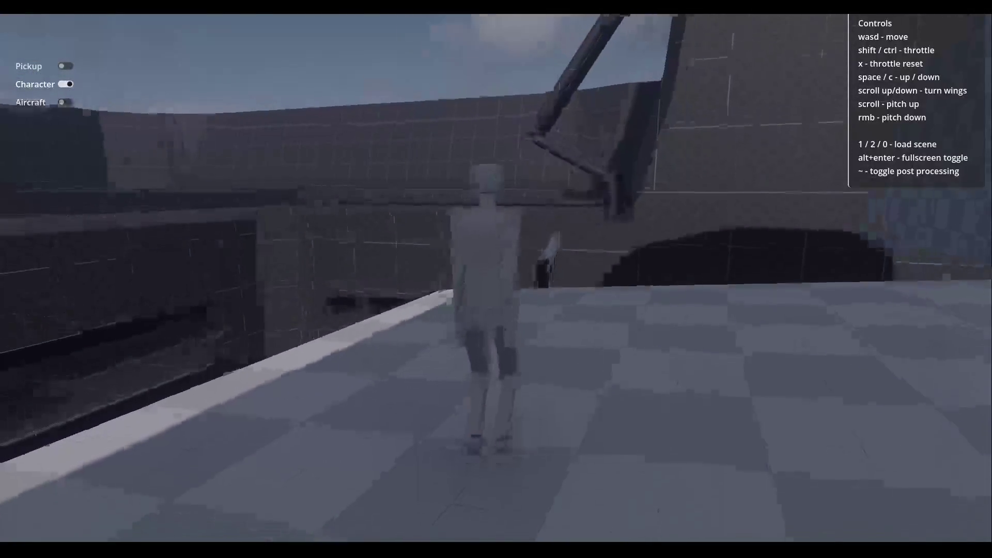
pyautogui.press('w')
pyautogui.press('w')
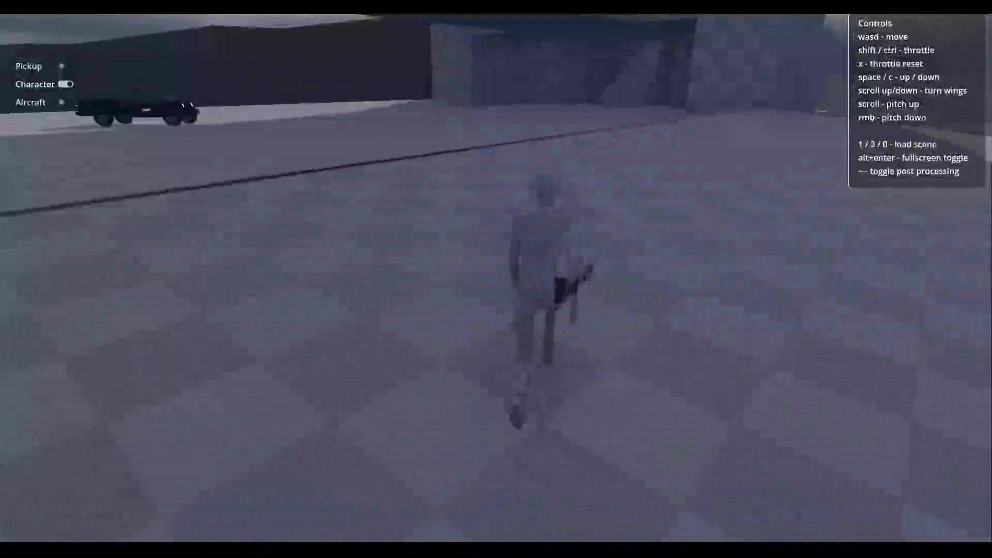
pyautogui.press('w')
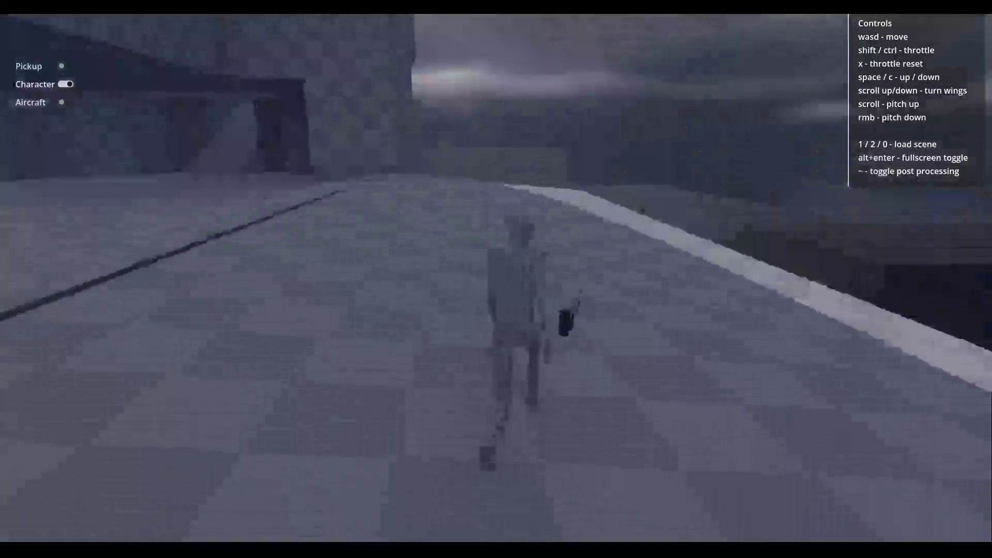
pyautogui.press('w')
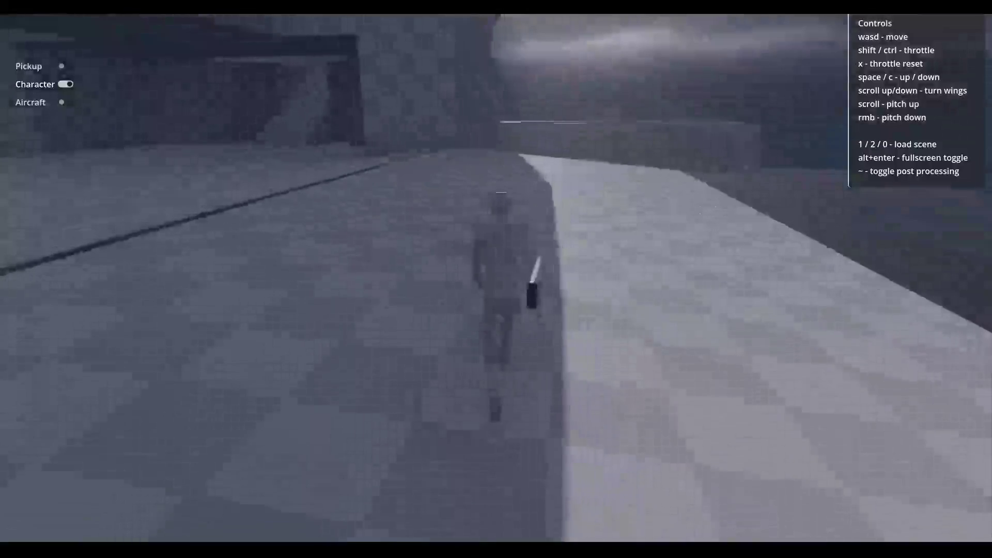
pyautogui.press('w')
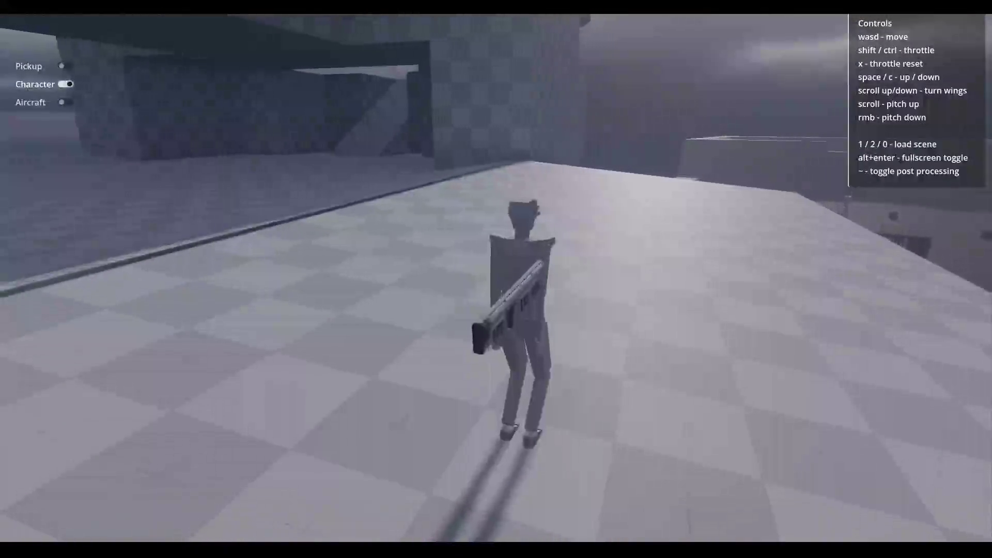
pyautogui.press('w')
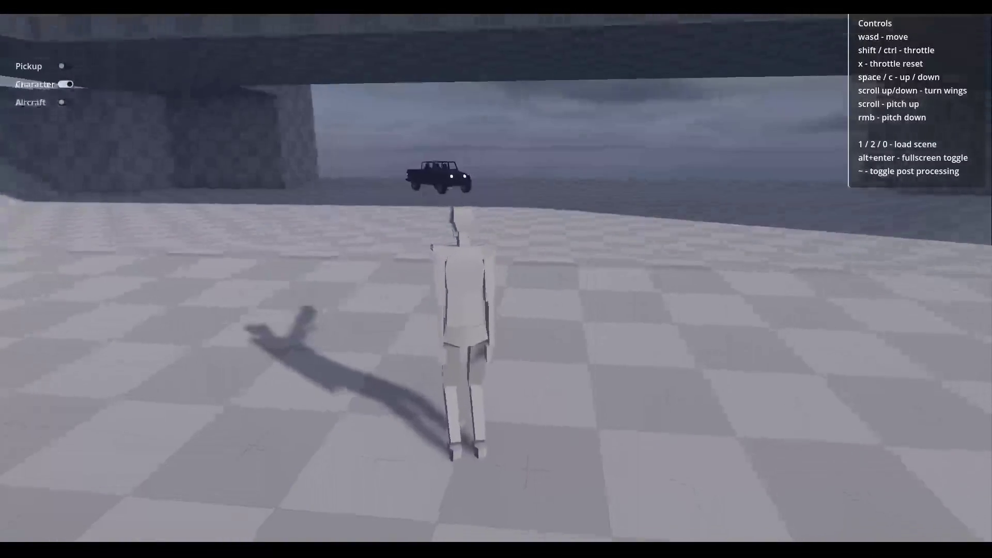
# Return from the game to the Godot editor and open the Player_scene tab
pyautogui.hotkey('alt', 'Tab')
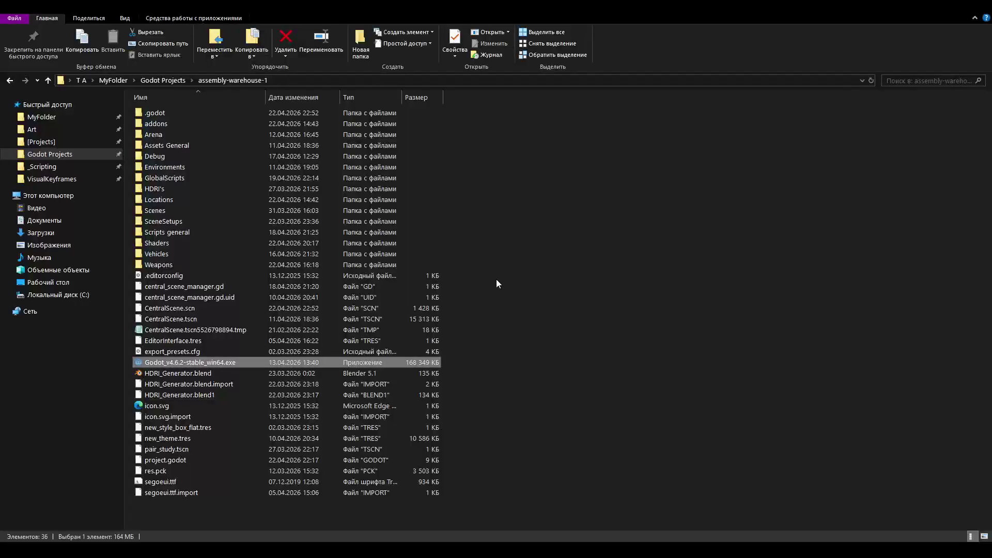
pyautogui.hotkey('alt', 'Tab')
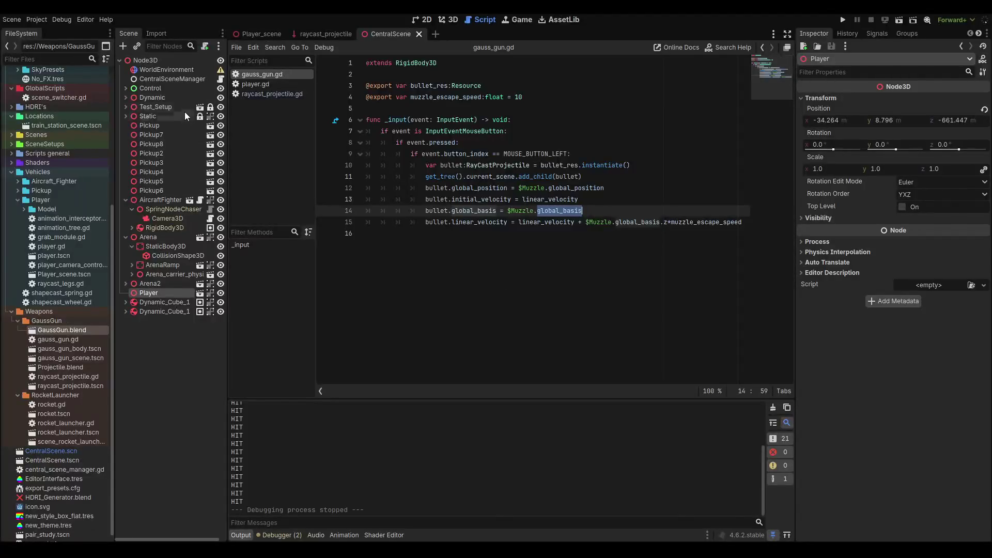
pyautogui.click(260, 31)
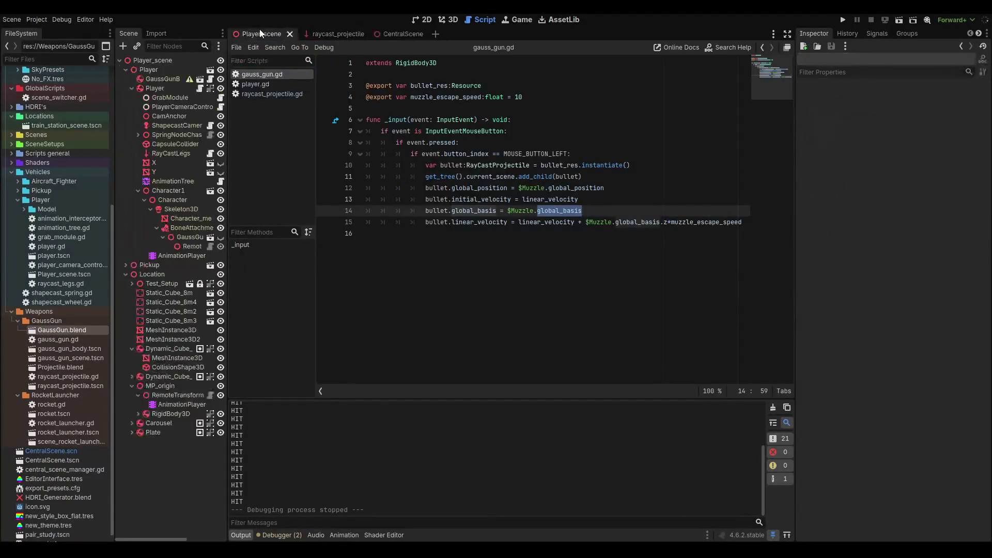
# Open the gauss_gun_body scene from GaussGunBody, set Muzzle Escape Speed to 100, and save it
pyautogui.click(197, 239)
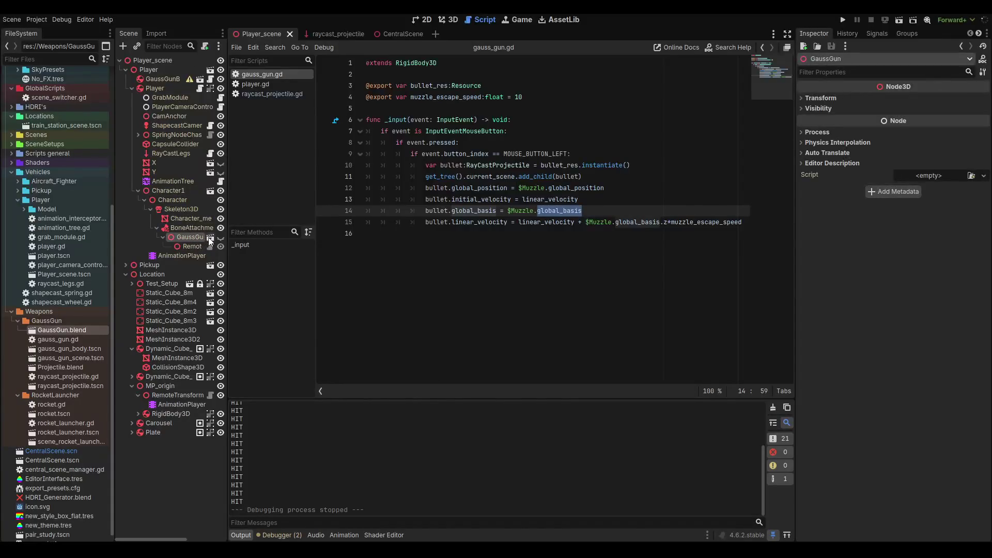
pyautogui.click(209, 237)
pyautogui.click(605, 246)
pyautogui.click(197, 80)
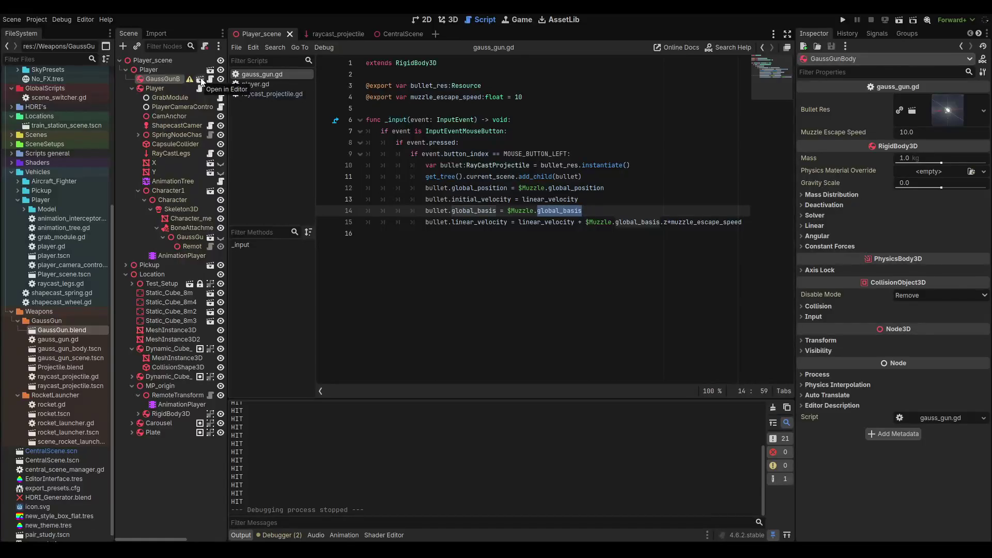
pyautogui.click(201, 80)
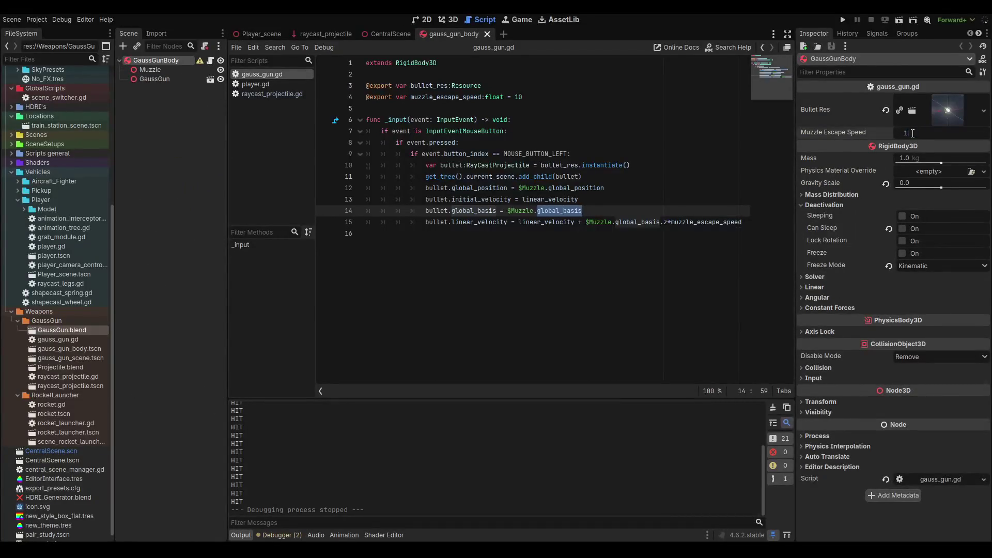
pyautogui.hotkey('ctrl', 's')
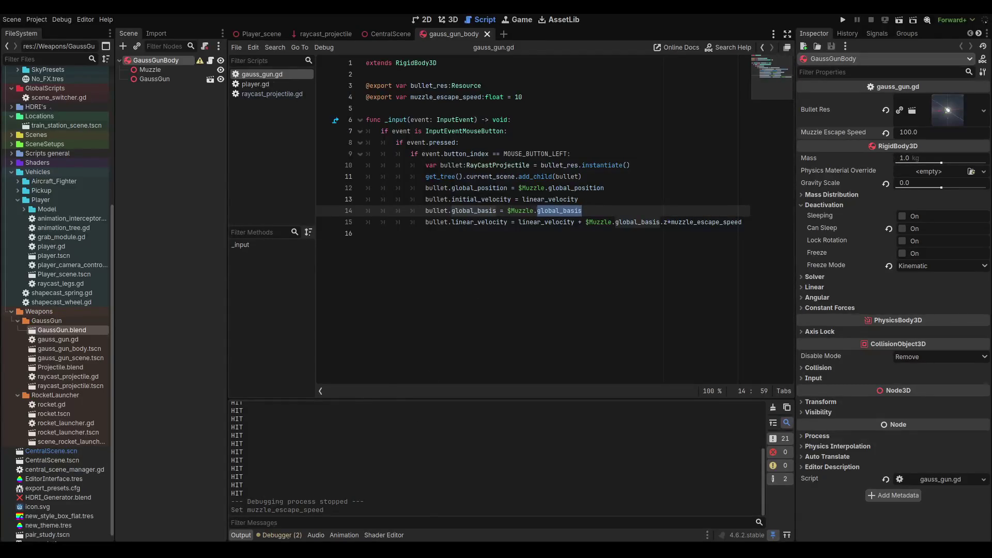
pyautogui.hotkey('alt', 'Tab')
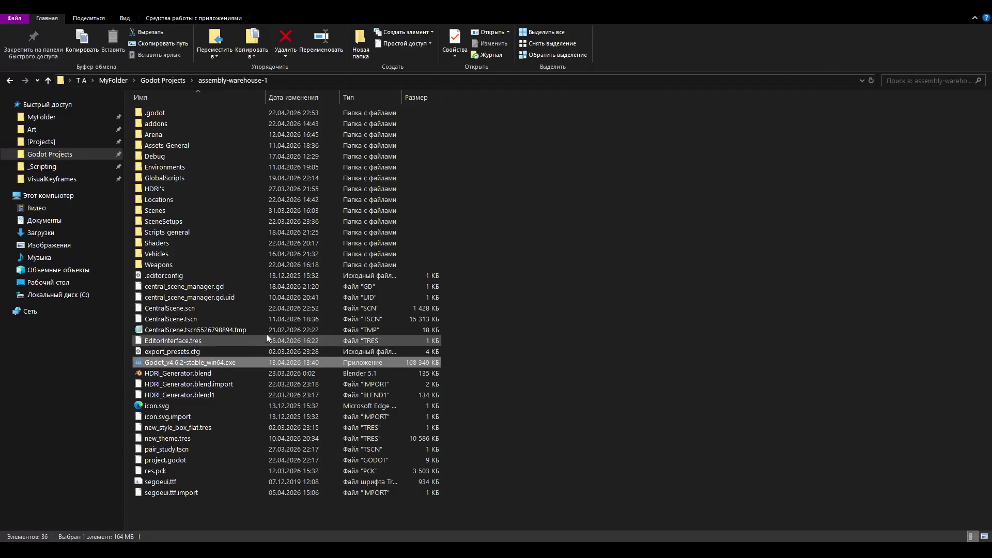
# Launch the game build and walk the character across the floor to the ledge edge
pyautogui.press('Return')
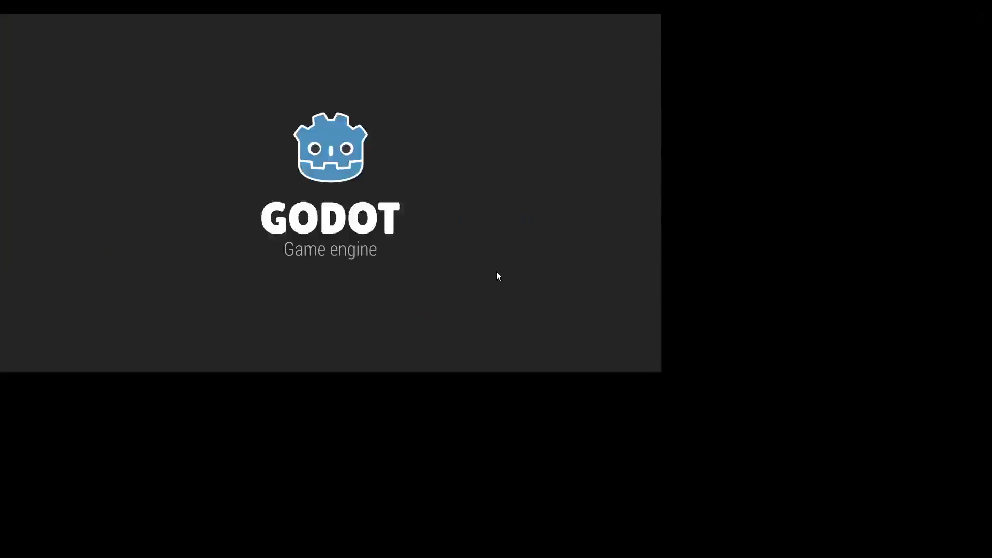
pyautogui.press('w')
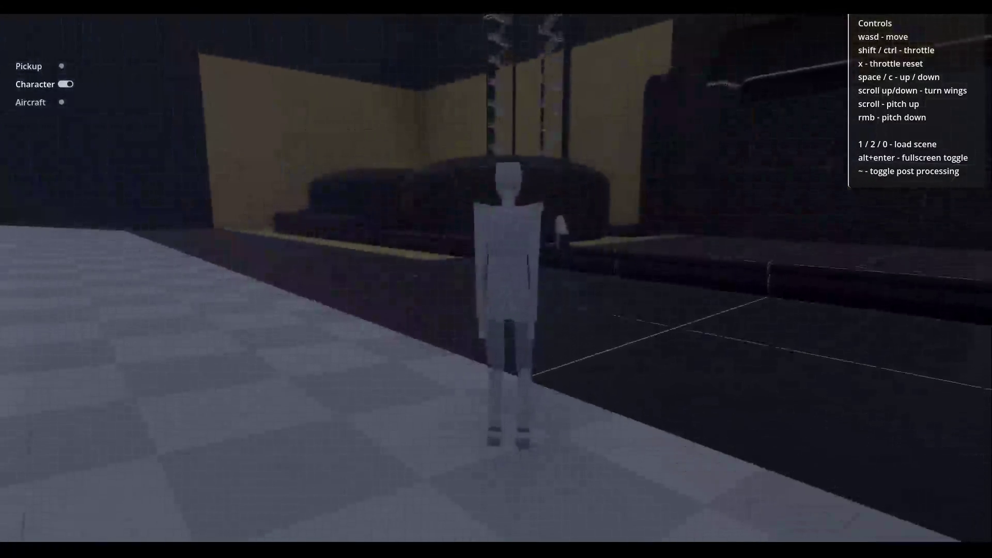
pyautogui.press('w')
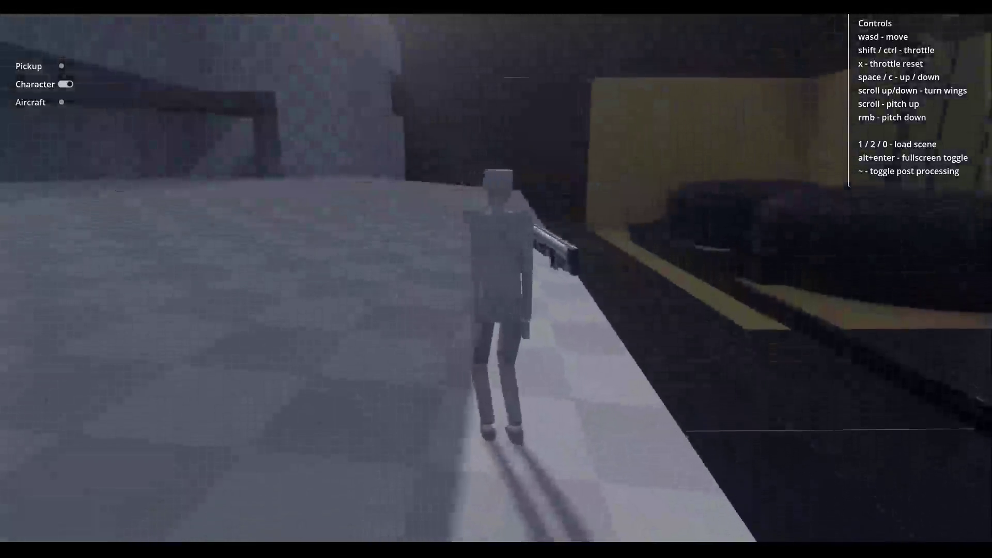
pyautogui.press('w')
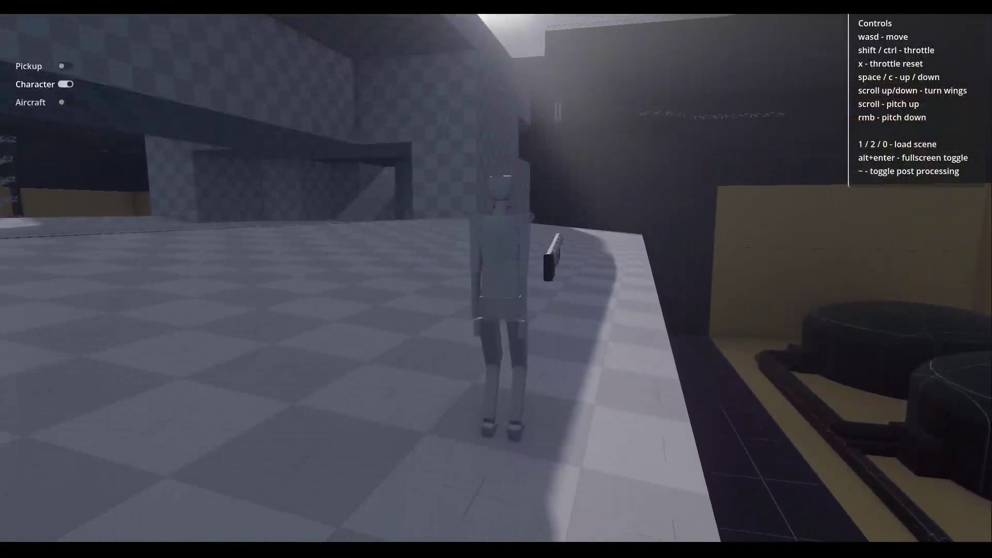
pyautogui.press('w')
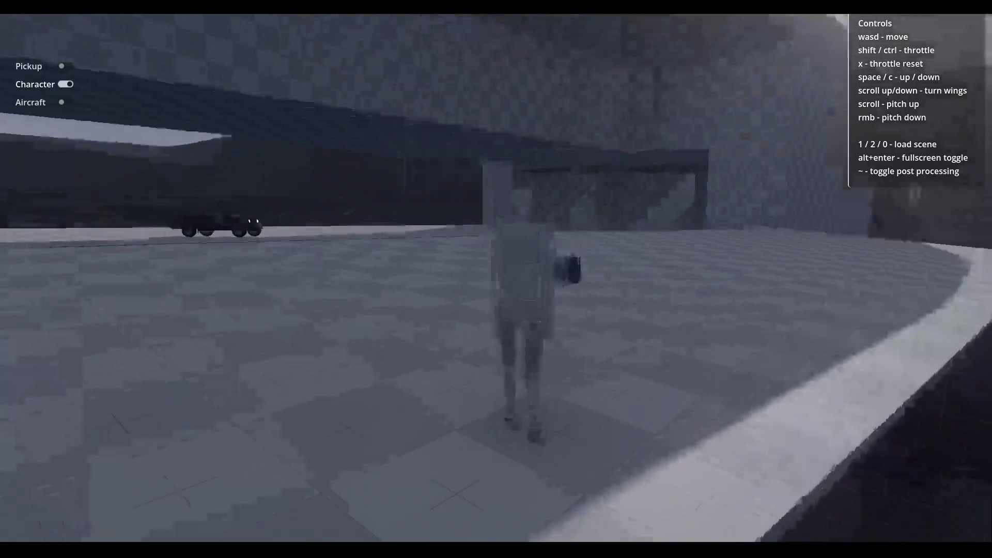
pyautogui.press('a')
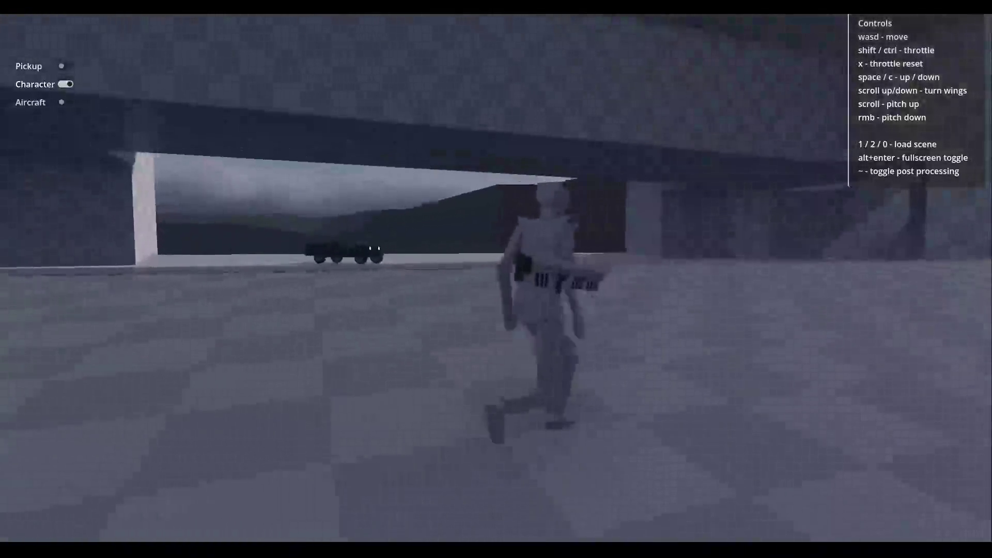
pyautogui.press('s')
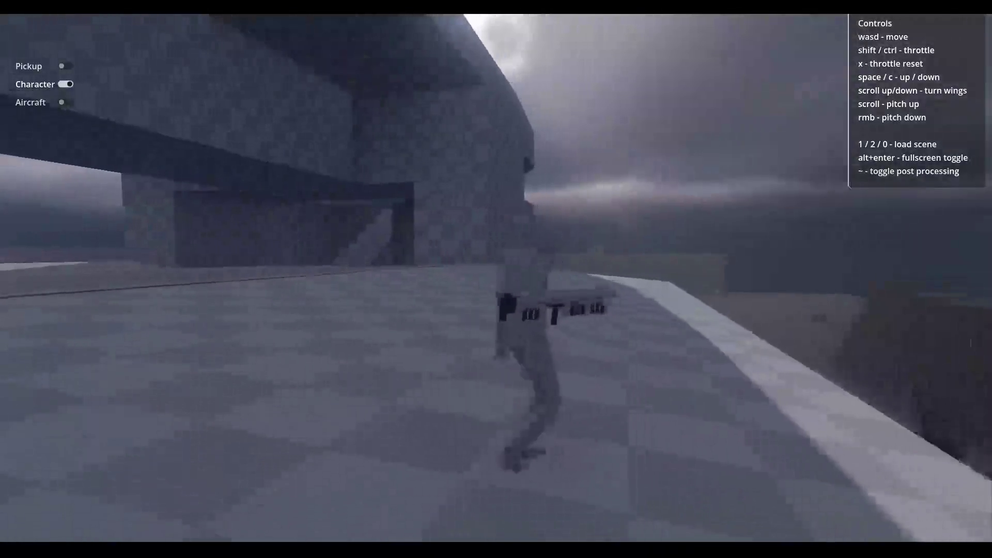
pyautogui.press('w')
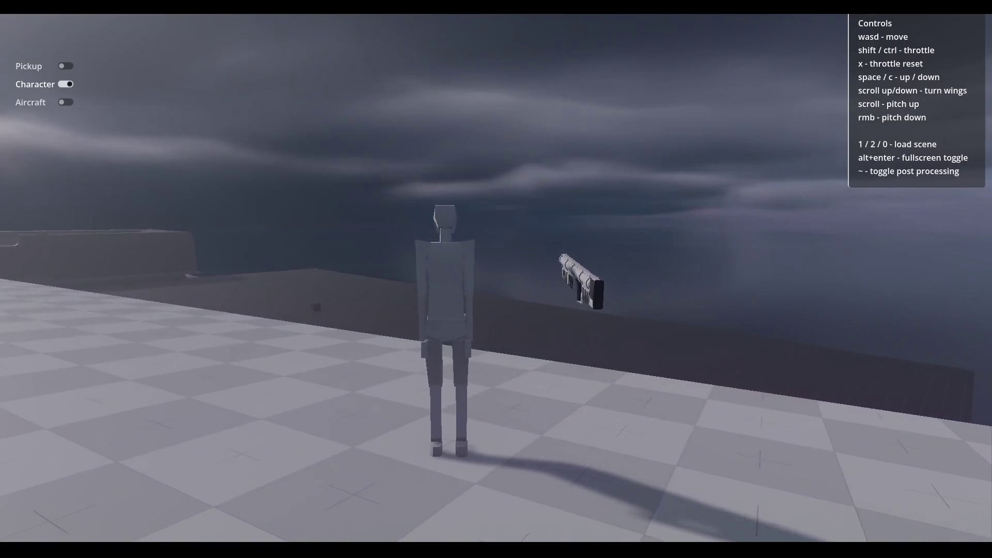
# Turn along the ledge, run off the platform, jump onto the grid and run toward the buildings
pyautogui.press('d')
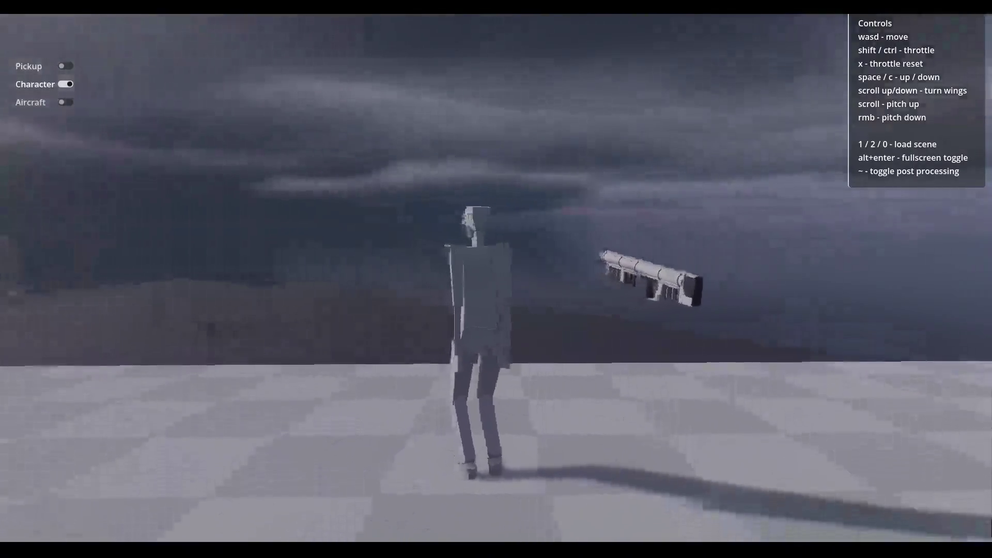
pyautogui.press('a')
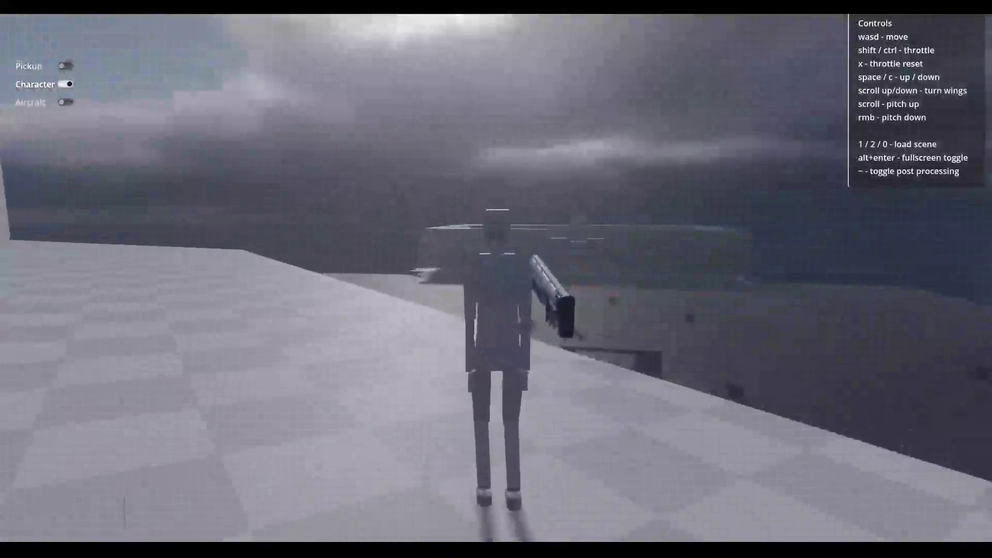
pyautogui.press('a')
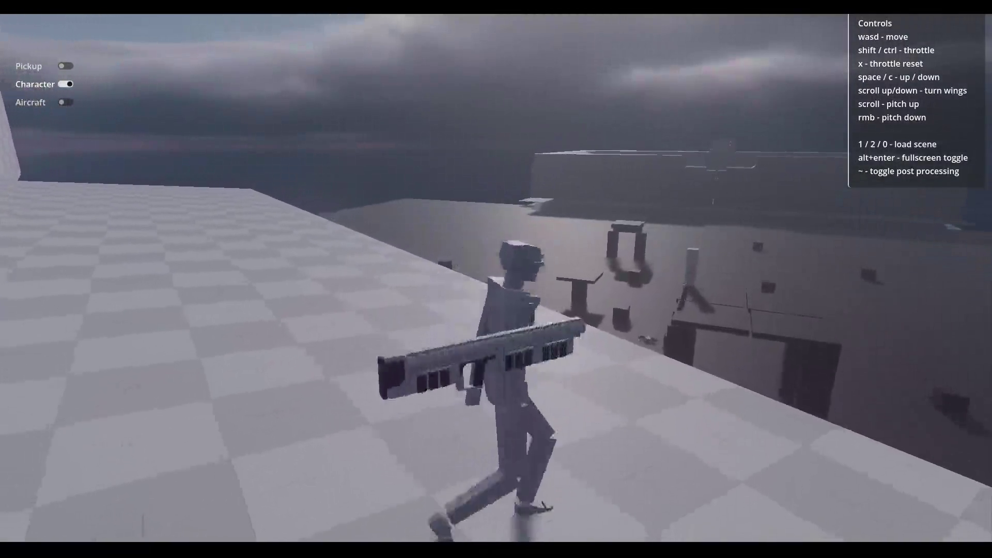
pyautogui.press('d')
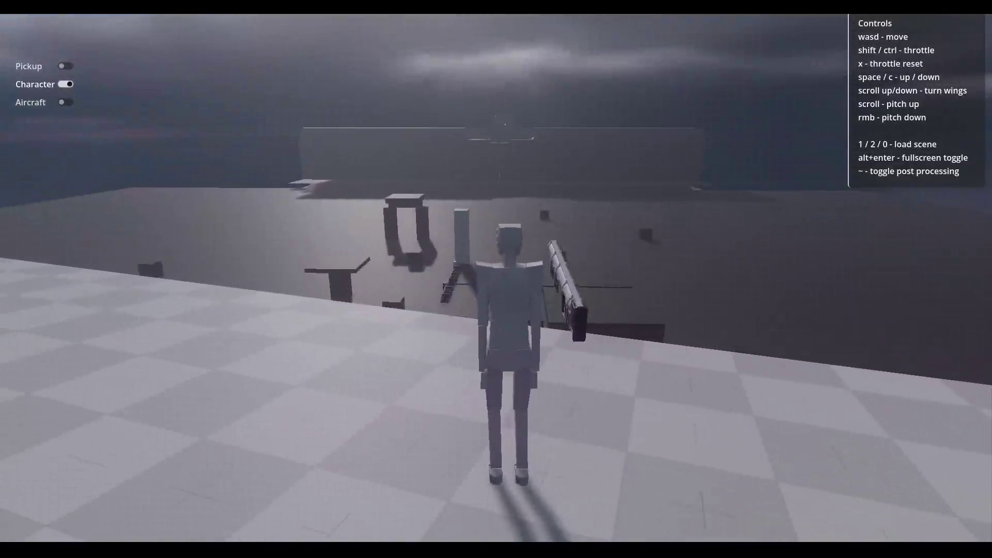
pyautogui.press('a')
pyautogui.press('a')
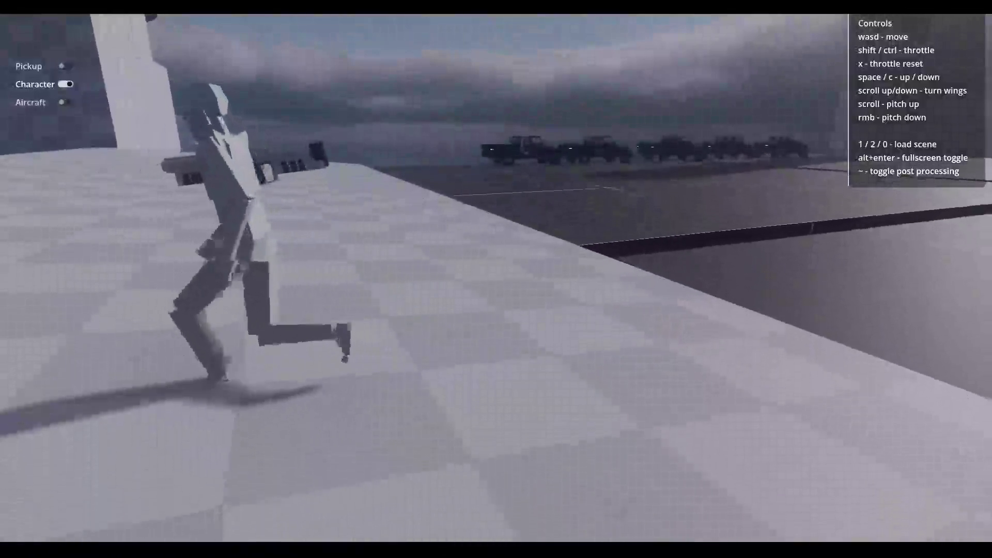
pyautogui.press('d')
pyautogui.press('w')
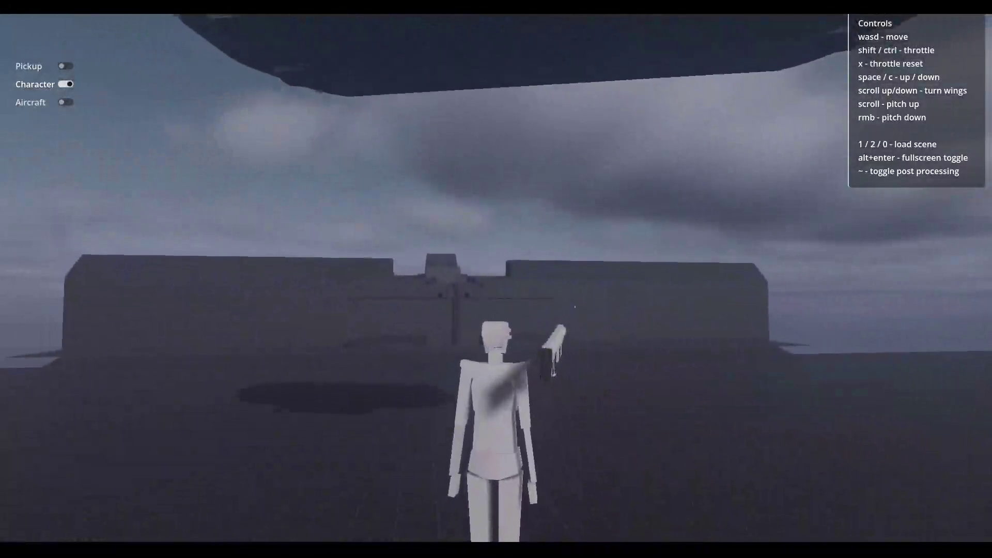
pyautogui.press('space')
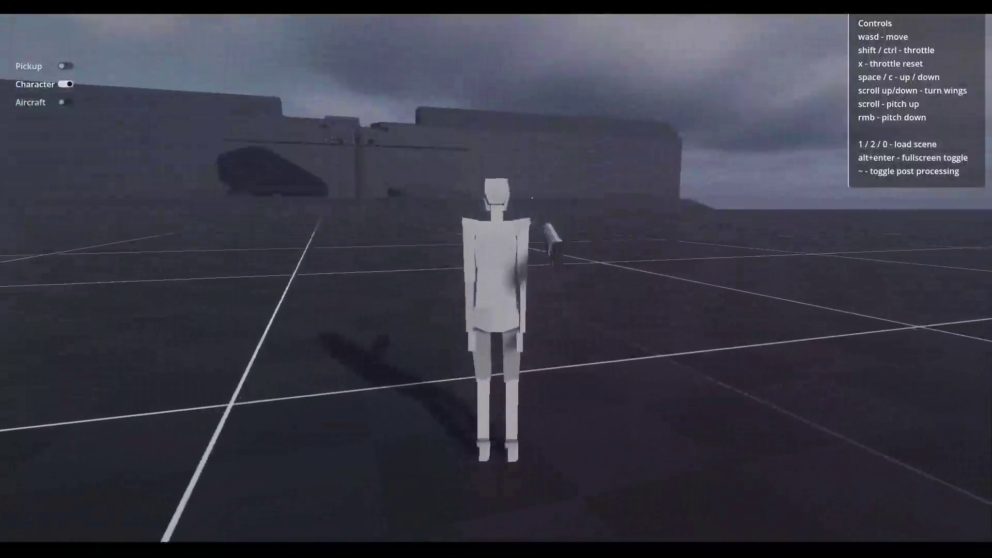
pyautogui.press('w')
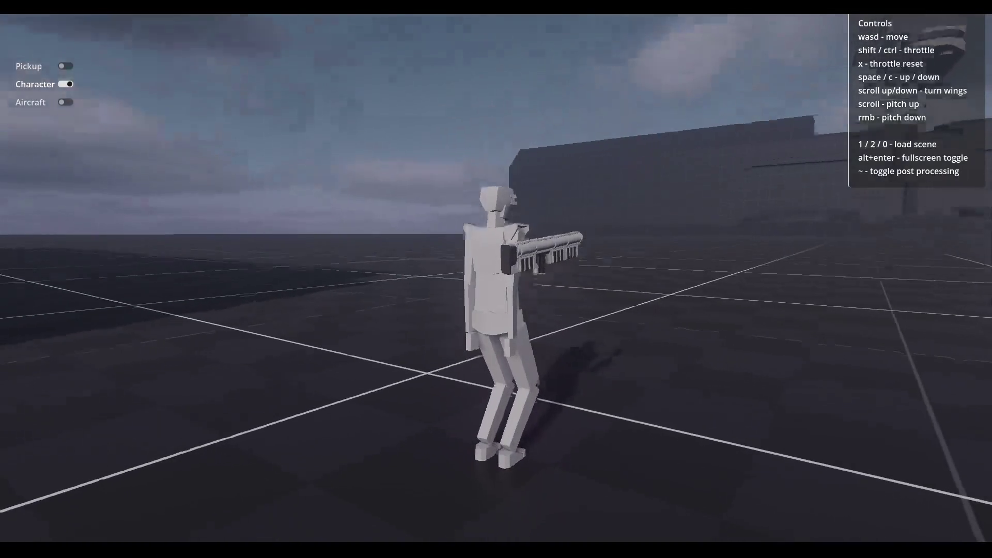
pyautogui.press('w')
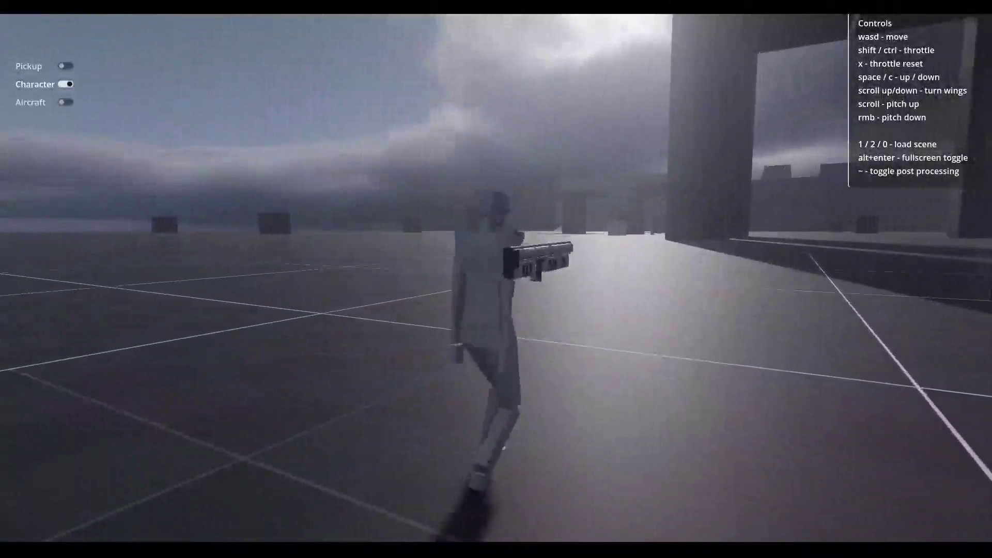
pyautogui.press('w')
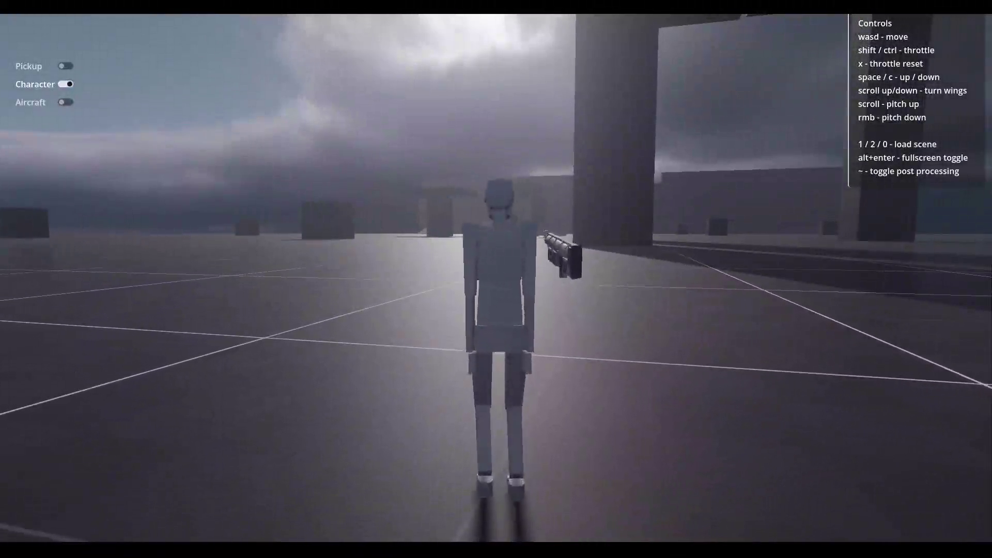
pyautogui.press('w')
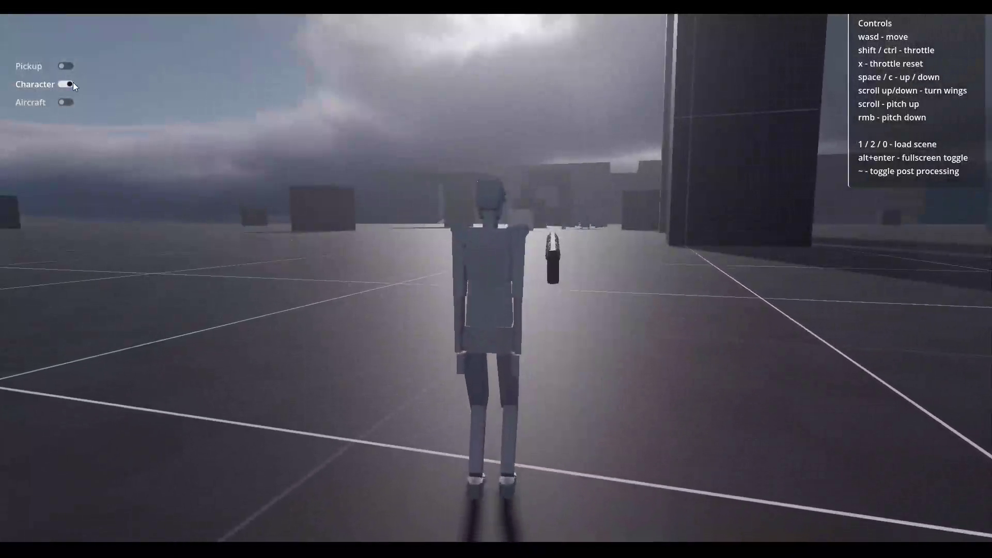
# Switch control to the Aircraft and fly it forward, banking steeply left
pyautogui.click(66, 102)
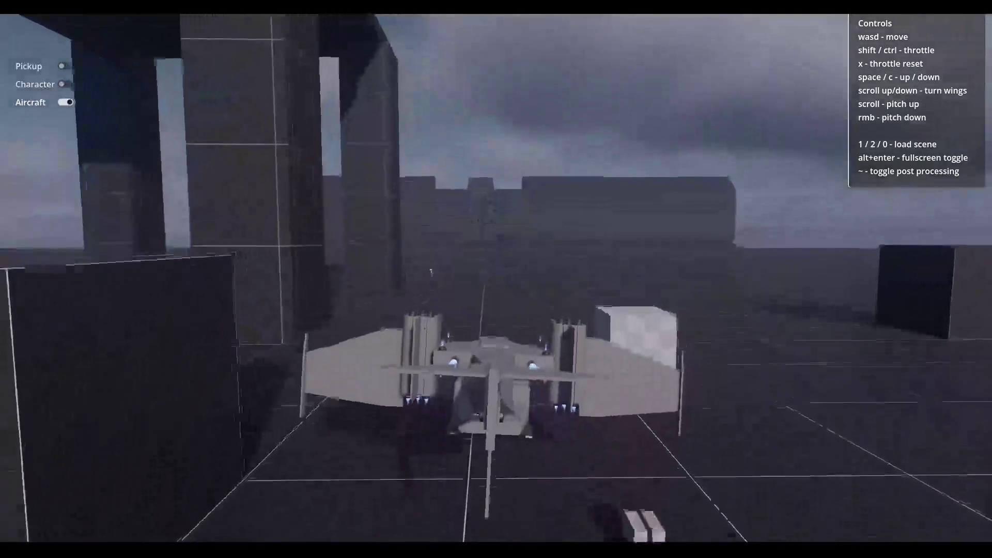
pyautogui.press('w')
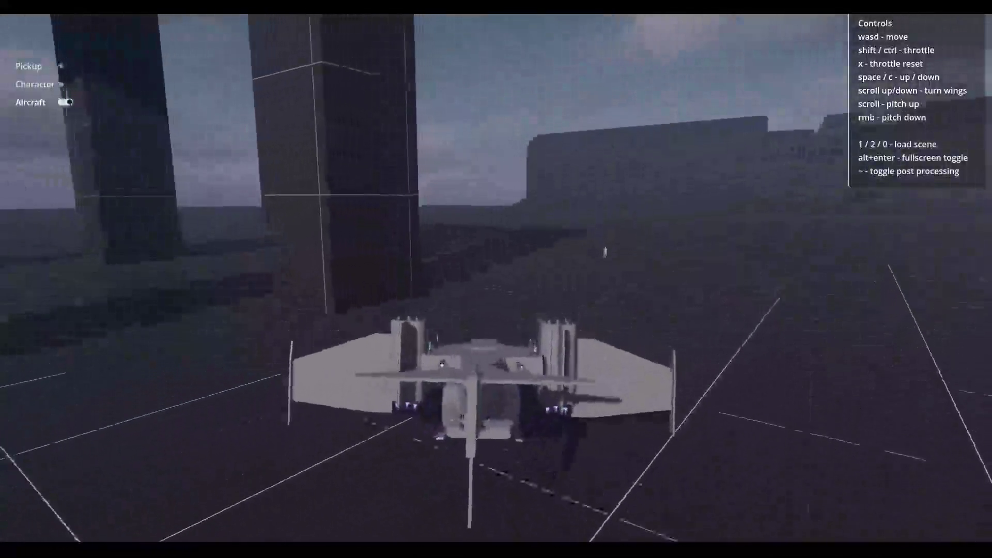
pyautogui.press('a')
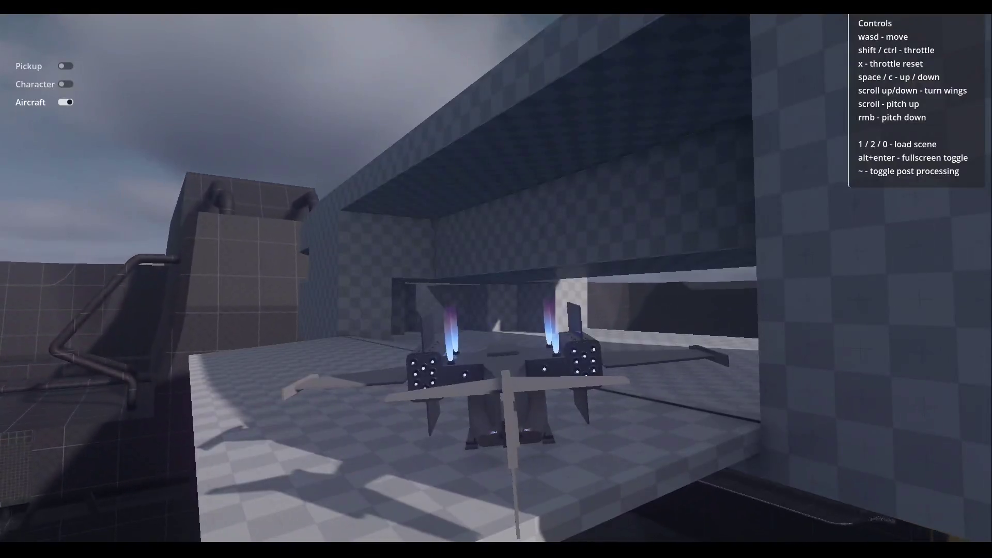
# Roll the aircraft inside the hangar, throttle up with Shift to climb, and bank away from the wall
pyautogui.scroll(-3, 495, 279)
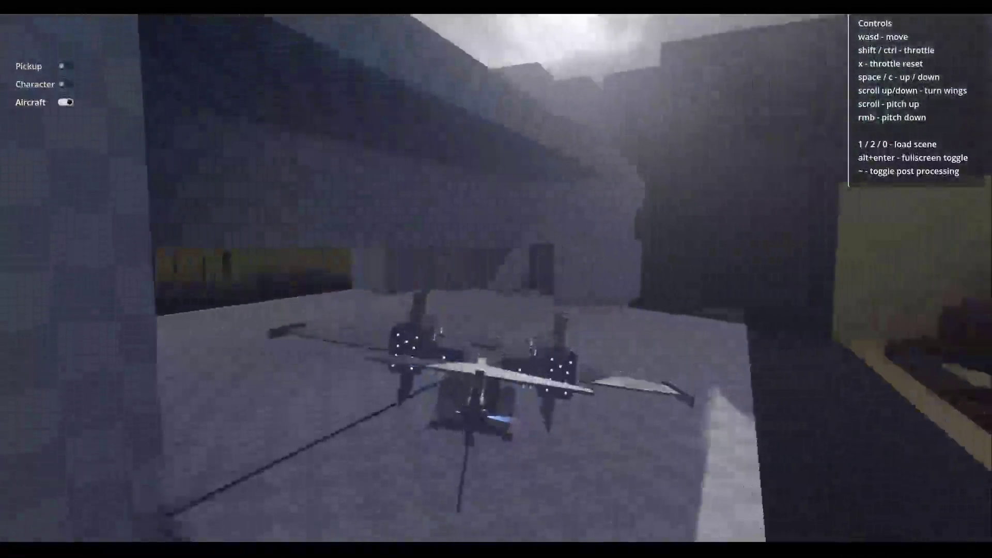
pyautogui.scroll(3, 495, 279)
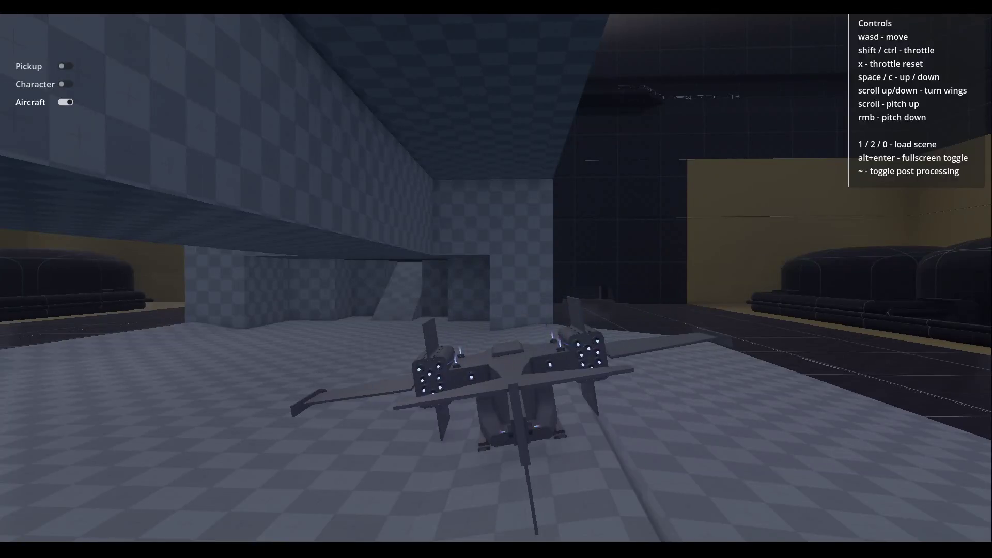
pyautogui.press('a')
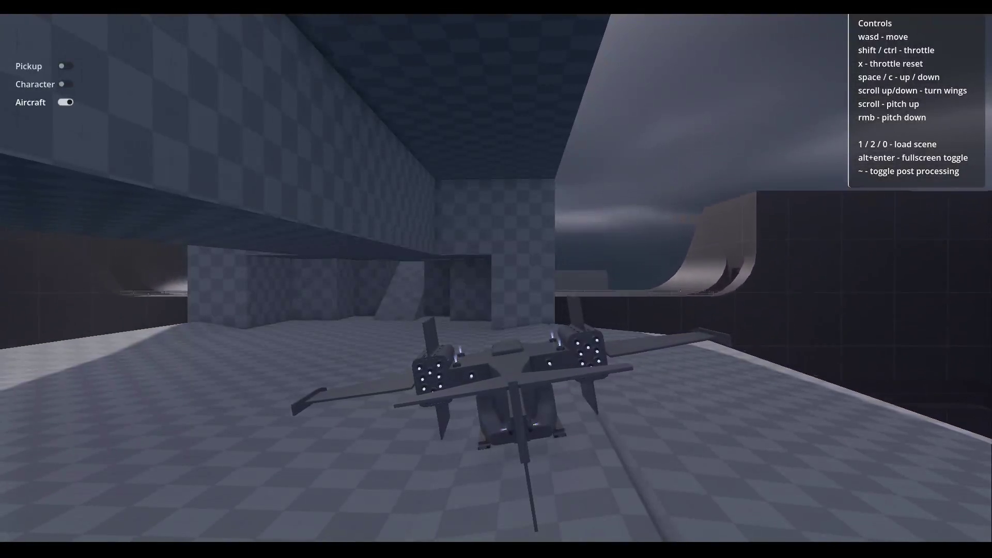
pyautogui.press('shift')
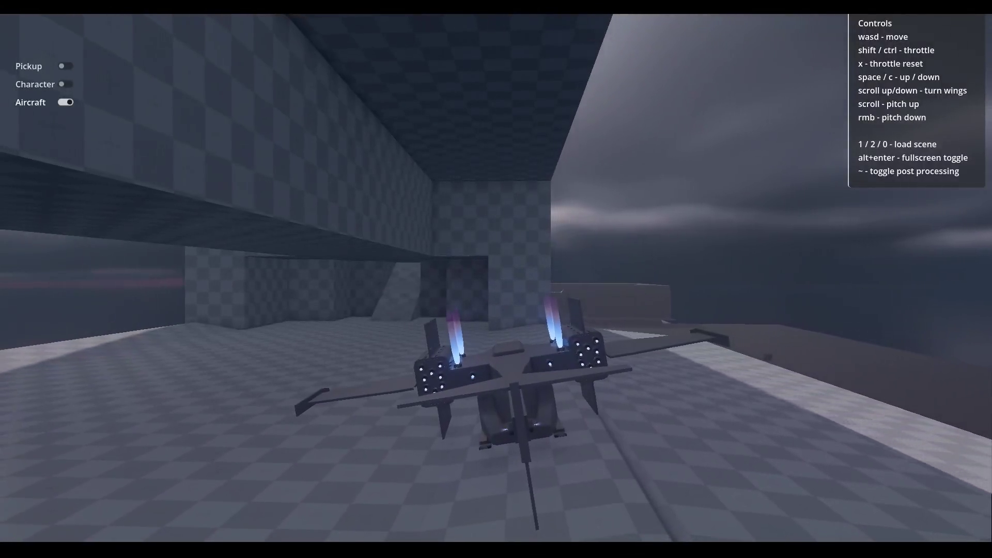
pyautogui.press('shift')
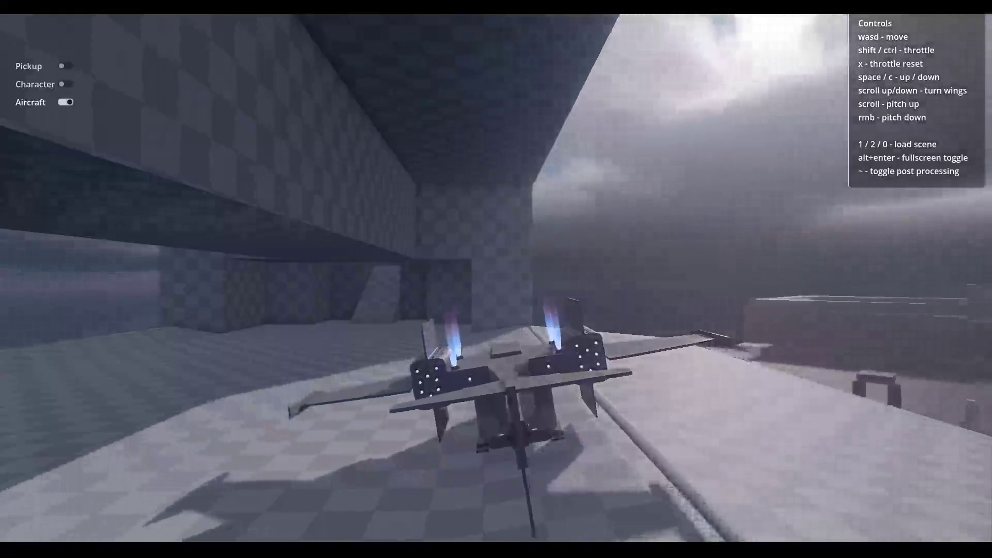
pyautogui.press('d')
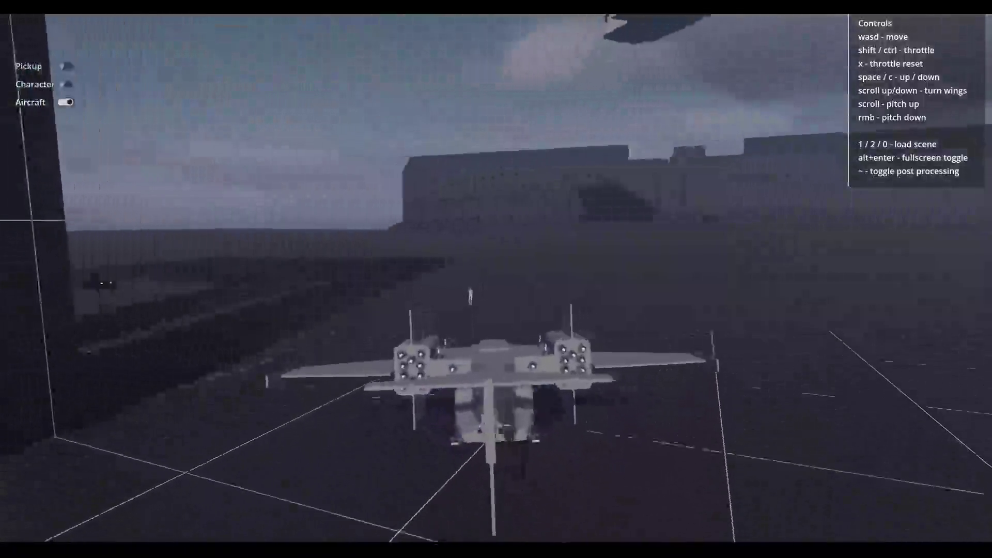
# Turn left around the pillars, pull out of the dive, and reload the level with key 1
pyautogui.press('a')
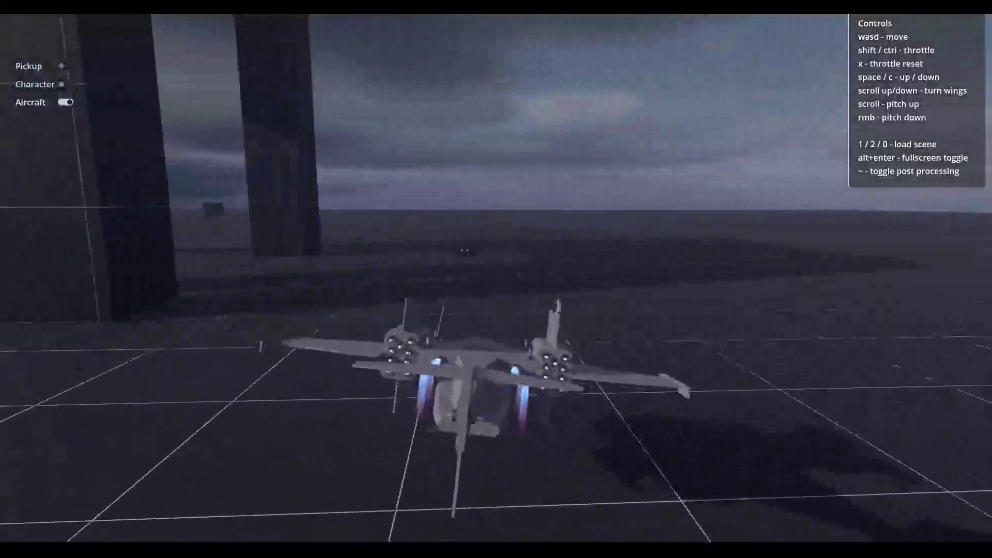
pyautogui.press('a')
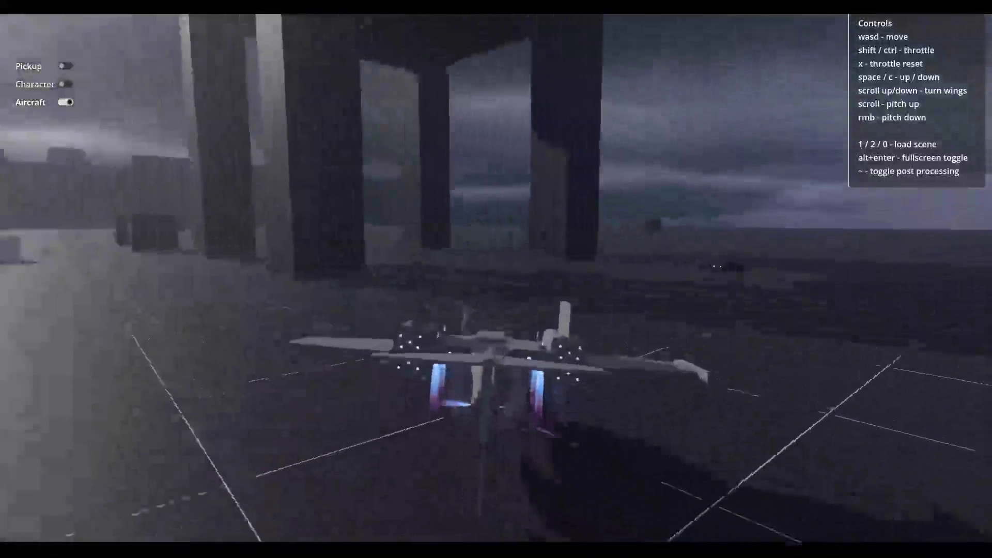
pyautogui.press('a')
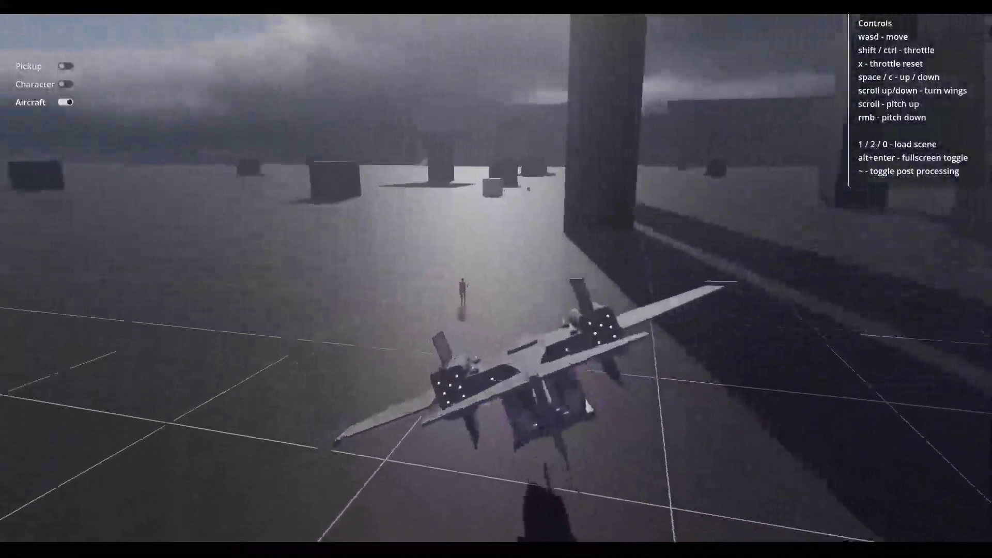
pyautogui.press('a')
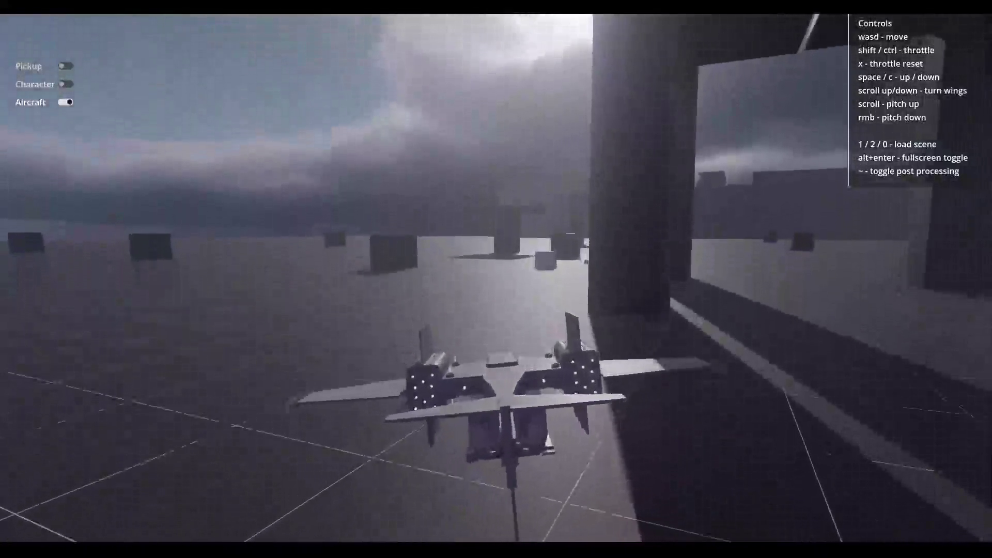
pyautogui.press('a')
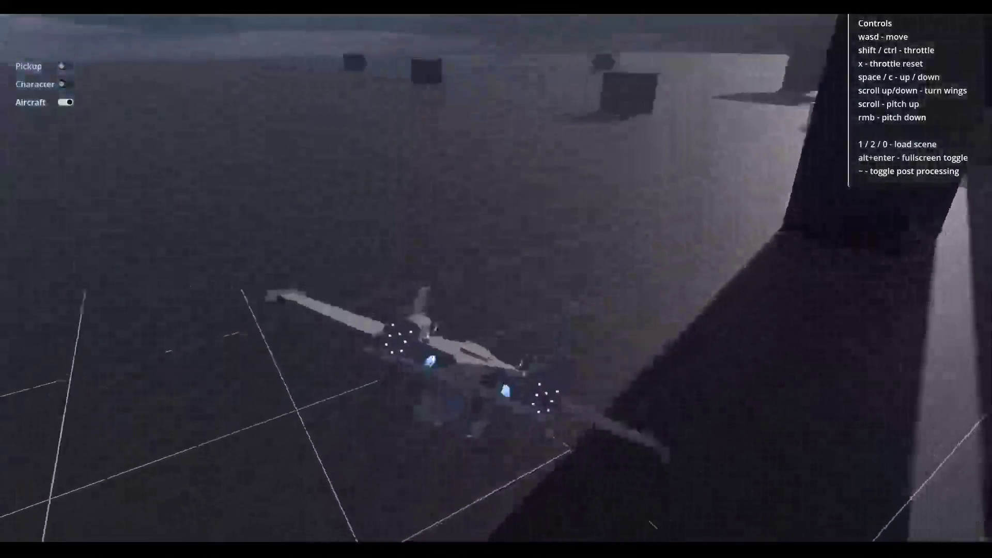
pyautogui.press('d')
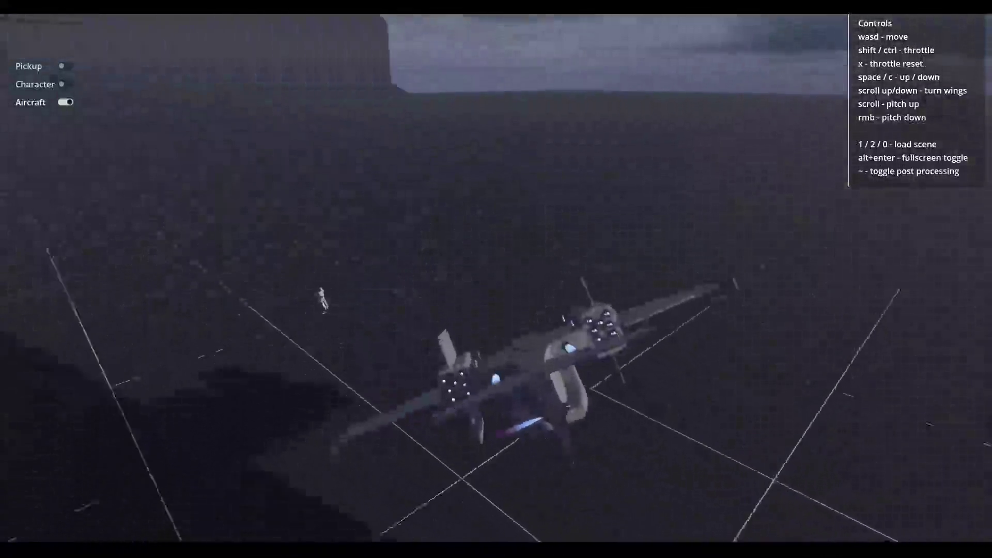
pyautogui.press('1')
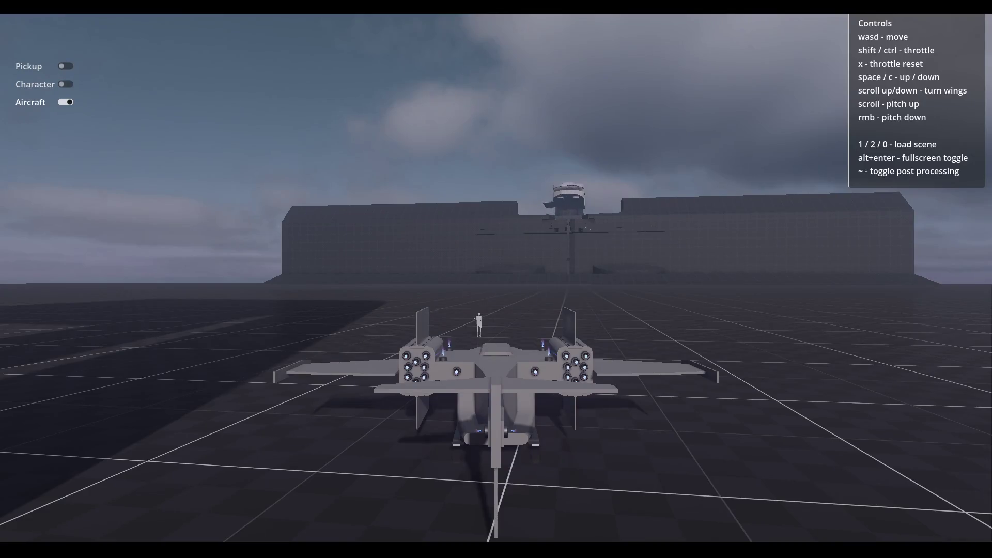
# Take off with Space and climb beneath the overhead craft, banking left then leveling out
pyautogui.scroll(-5, 474, 361)
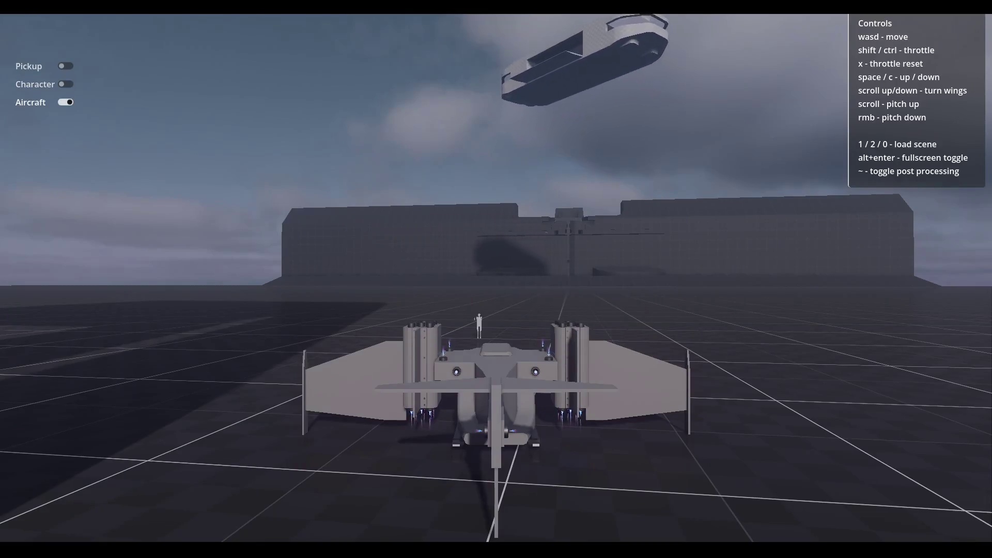
pyautogui.press('space')
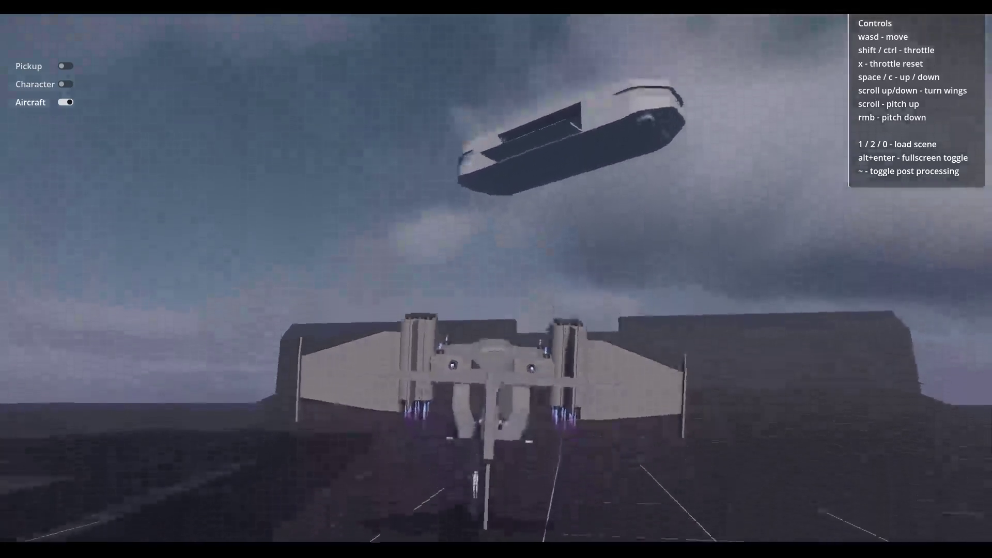
pyautogui.press('d')
pyautogui.press('a')
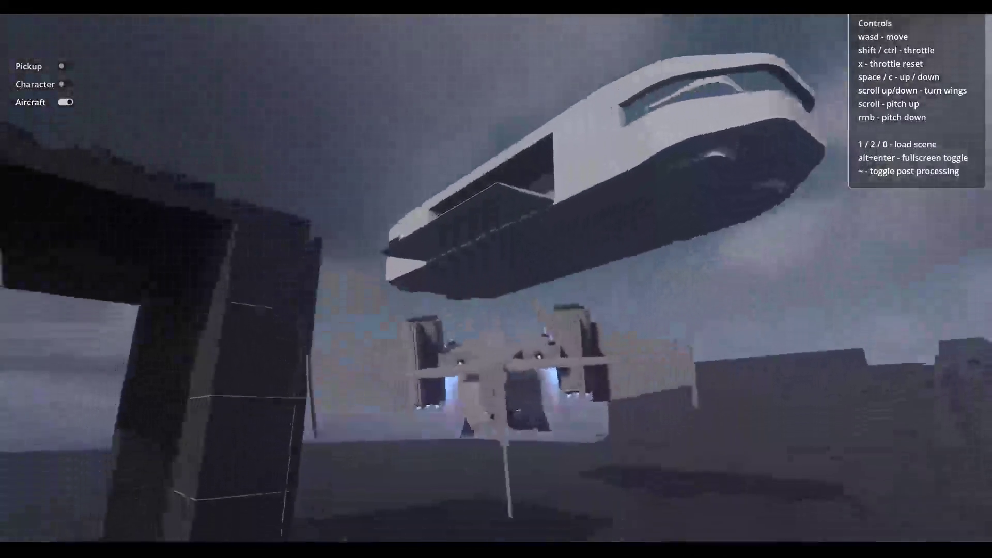
pyautogui.press('a')
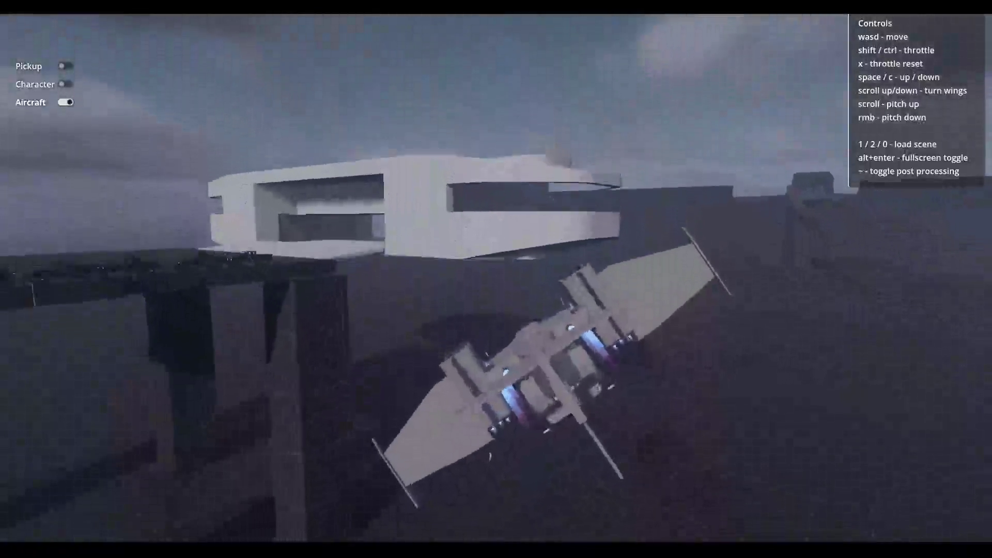
pyautogui.press('d')
pyautogui.press('d')
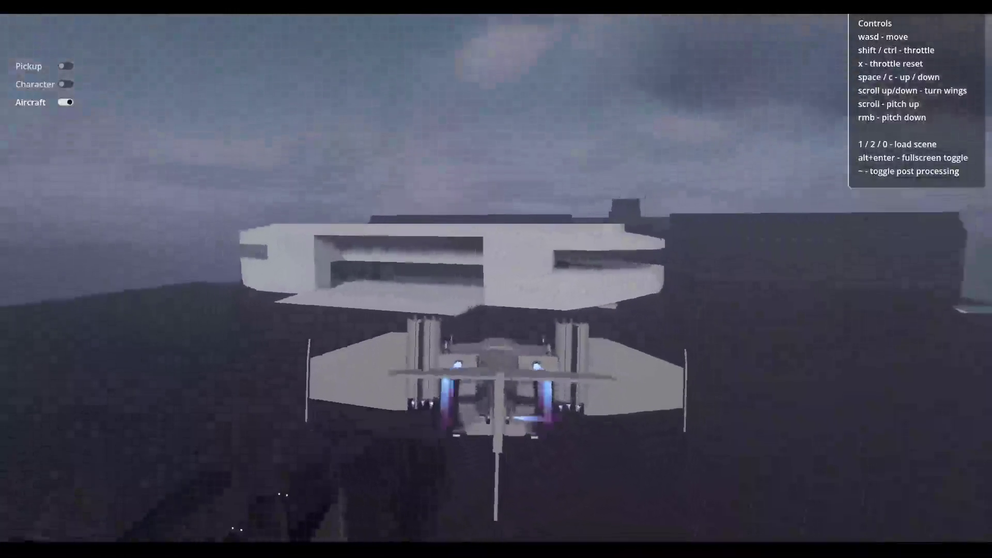
# Fly over the pale platform into the dark canyon and dive toward the grid floor
pyautogui.scroll(-2, 496, 279)
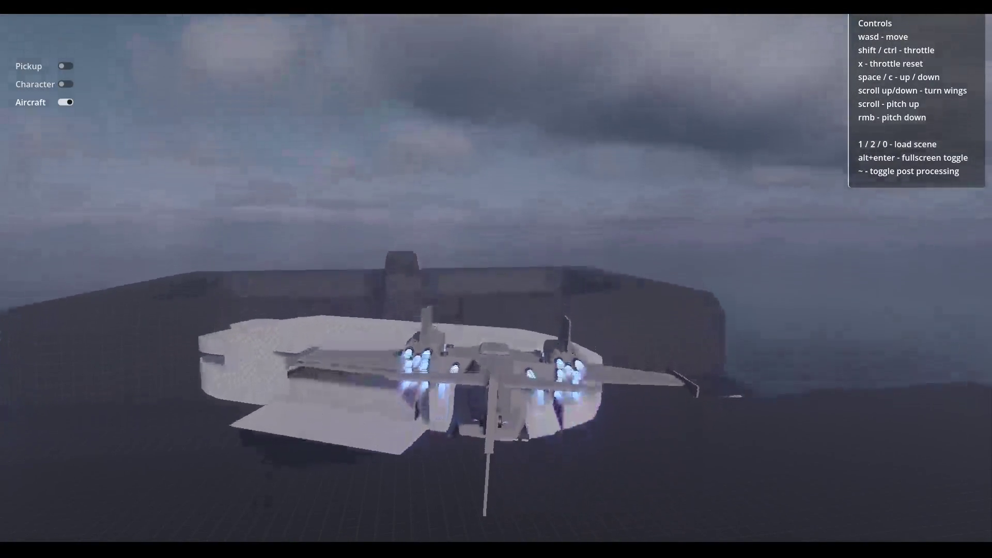
pyautogui.press('a')
pyautogui.press('a')
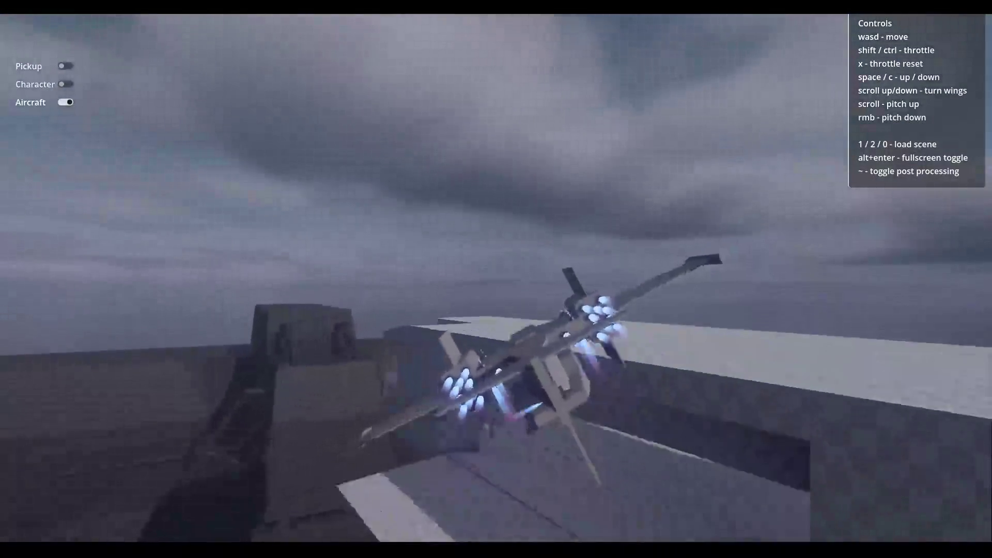
pyautogui.press('d')
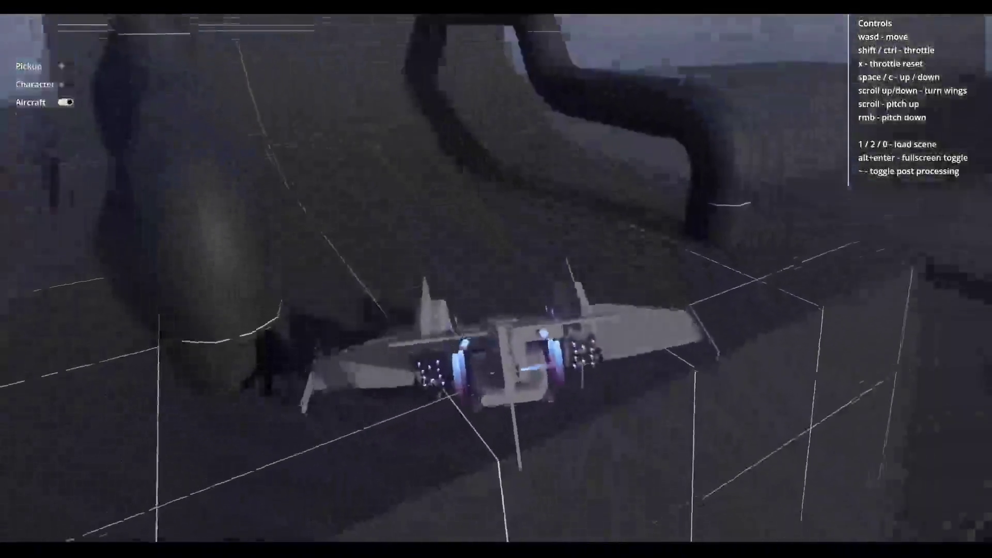
pyautogui.press('d')
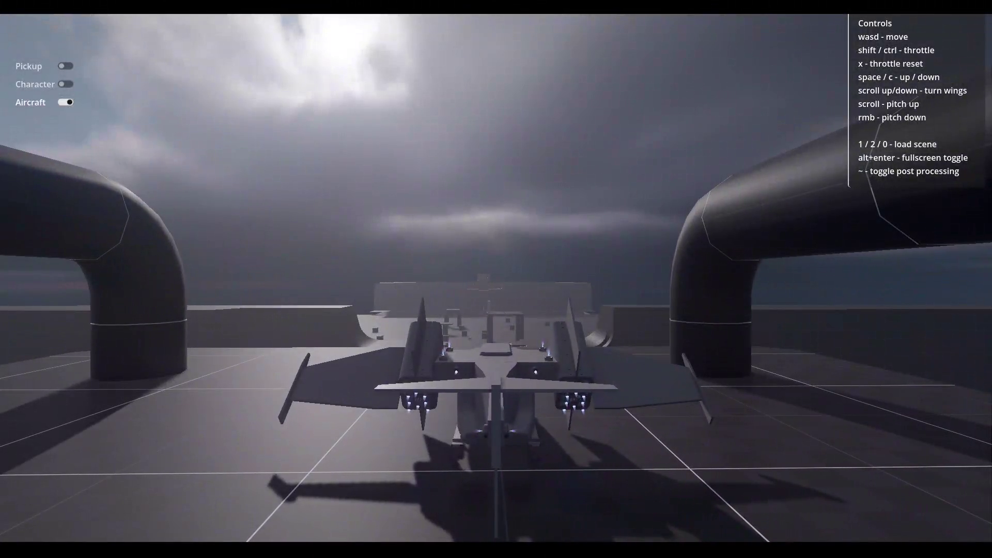
# Lift the aircraft off the rooftop and fly forward past the pipes over the rooftops
pyautogui.press('w')
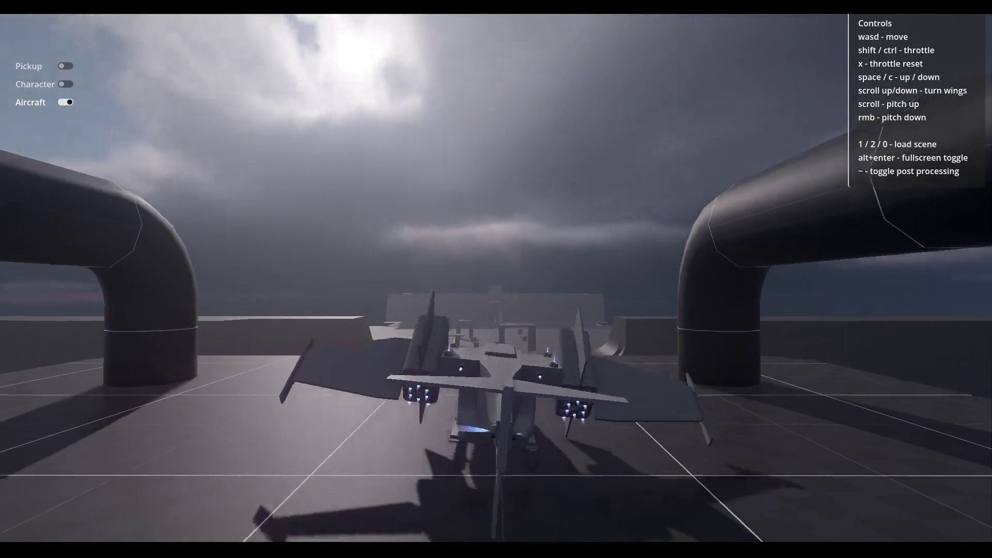
pyautogui.press('d')
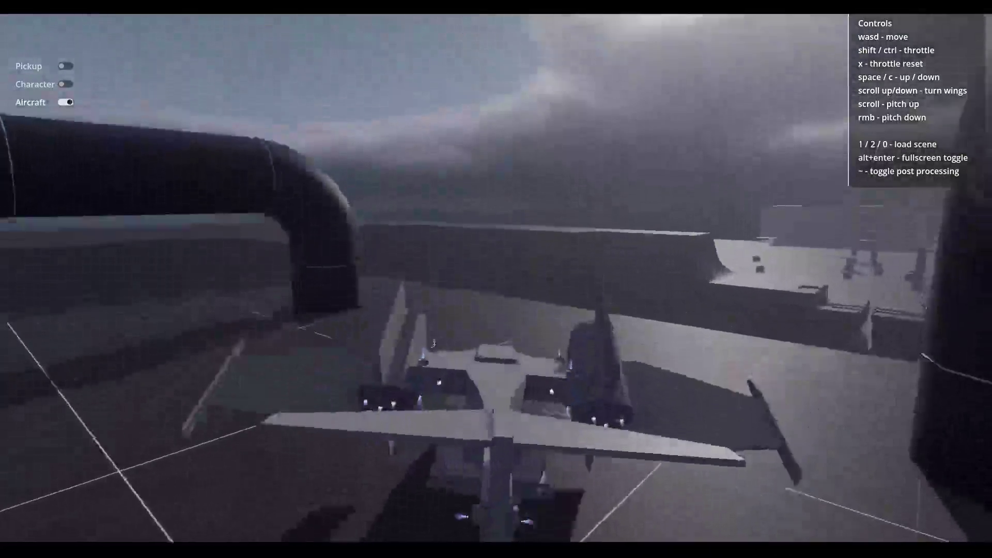
pyautogui.scroll(3, 496, 278)
pyautogui.press('w')
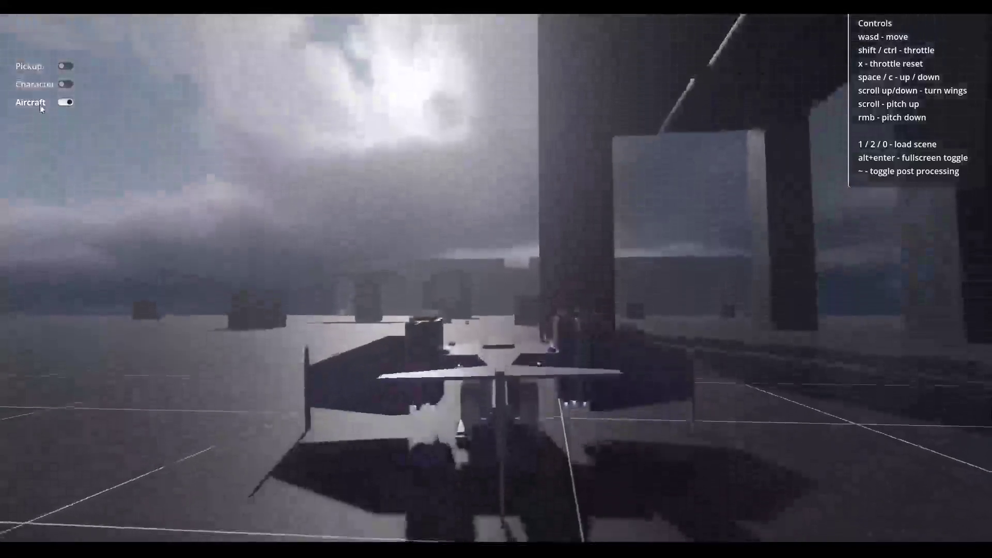
# Switch control to the Character and walk it out in front of the aircraft
pyautogui.click(30, 66)
pyautogui.click(35, 85)
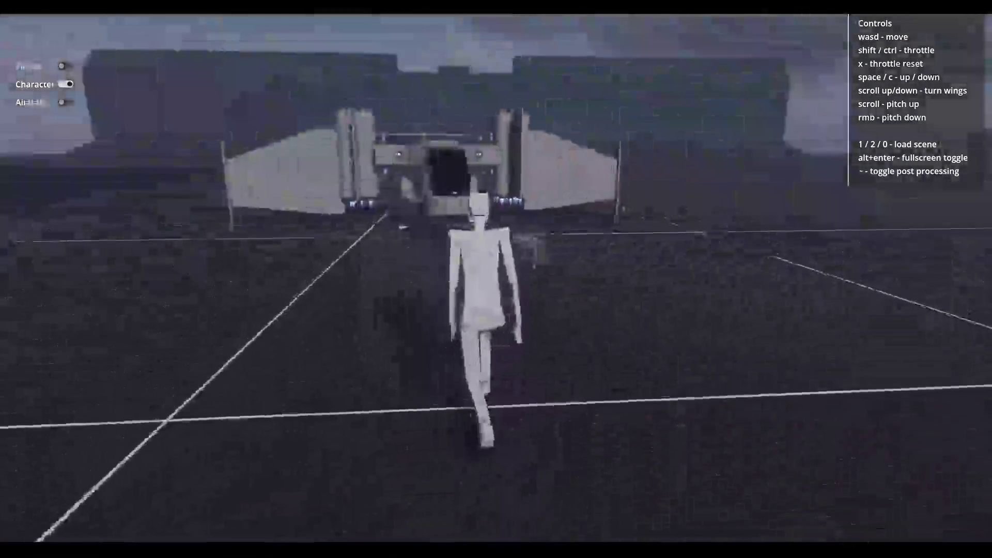
pyautogui.press('s')
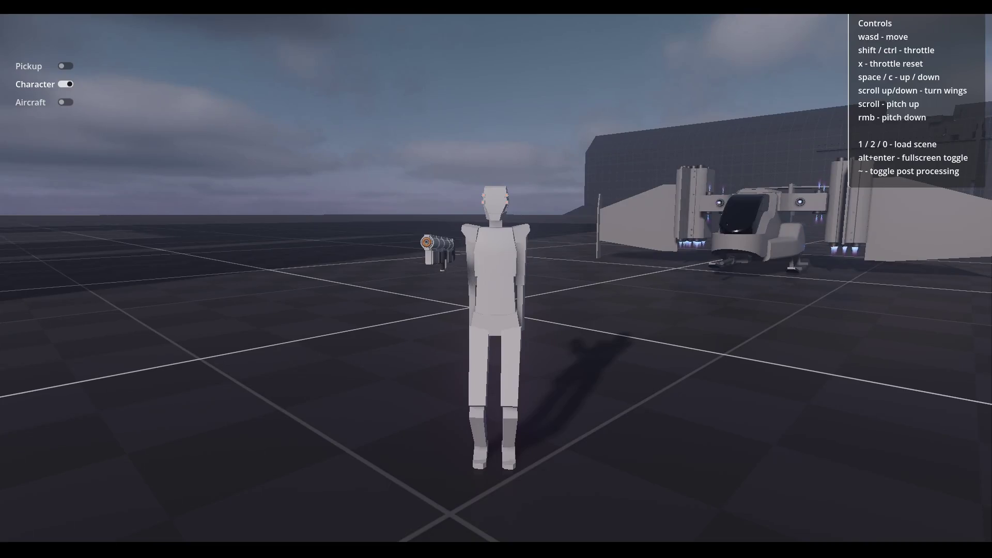
# Walk the character onto the aircraft's nose and roof, then switch to Aircraft and lift off
pyautogui.press('d')
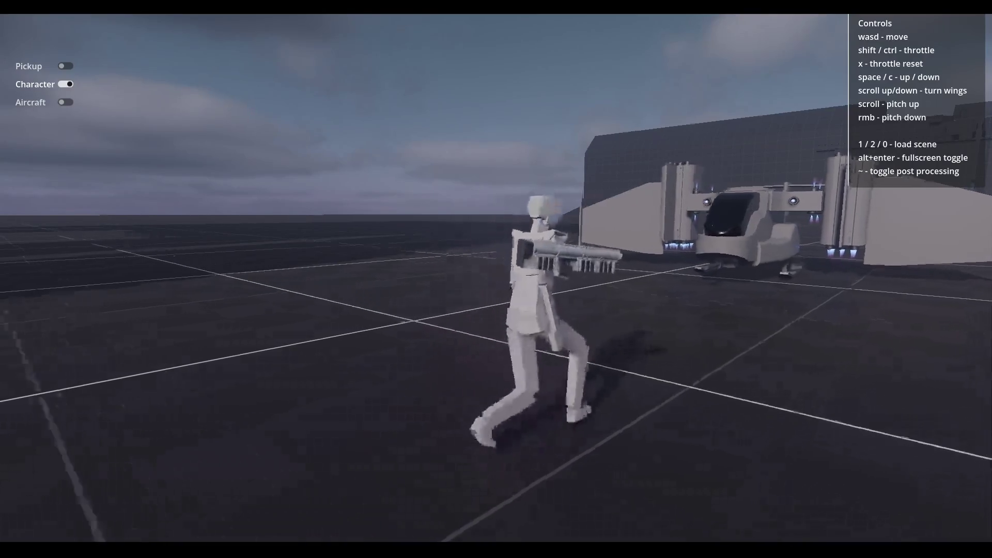
pyautogui.press('w')
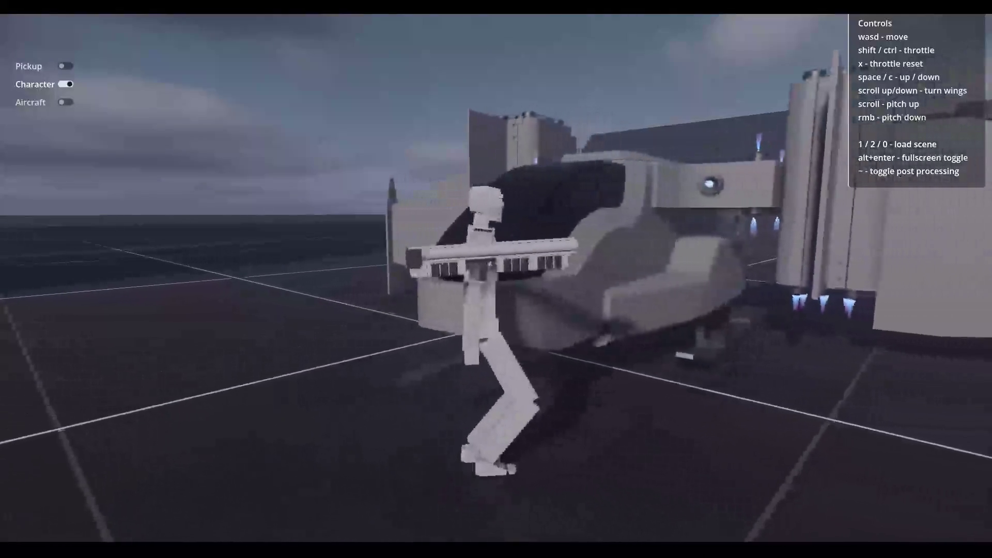
pyautogui.press('w')
pyautogui.press('w')
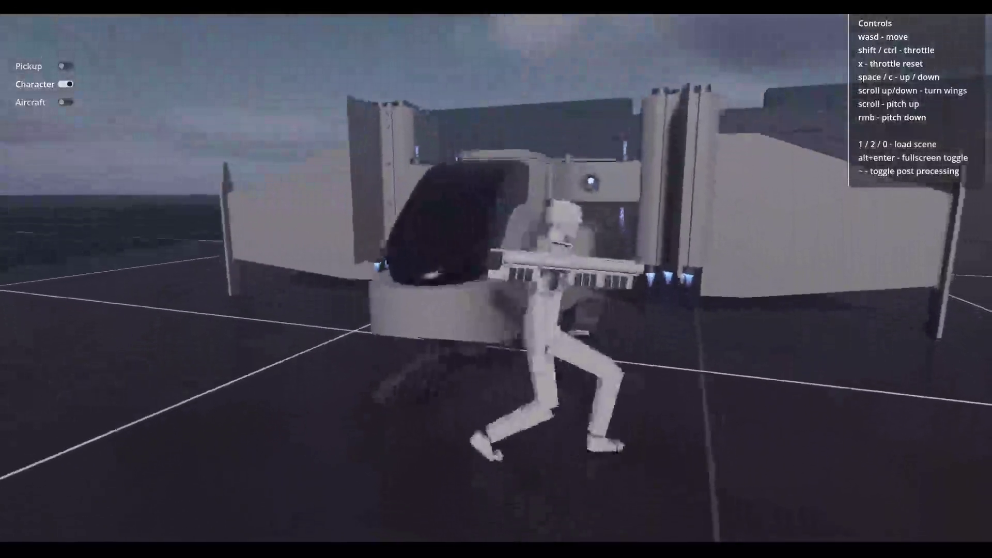
pyautogui.press('w')
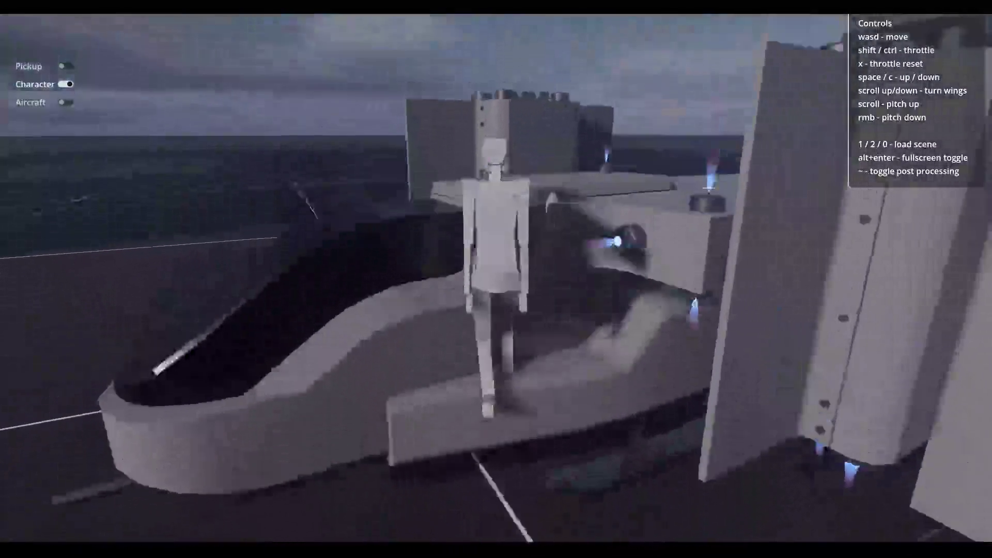
pyautogui.press('w')
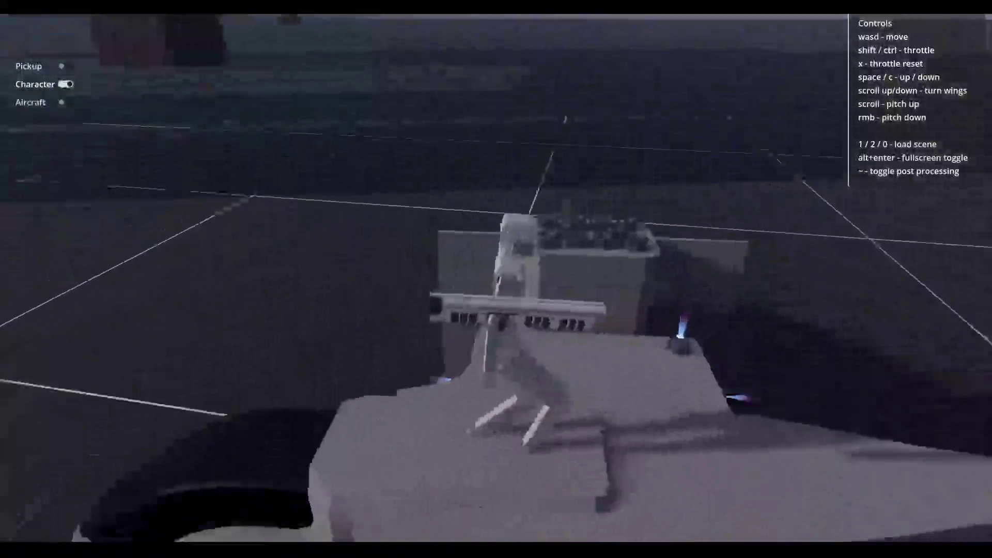
pyautogui.press('s')
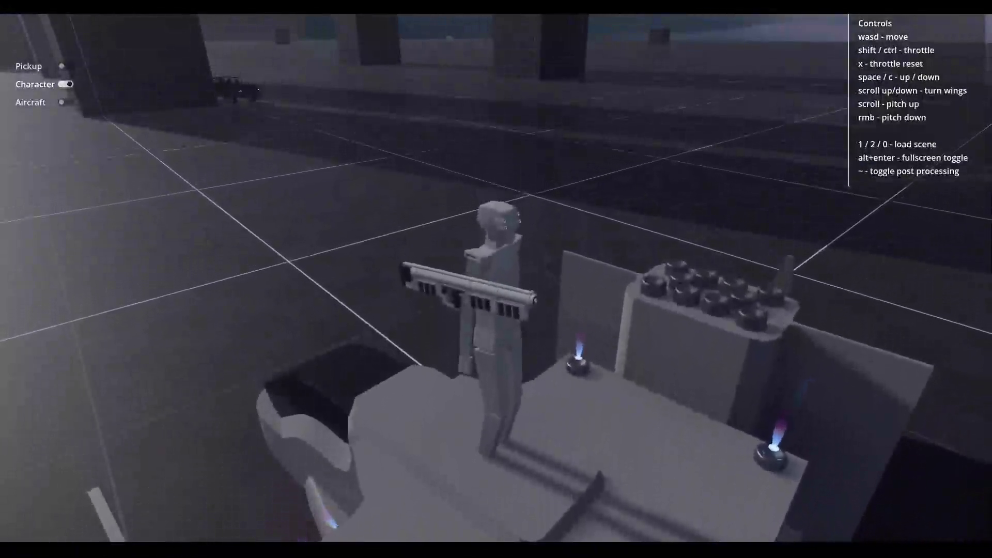
pyautogui.press('w')
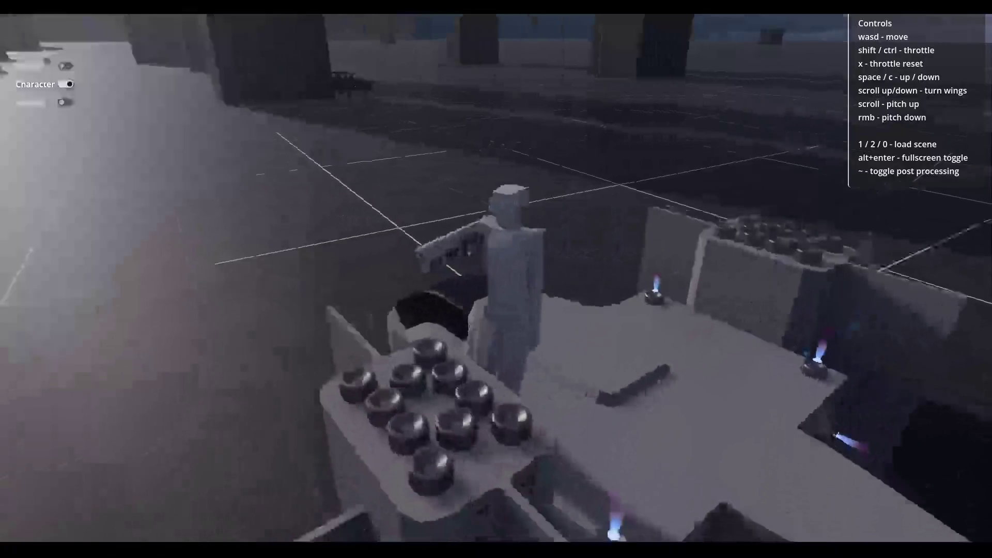
pyautogui.press('s')
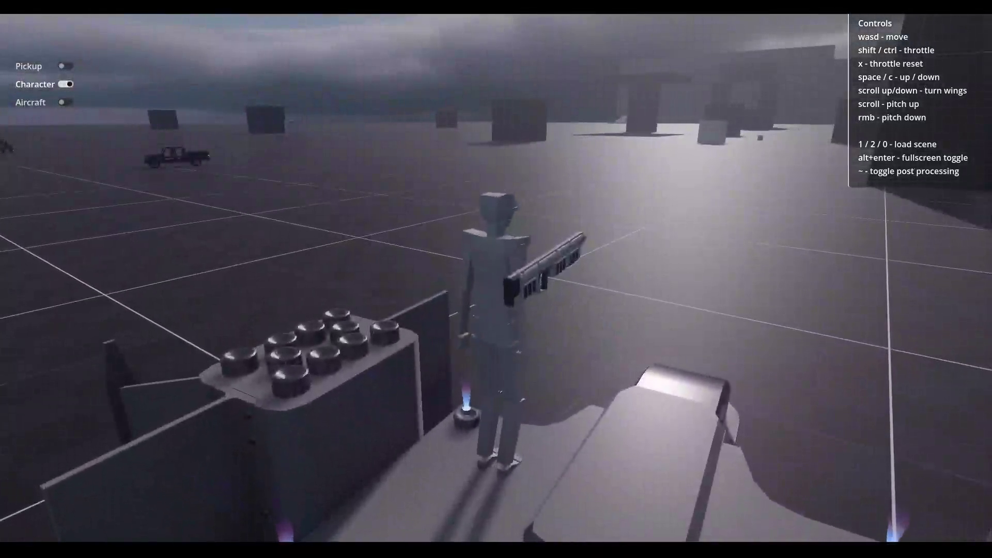
pyautogui.click(62, 103)
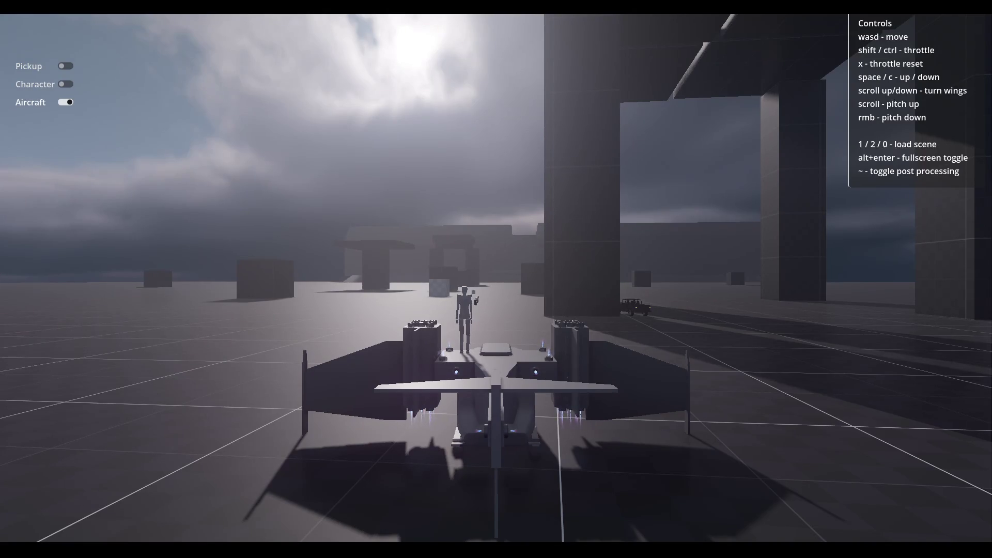
pyautogui.press('space')
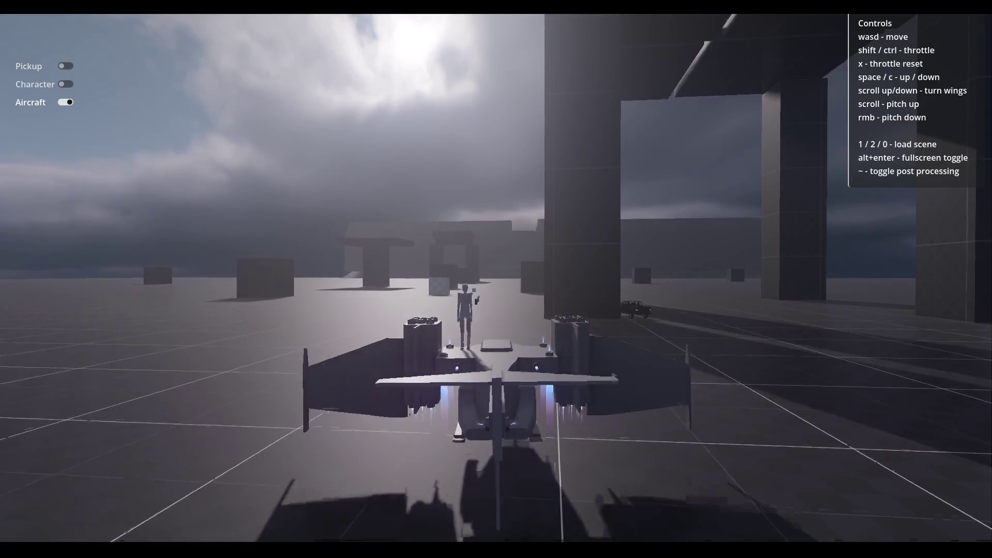
# Fly the aircraft with the rider, turning left toward the large building and climbing level
pyautogui.press('a')
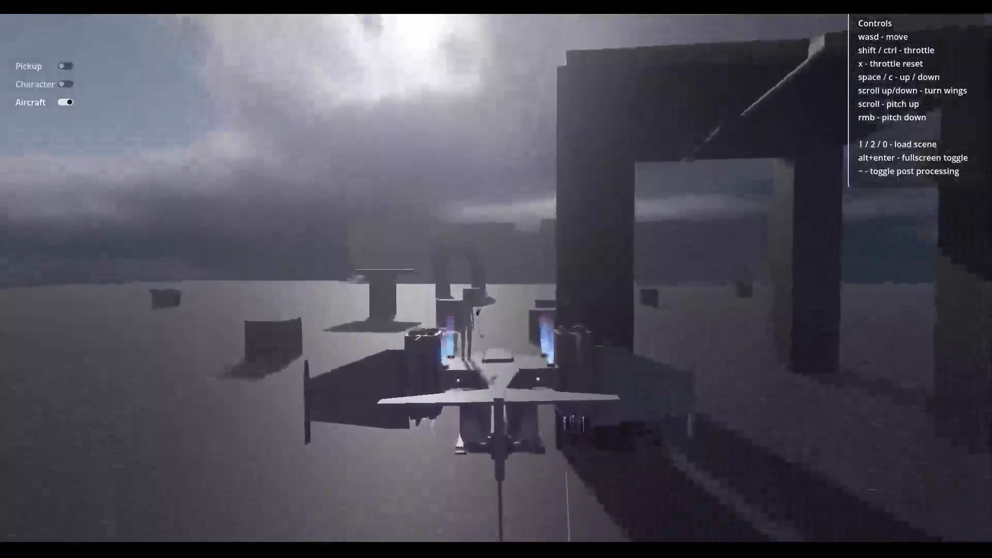
pyautogui.press('a')
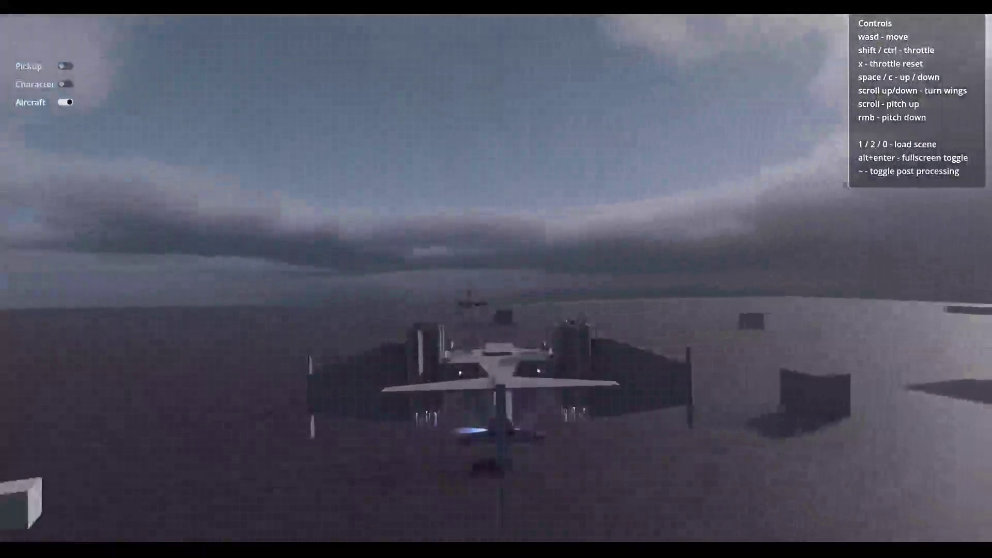
pyautogui.press('a')
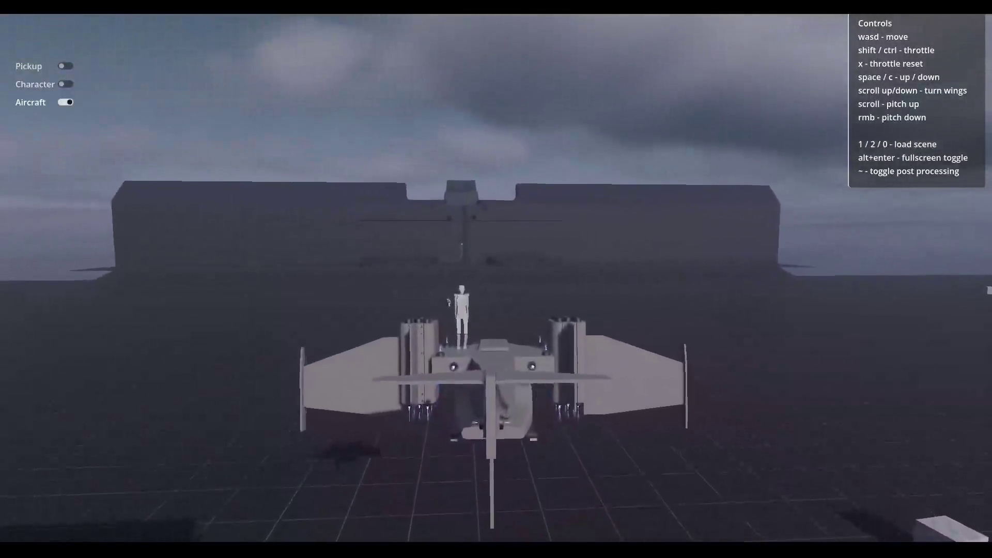
pyautogui.press('a')
pyautogui.press('space')
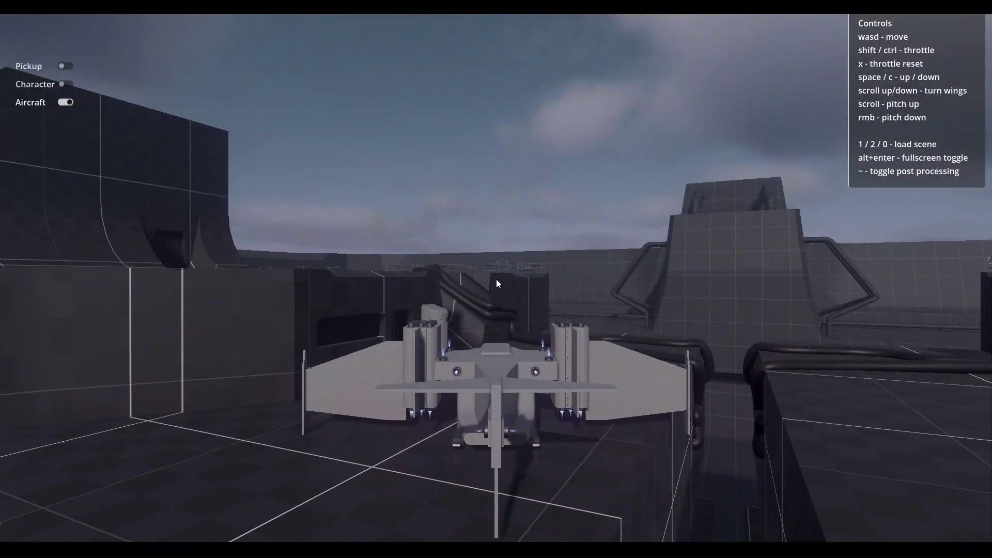
# Switch control to Pickup, then Character, and close the game with Alt+F4
pyautogui.click(66, 102)
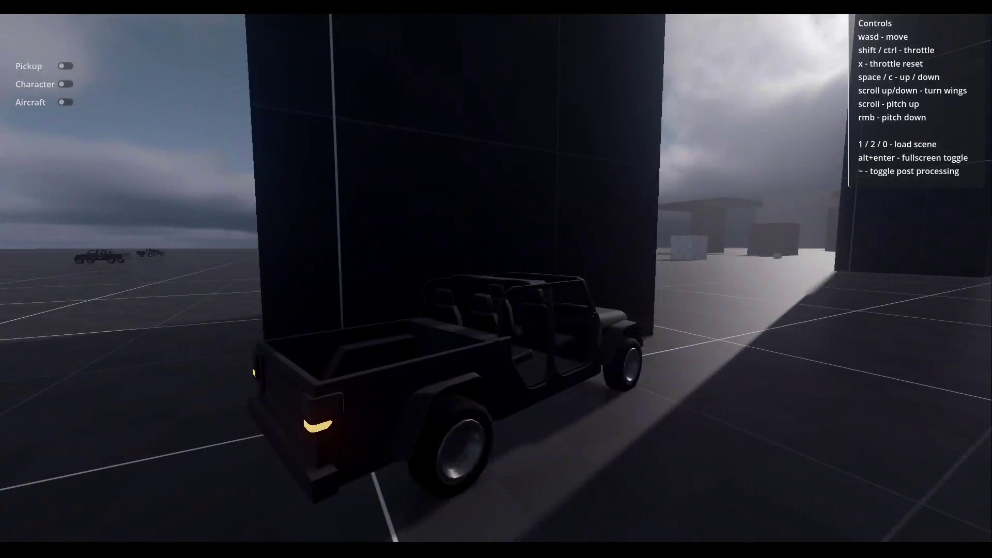
pyautogui.click(66, 84)
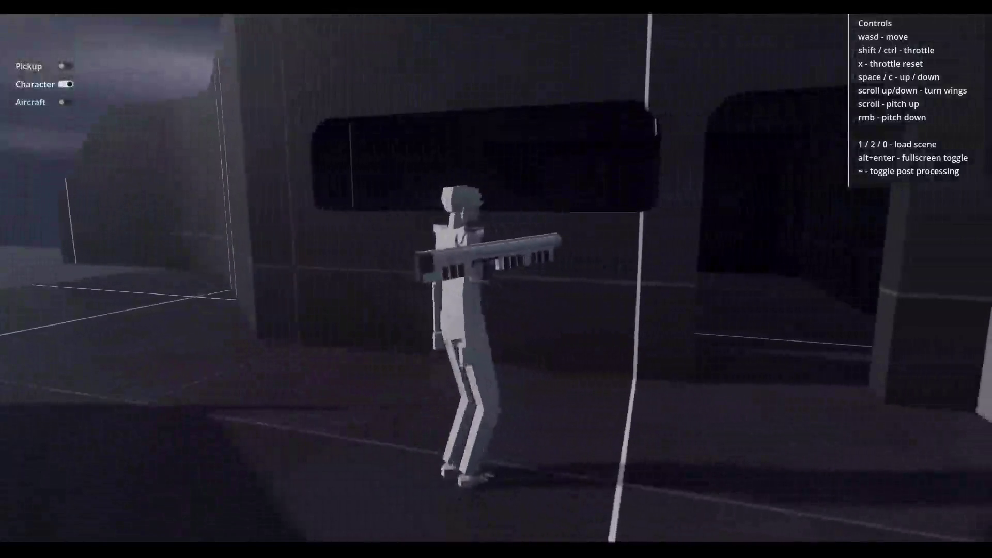
pyautogui.hotkey('alt', 'F4')
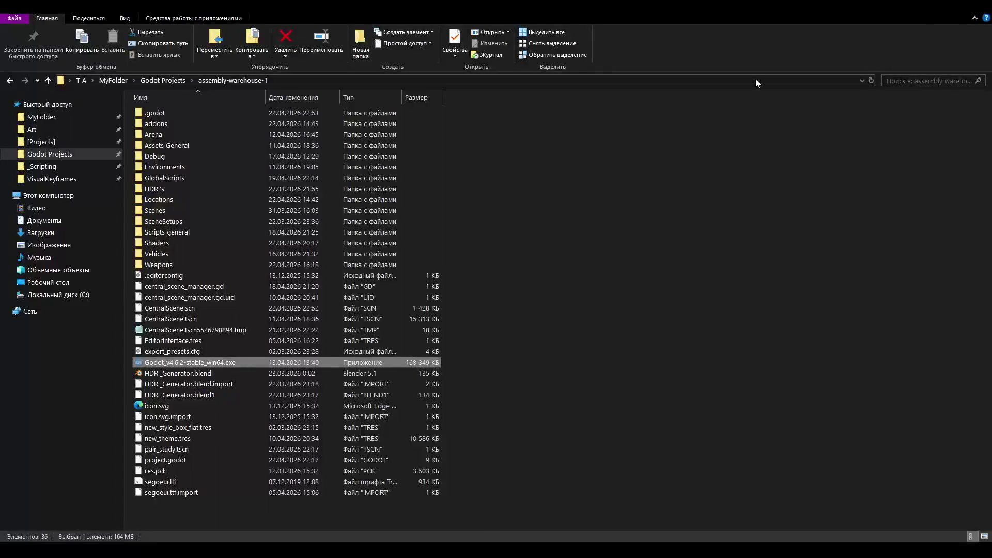